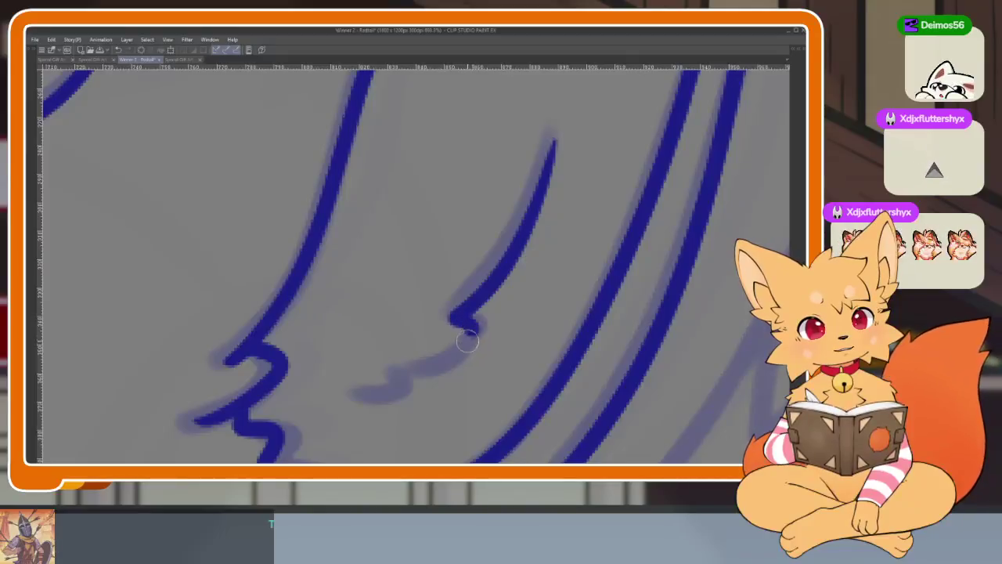
Zoom out to the whole fox sketch and undo the bad muzzle stroke.
{"action": "key", "text": "ctrl+alt+0"}
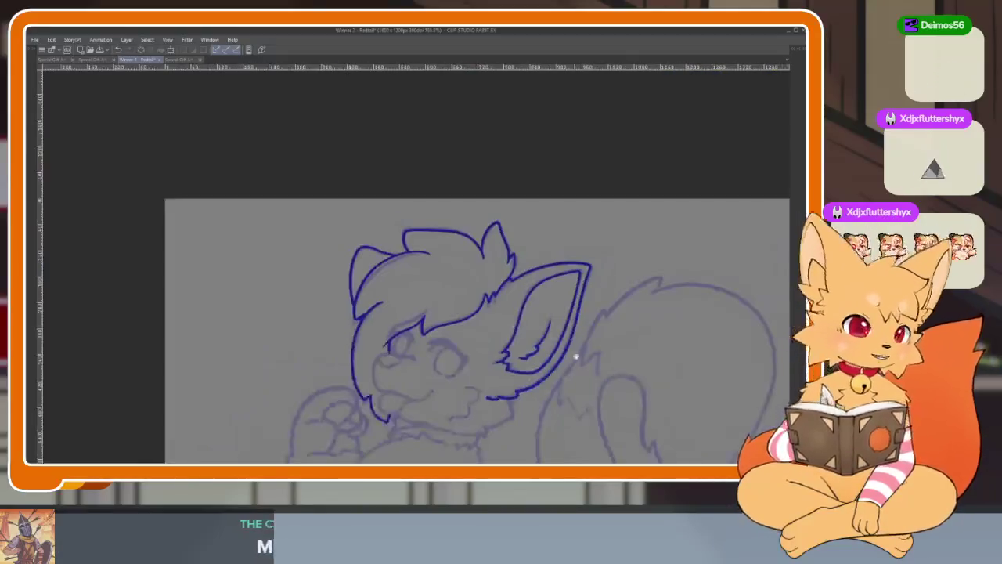
{"action": "scroll", "coordinate": [438, 354], "scroll_direction": "up", "scroll_amount": 5}
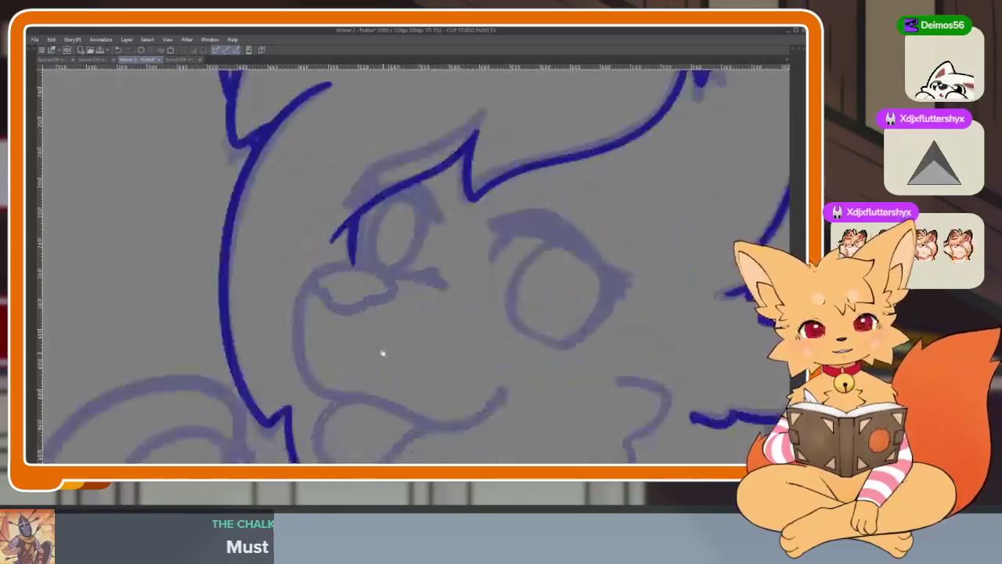
{"action": "scroll", "coordinate": [360, 357], "scroll_direction": "up", "scroll_amount": 2}
{"action": "scroll", "coordinate": [396, 352], "scroll_direction": "up", "scroll_amount": 2}
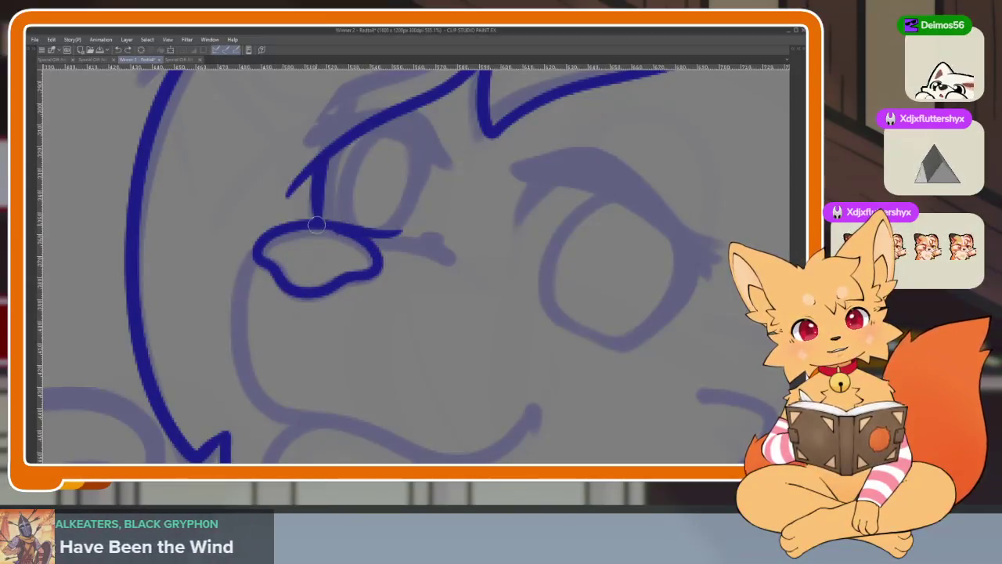
{"action": "scroll", "coordinate": [404, 251], "scroll_direction": "down", "scroll_amount": 3}
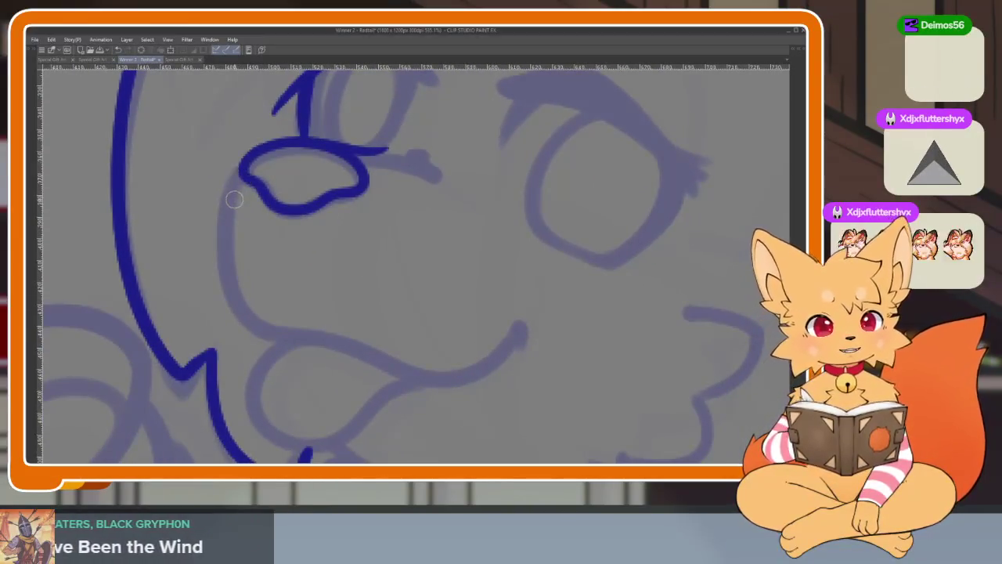
{"action": "scroll", "coordinate": [242, 219], "scroll_direction": "right", "scroll_amount": 2}
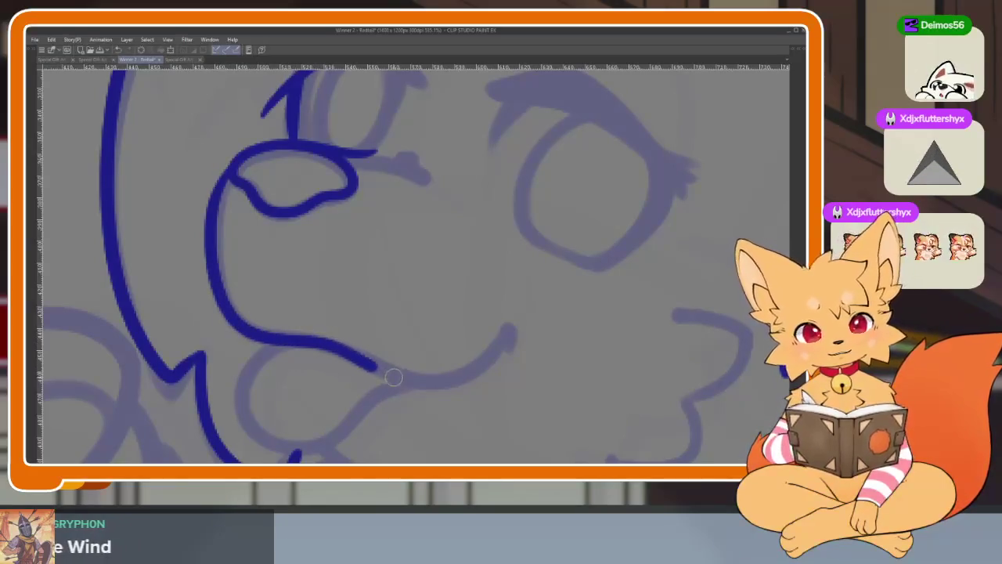
{"action": "scroll", "coordinate": [598, 313], "scroll_direction": "down", "scroll_amount": 4}
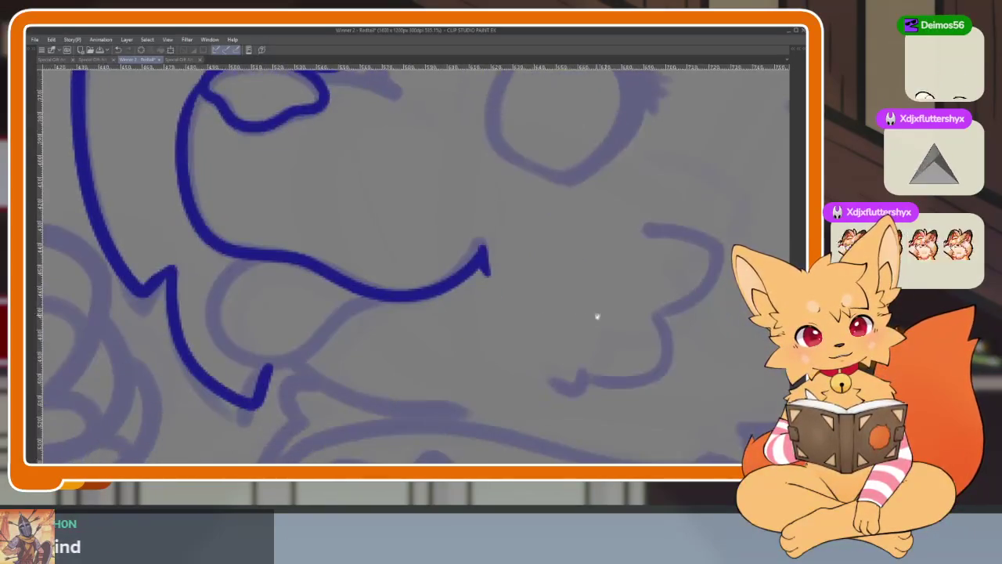
{"action": "scroll", "coordinate": [598, 314], "scroll_direction": "right", "scroll_amount": 2}
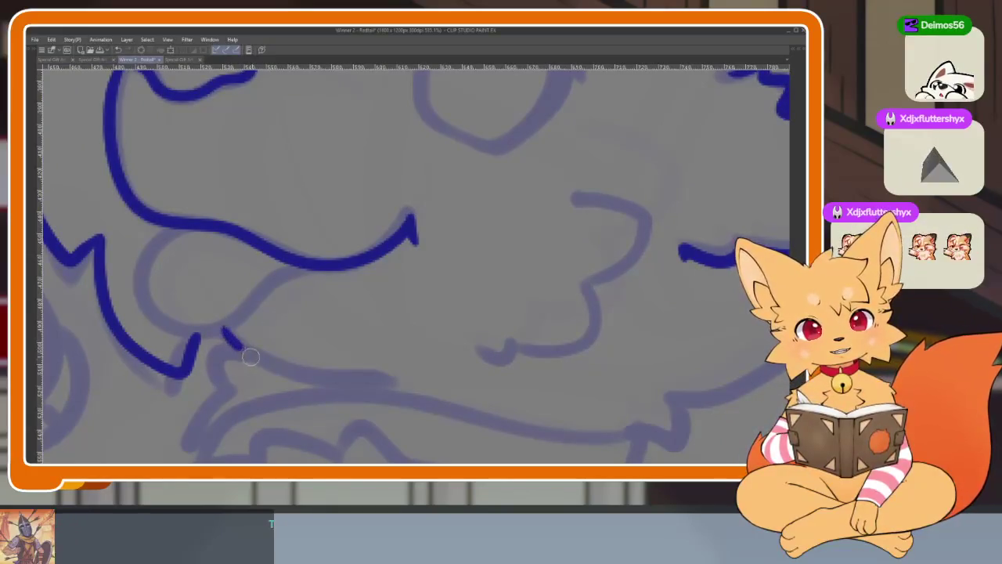
{"action": "key", "text": "ctrl+z"}
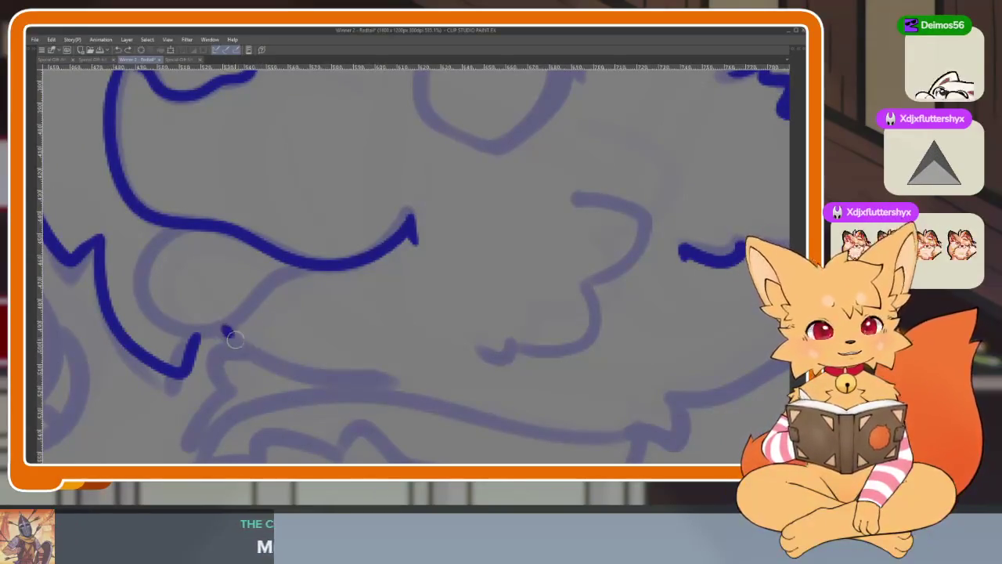
Ink the lower muzzle curve and the tongue outline below the mouth.
{"action": "scroll", "coordinate": [541, 402], "scroll_direction": "up", "scroll_amount": 1}
{"action": "scroll", "coordinate": [365, 358], "scroll_direction": "up", "scroll_amount": 1}
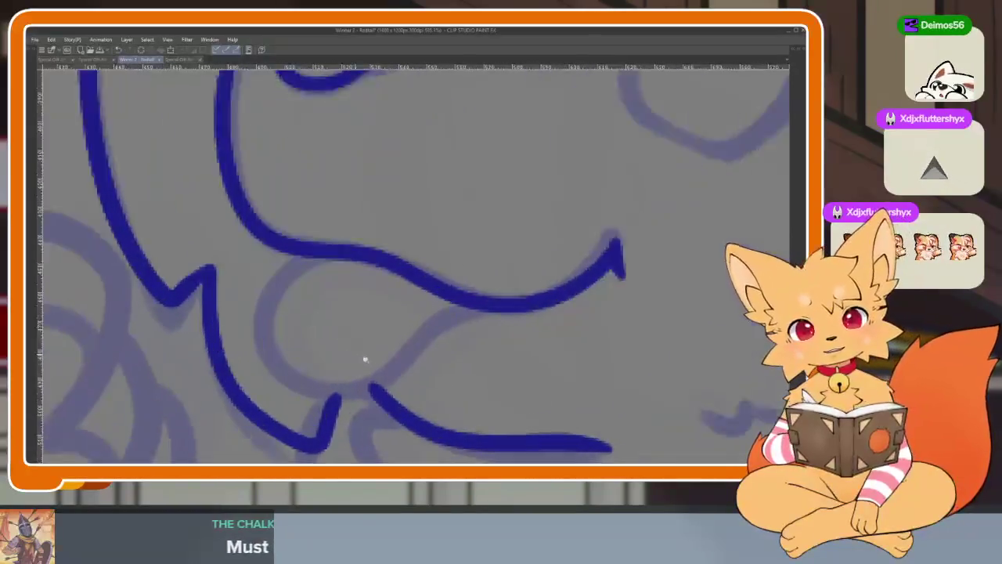
{"action": "scroll", "coordinate": [580, 302], "scroll_direction": "up", "scroll_amount": 1}
{"action": "mouse_move", "coordinate": [474, 327]}
{"action": "left_mouse_down"}
{"action": "mouse_move", "coordinate": [380, 410]}
{"action": "mouse_move", "coordinate": [257, 373]}
{"action": "mouse_move", "coordinate": [252, 267]}
{"action": "left_mouse_up"}
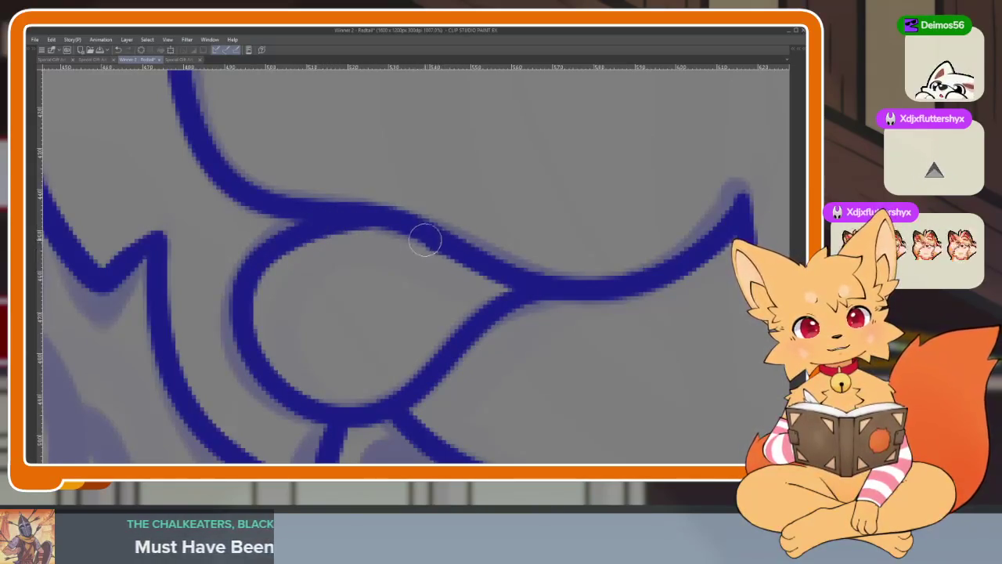
{"action": "left_click_drag", "start_coordinate": [425, 240], "coordinate": [323, 302]}
{"action": "scroll", "coordinate": [470, 376], "scroll_direction": "down", "scroll_amount": 3}
{"action": "scroll", "coordinate": [516, 336], "scroll_direction": "down", "scroll_amount": 2}
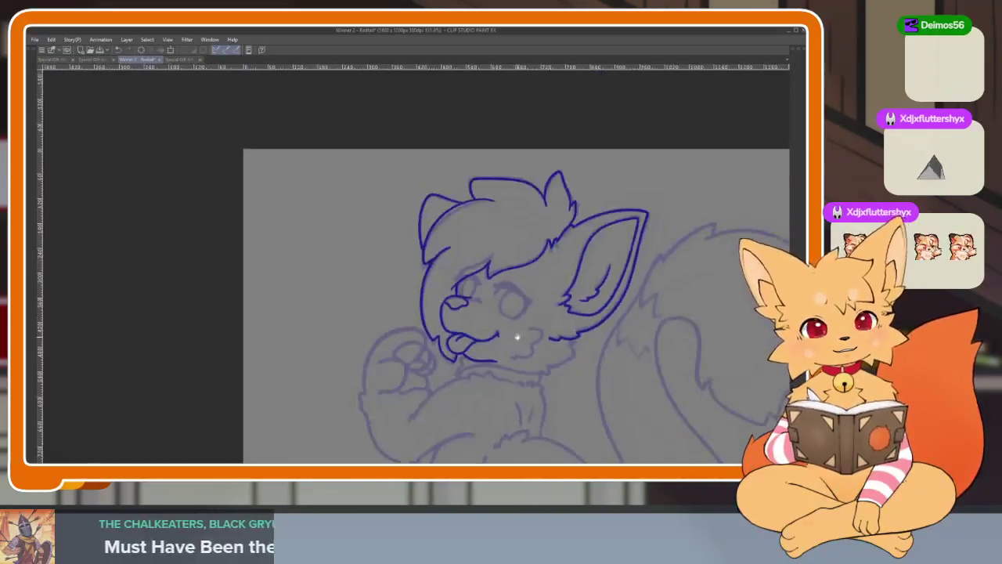
Zoom in on the right eye and ink two lashes at its outer corner, undoing a stray one.
{"action": "scroll", "coordinate": [540, 348], "scroll_direction": "up", "scroll_amount": 3}
{"action": "scroll", "coordinate": [516, 352], "scroll_direction": "up", "scroll_amount": 1}
{"action": "scroll", "coordinate": [485, 357], "scroll_direction": "up", "scroll_amount": 2}
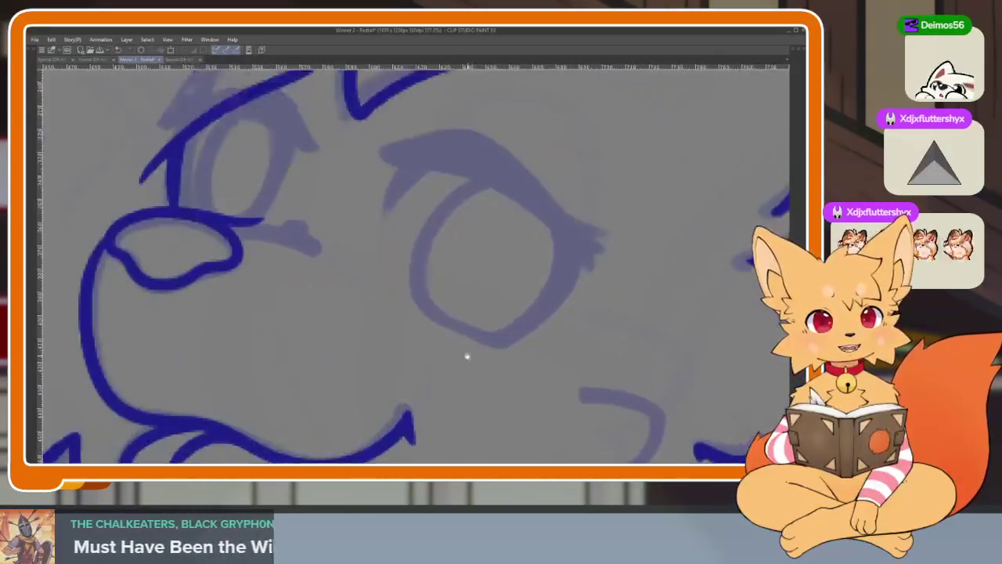
{"action": "scroll", "coordinate": [478, 376], "scroll_direction": "up", "scroll_amount": 2}
{"action": "scroll", "coordinate": [485, 394], "scroll_direction": "down", "scroll_amount": 1}
{"action": "scroll", "coordinate": [543, 385], "scroll_direction": "down", "scroll_amount": 1}
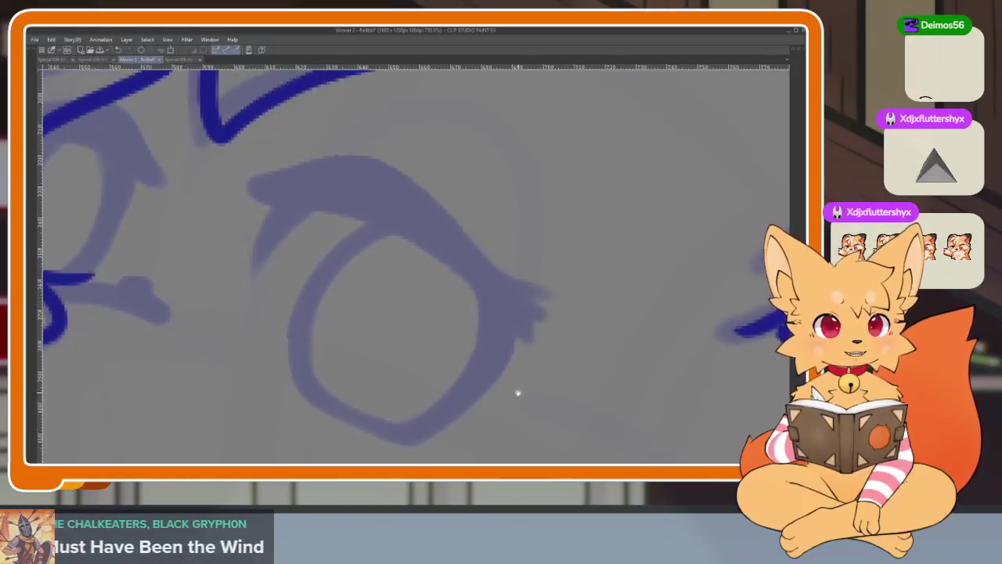
{"action": "scroll", "coordinate": [517, 394], "scroll_direction": "down", "scroll_amount": 1}
{"action": "scroll", "coordinate": [504, 407], "scroll_direction": "down", "scroll_amount": 1}
{"action": "scroll", "coordinate": [501, 384], "scroll_direction": "up", "scroll_amount": 2}
{"action": "scroll", "coordinate": [509, 381], "scroll_direction": "down", "scroll_amount": 1}
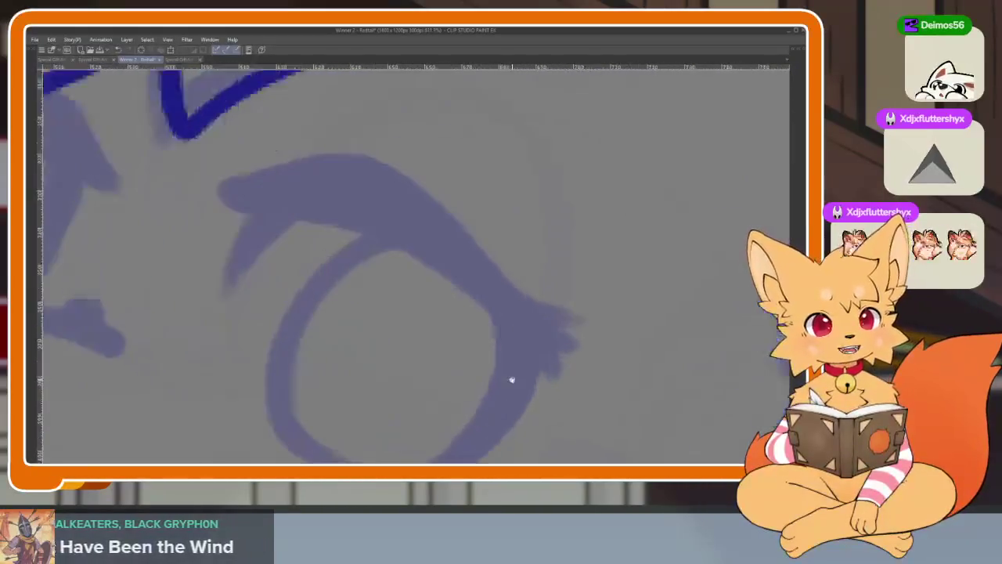
{"action": "scroll", "coordinate": [553, 386], "scroll_direction": "down", "scroll_amount": 1}
{"action": "scroll", "coordinate": [565, 381], "scroll_direction": "up", "scroll_amount": 2}
{"action": "scroll", "coordinate": [565, 382], "scroll_direction": "down", "scroll_amount": 1}
{"action": "scroll", "coordinate": [568, 375], "scroll_direction": "up", "scroll_amount": 1}
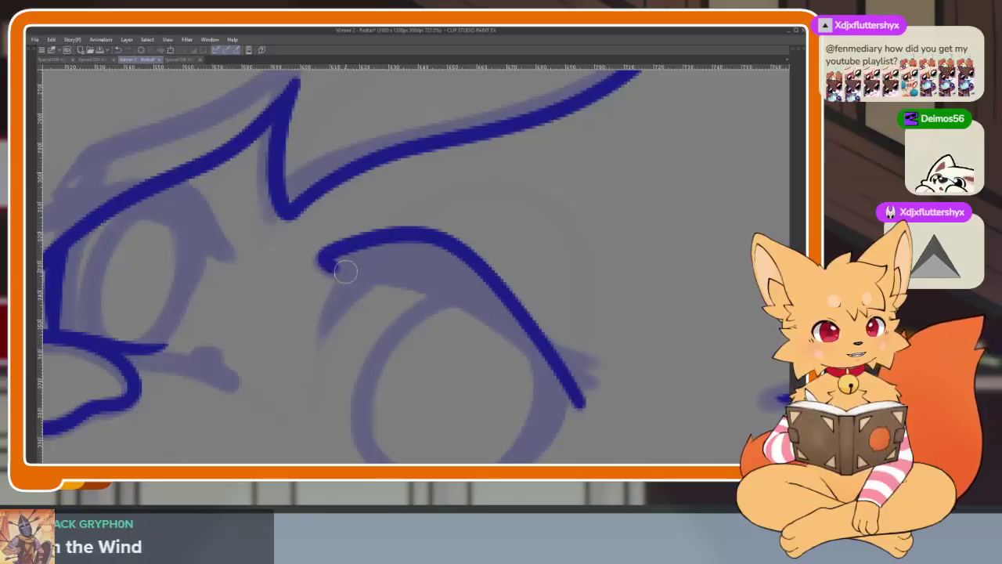
{"action": "scroll", "coordinate": [583, 376], "scroll_direction": "down", "scroll_amount": 1}
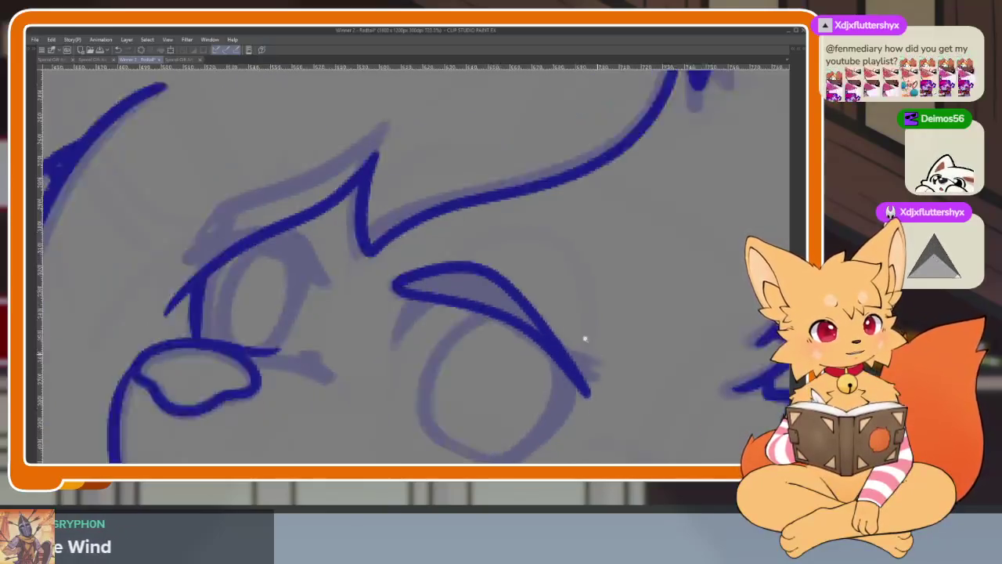
{"action": "scroll", "coordinate": [586, 369], "scroll_direction": "down", "scroll_amount": 1}
{"action": "scroll", "coordinate": [537, 363], "scroll_direction": "up", "scroll_amount": 1}
{"action": "scroll", "coordinate": [527, 361], "scroll_direction": "up", "scroll_amount": 1}
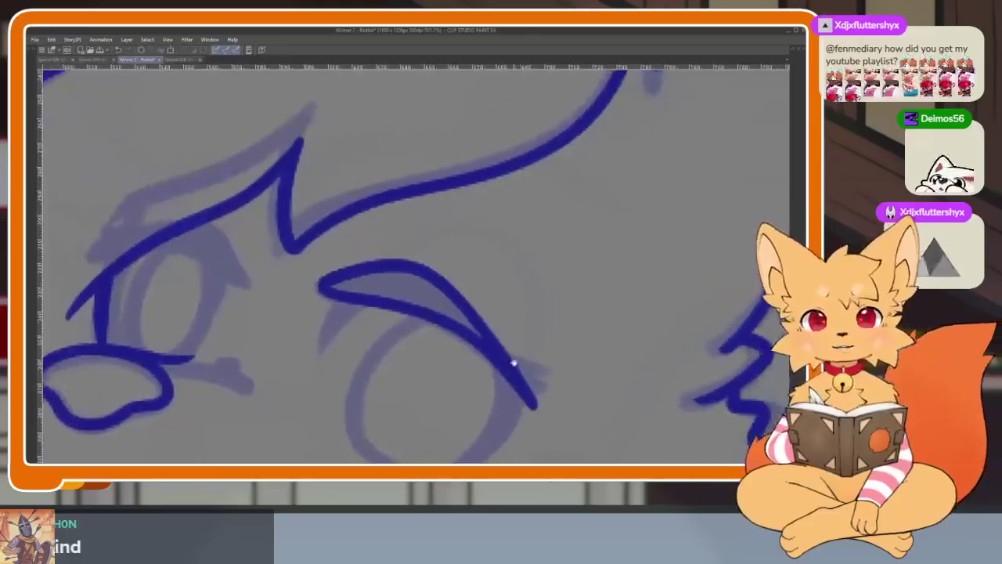
{"action": "scroll", "coordinate": [516, 362], "scroll_direction": "up", "scroll_amount": 1}
{"action": "scroll", "coordinate": [516, 369], "scroll_direction": "up", "scroll_amount": 1}
{"action": "scroll", "coordinate": [509, 370], "scroll_direction": "down", "scroll_amount": 1}
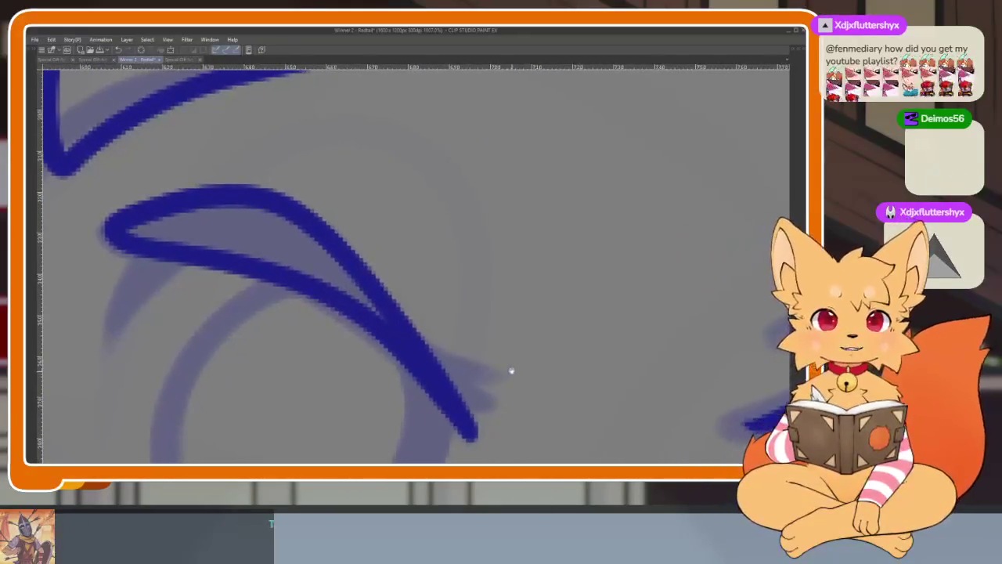
{"action": "scroll", "coordinate": [505, 376], "scroll_direction": "down", "scroll_amount": 1}
{"action": "scroll", "coordinate": [495, 386], "scroll_direction": "up", "scroll_amount": 1}
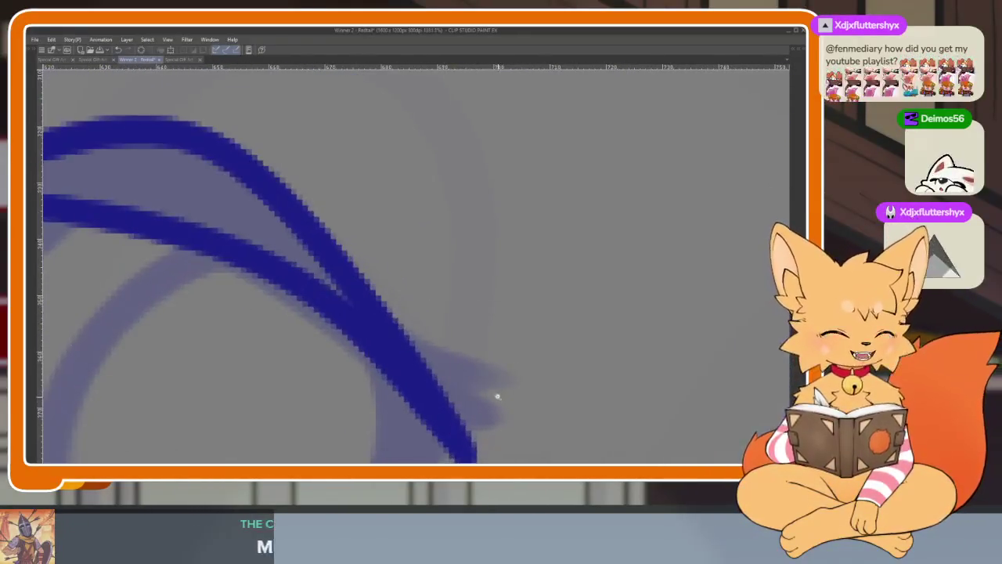
{"action": "scroll", "coordinate": [486, 391], "scroll_direction": "up", "scroll_amount": 1}
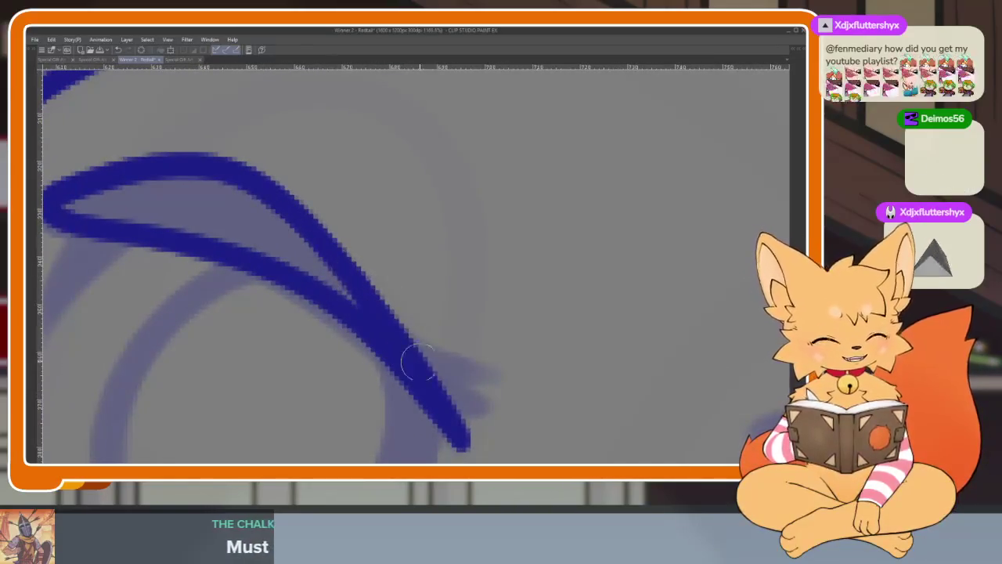
{"action": "left_click_drag", "start_coordinate": [417, 361], "coordinate": [481, 361]}
{"action": "left_click_drag", "start_coordinate": [359, 283], "coordinate": [487, 331]}
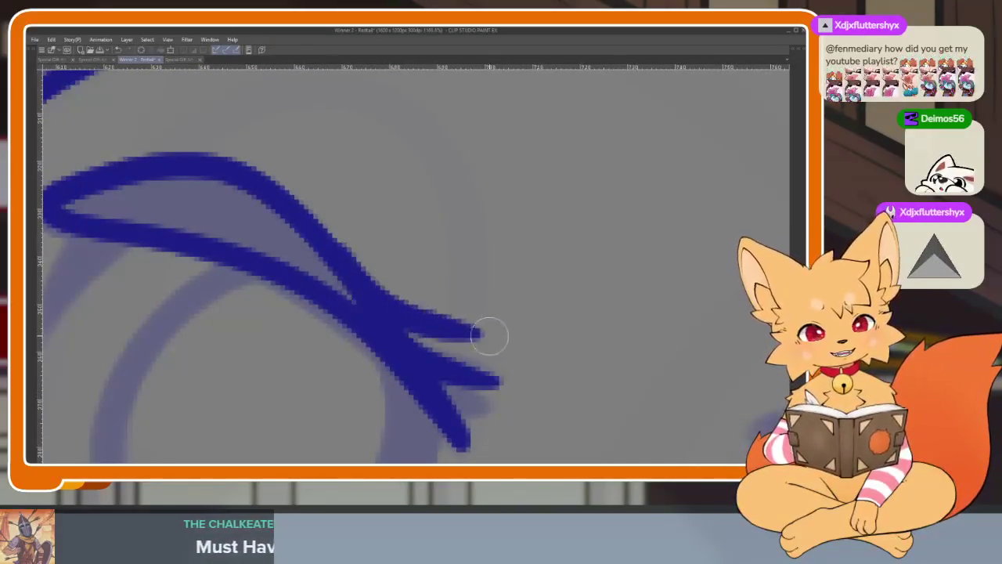
{"action": "key", "text": "ctrl+z"}
{"action": "left_click_drag", "start_coordinate": [354, 280], "coordinate": [472, 329]}
Ink the lower eye outline and extend it up toward the lashes.
{"action": "scroll", "coordinate": [541, 321], "scroll_direction": "down", "scroll_amount": 5}
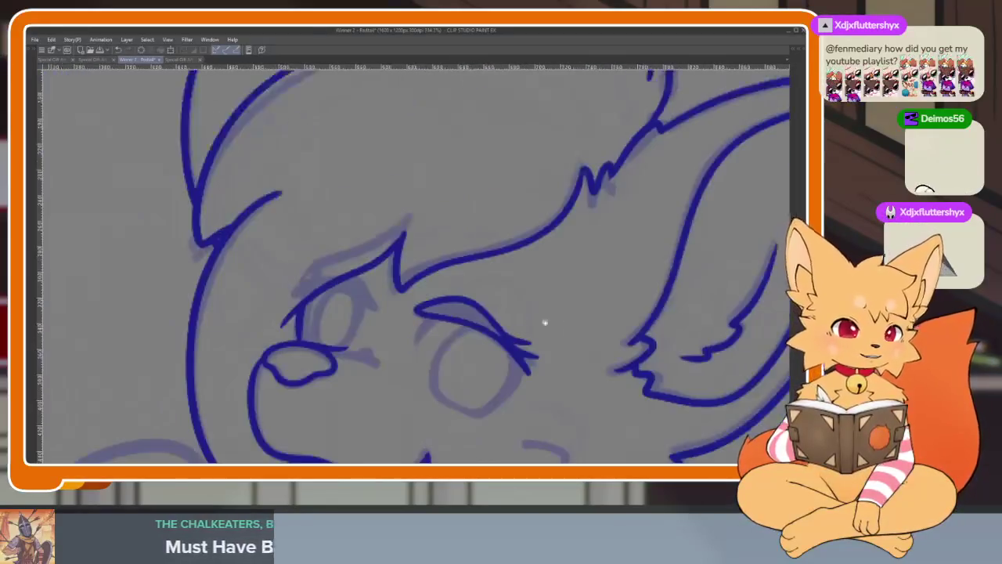
{"action": "scroll", "coordinate": [541, 344], "scroll_direction": "down", "scroll_amount": 3}
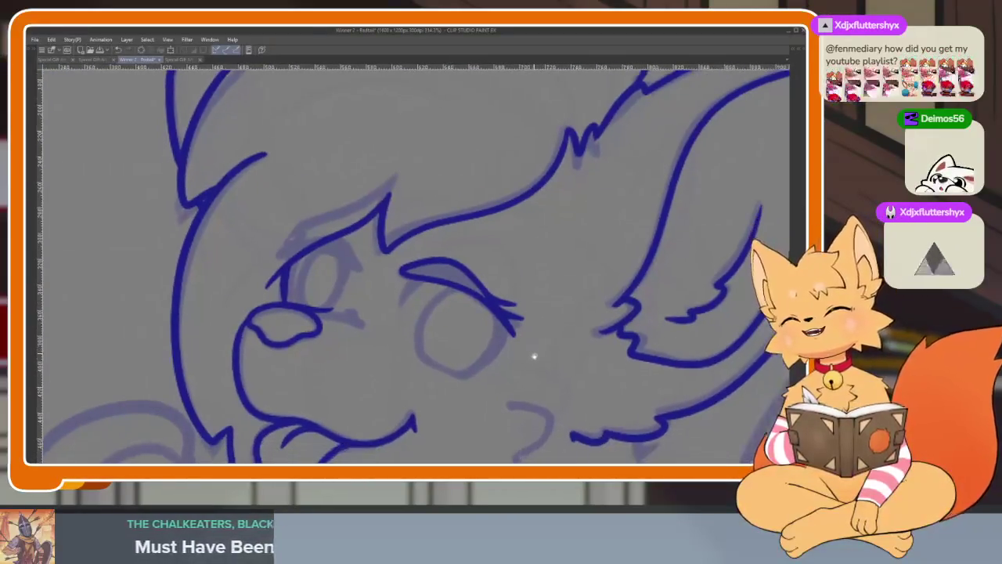
{"action": "scroll", "coordinate": [534, 345], "scroll_direction": "up", "scroll_amount": 1}
{"action": "scroll", "coordinate": [525, 352], "scroll_direction": "down", "scroll_amount": 2}
{"action": "scroll", "coordinate": [520, 360], "scroll_direction": "up", "scroll_amount": 4}
{"action": "scroll", "coordinate": [509, 360], "scroll_direction": "up", "scroll_amount": 2}
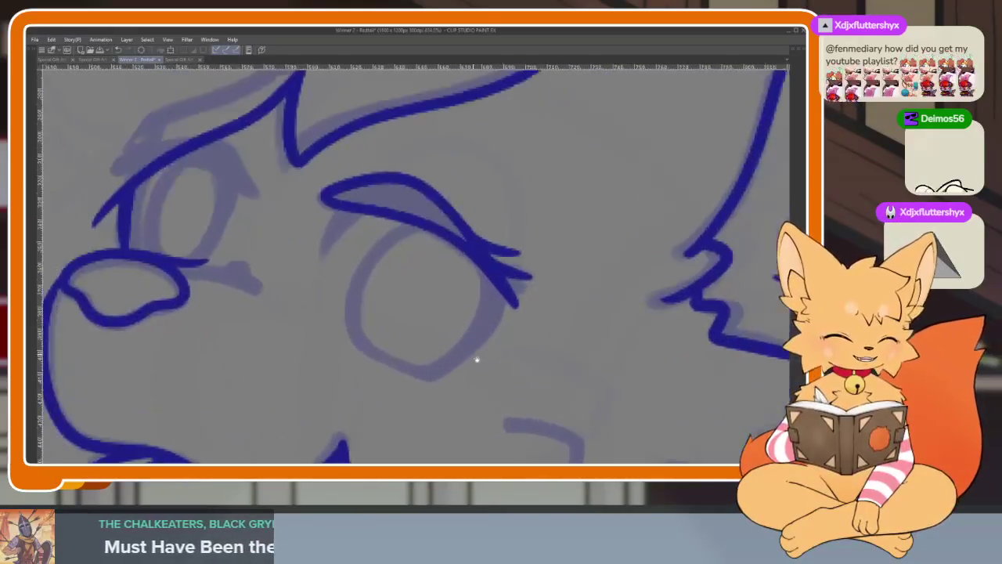
{"action": "scroll", "coordinate": [478, 364], "scroll_direction": "up", "scroll_amount": 1}
{"action": "scroll", "coordinate": [480, 375], "scroll_direction": "up", "scroll_amount": 1}
{"action": "scroll", "coordinate": [476, 385], "scroll_direction": "down", "scroll_amount": 1}
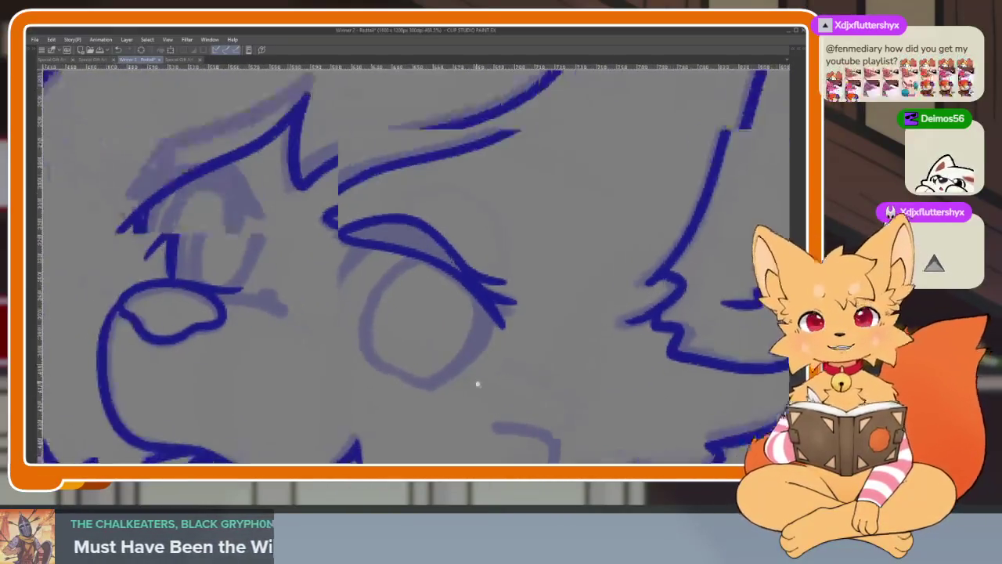
{"action": "scroll", "coordinate": [470, 394], "scroll_direction": "up", "scroll_amount": 2}
{"action": "scroll", "coordinate": [462, 391], "scroll_direction": "up", "scroll_amount": 2}
{"action": "scroll", "coordinate": [462, 391], "scroll_direction": "down", "scroll_amount": 2}
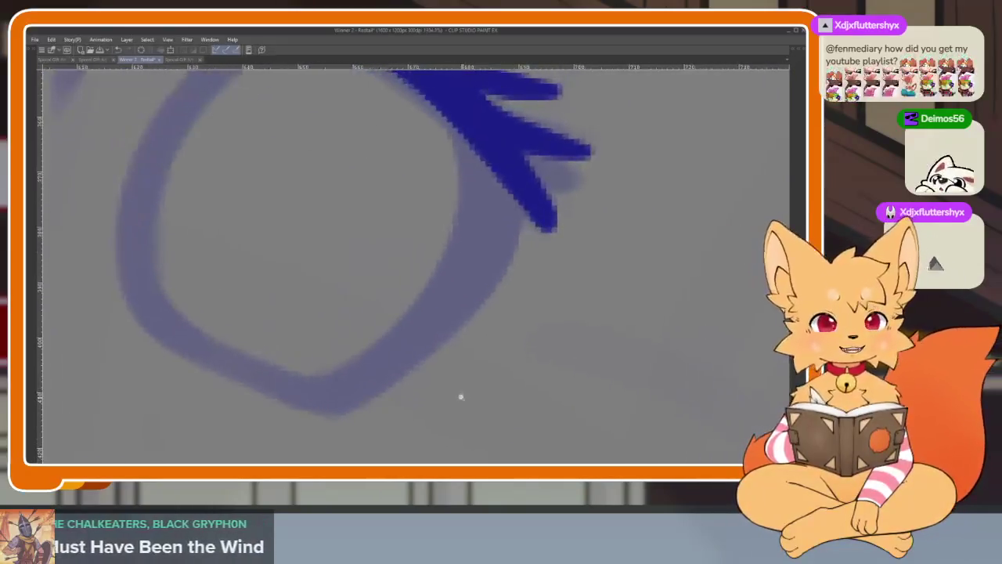
{"action": "scroll", "coordinate": [439, 407], "scroll_direction": "up", "scroll_amount": 1}
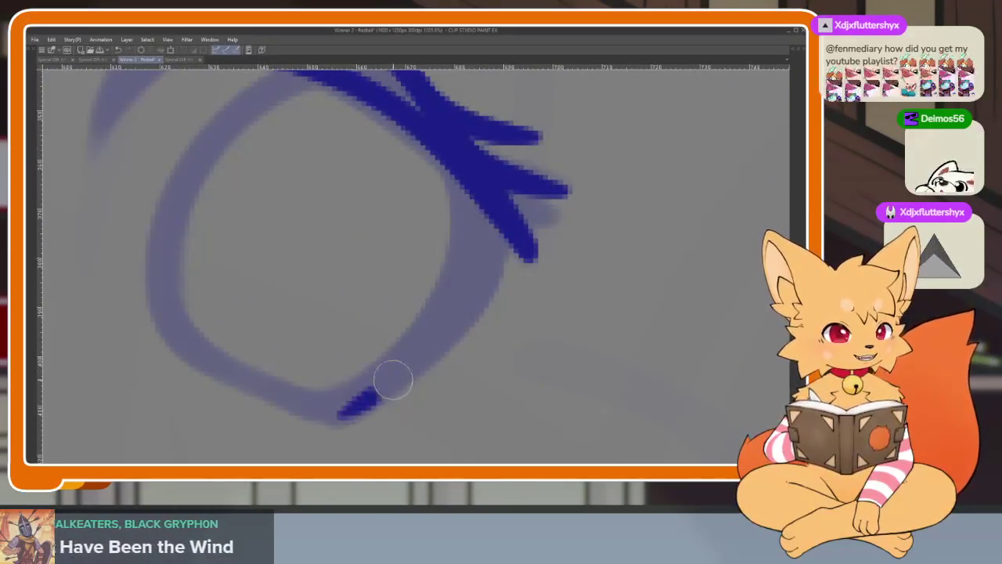
{"action": "mouse_move", "coordinate": [393, 380]}
{"action": "left_mouse_down"}
{"action": "mouse_move", "coordinate": [470, 230]}
{"action": "mouse_move", "coordinate": [456, 143]}
{"action": "left_mouse_up"}
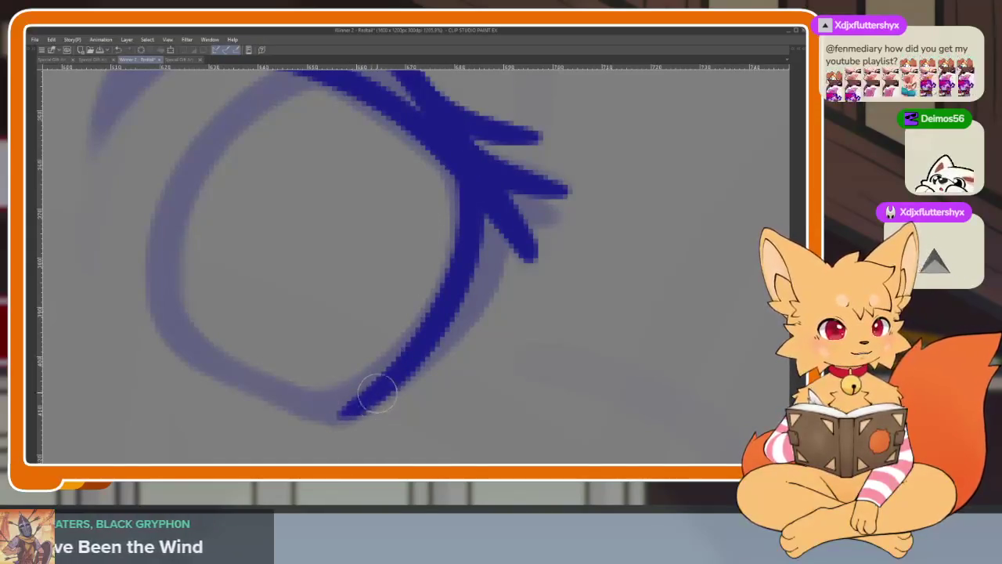
{"action": "left_click_drag", "start_coordinate": [466, 300], "coordinate": [489, 205]}
Ink the inner edge of the upper eyelid.
{"action": "scroll", "coordinate": [517, 267], "scroll_direction": "down", "scroll_amount": 4}
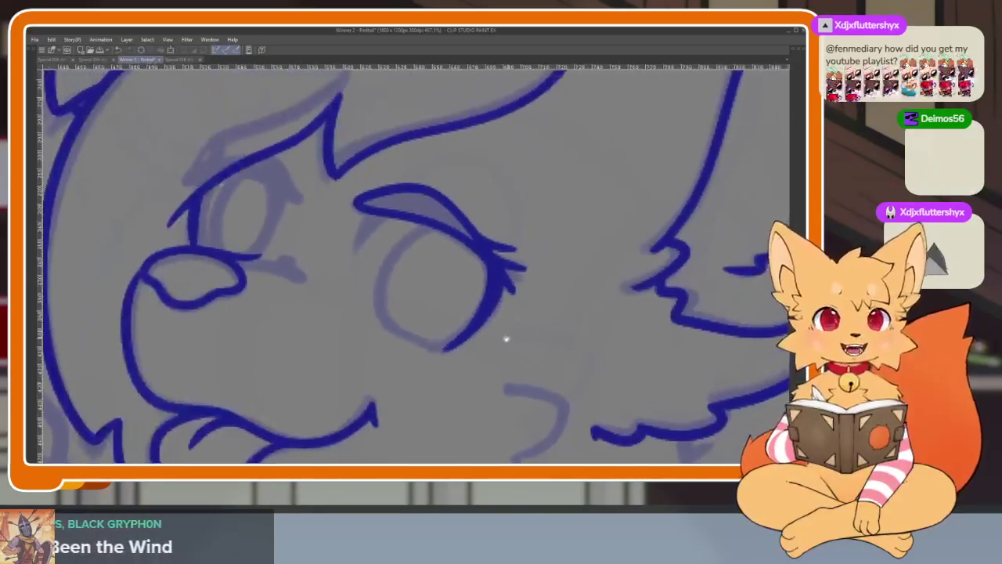
{"action": "scroll", "coordinate": [395, 309], "scroll_direction": "up", "scroll_amount": 2}
{"action": "scroll", "coordinate": [378, 289], "scroll_direction": "up", "scroll_amount": 1}
{"action": "scroll", "coordinate": [402, 312], "scroll_direction": "up", "scroll_amount": 2}
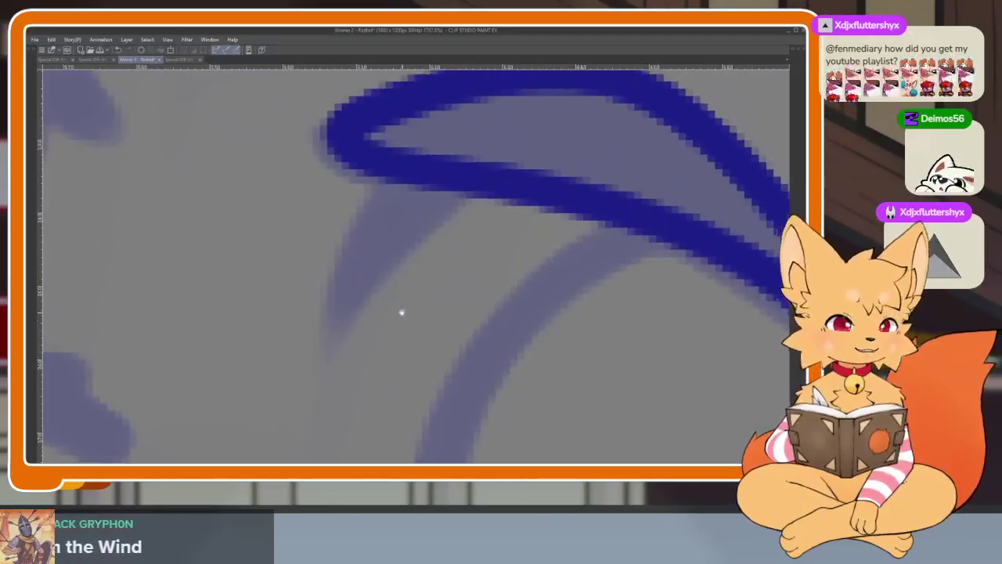
{"action": "left_click_drag", "start_coordinate": [437, 200], "coordinate": [321, 359]}
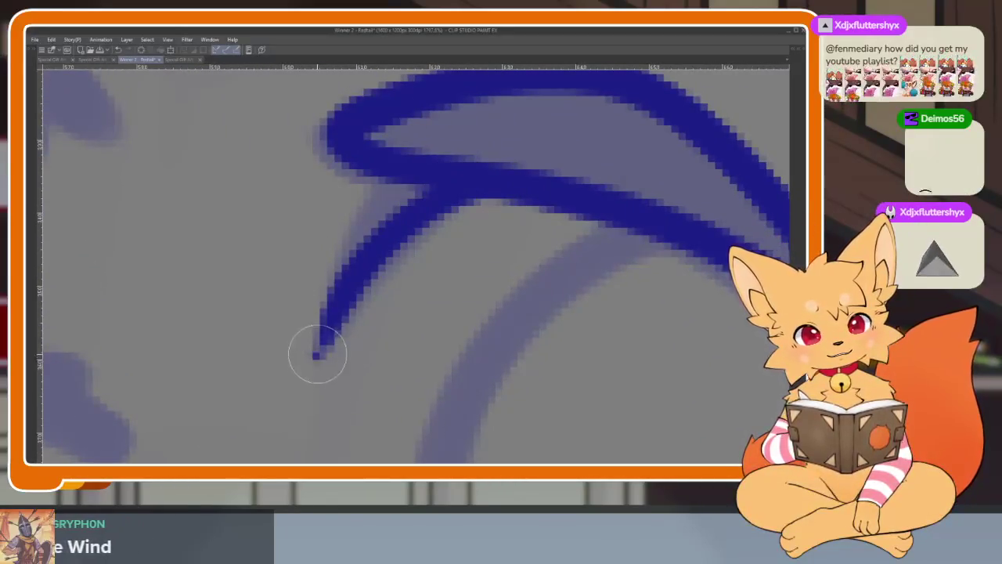
{"action": "scroll", "coordinate": [553, 297], "scroll_direction": "down", "scroll_amount": 6}
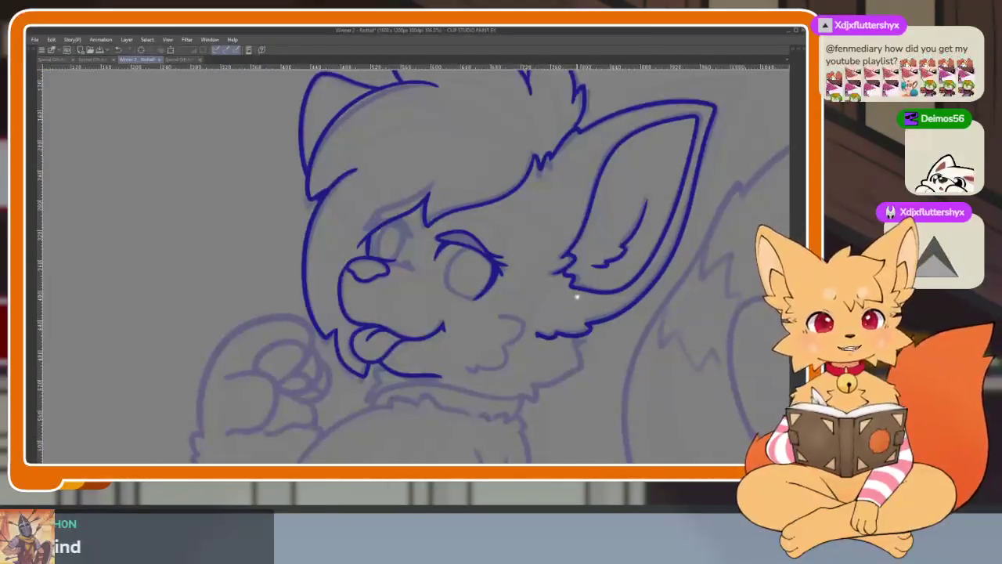
Ink the upper eyelid over the sketch with a tapered extension stroke.
{"action": "scroll", "coordinate": [481, 251], "scroll_direction": "up", "scroll_amount": 2}
{"action": "scroll", "coordinate": [441, 264], "scroll_direction": "up", "scroll_amount": 1}
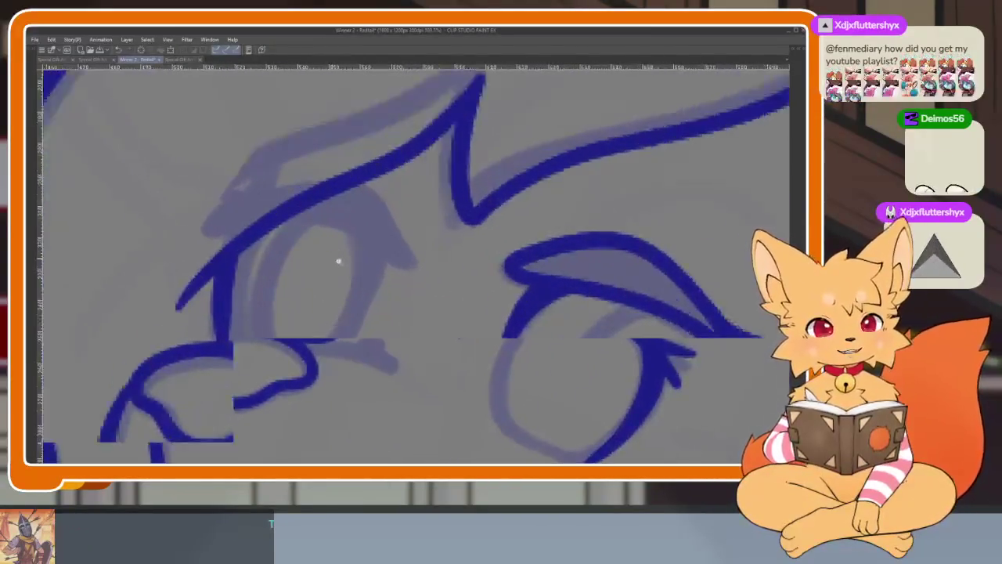
{"action": "scroll", "coordinate": [336, 261], "scroll_direction": "up", "scroll_amount": 1}
{"action": "scroll", "coordinate": [357, 282], "scroll_direction": "up", "scroll_amount": 1}
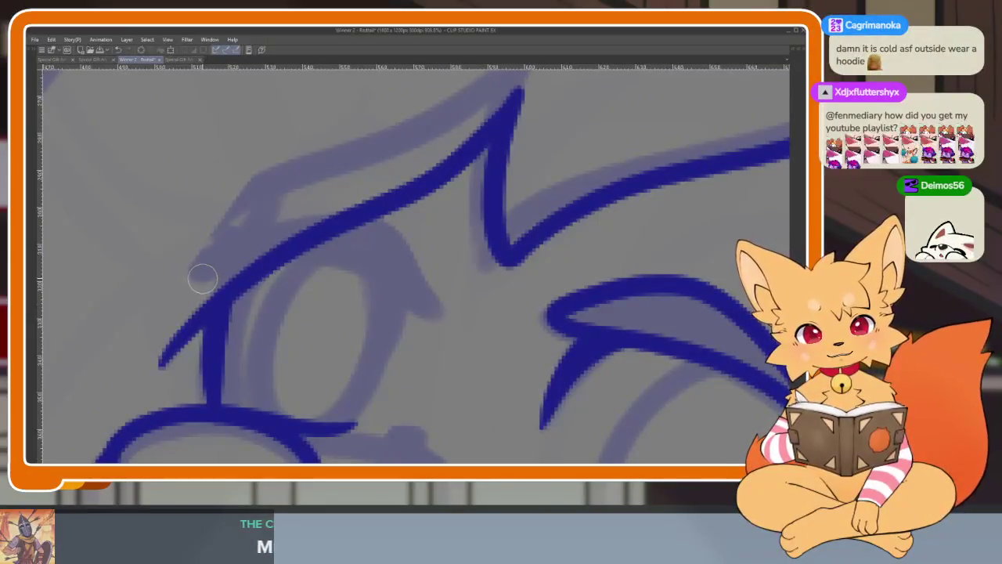
{"action": "mouse_move", "coordinate": [196, 279]}
{"action": "left_mouse_down"}
{"action": "mouse_move", "coordinate": [241, 261]}
{"action": "mouse_move", "coordinate": [342, 253]}
{"action": "mouse_move", "coordinate": [441, 321]}
{"action": "left_mouse_up"}
{"action": "mouse_move", "coordinate": [234, 239]}
{"action": "left_mouse_down"}
{"action": "mouse_move", "coordinate": [358, 227]}
{"action": "mouse_move", "coordinate": [403, 242]}
{"action": "mouse_move", "coordinate": [436, 307]}
{"action": "left_mouse_up"}
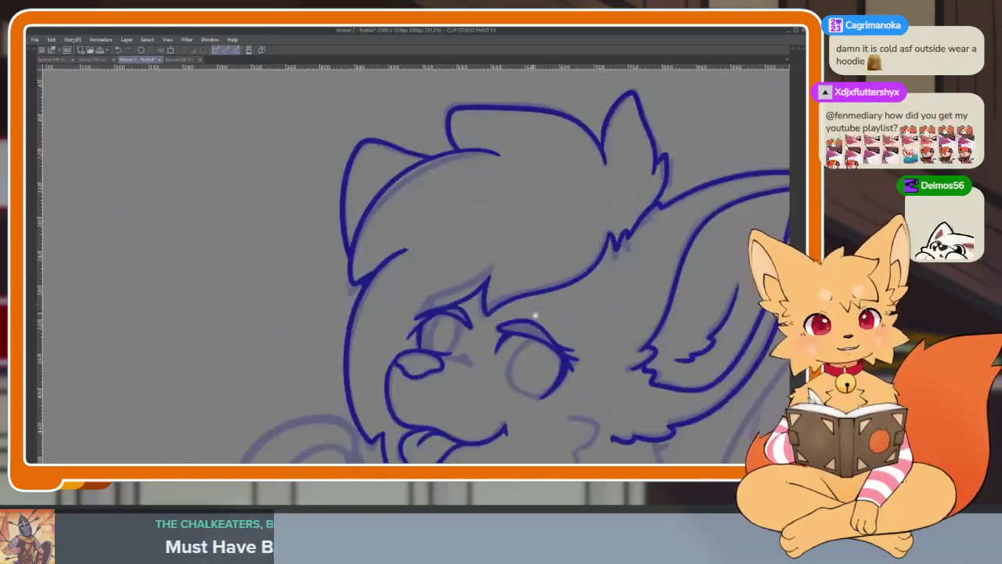
Pan down and add a lash stroke under the eyelid.
{"action": "scroll", "coordinate": [436, 308], "scroll_direction": "down", "scroll_amount": 3}
{"action": "scroll", "coordinate": [480, 325], "scroll_direction": "up", "scroll_amount": 3}
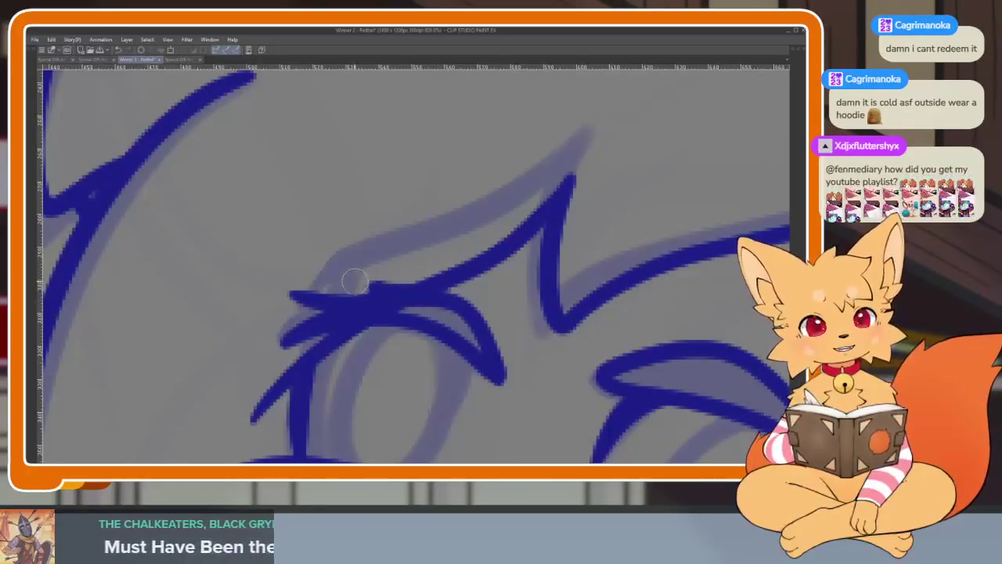
{"action": "left_click_drag", "start_coordinate": [349, 349], "coordinate": [368, 268]}
{"action": "scroll", "coordinate": [368, 268], "scroll_direction": "up", "scroll_amount": 1}
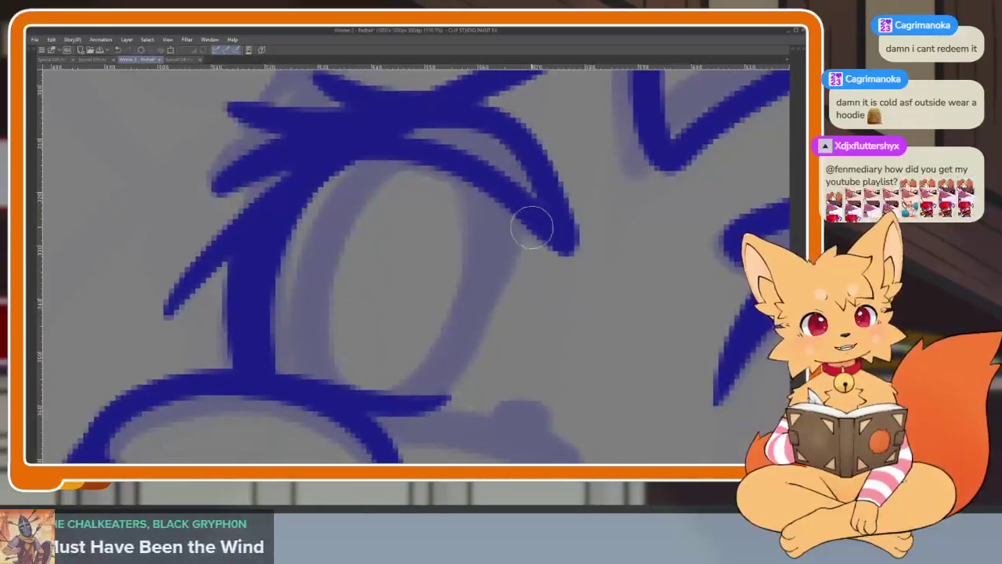
{"action": "left_click_drag", "start_coordinate": [497, 188], "coordinate": [513, 262]}
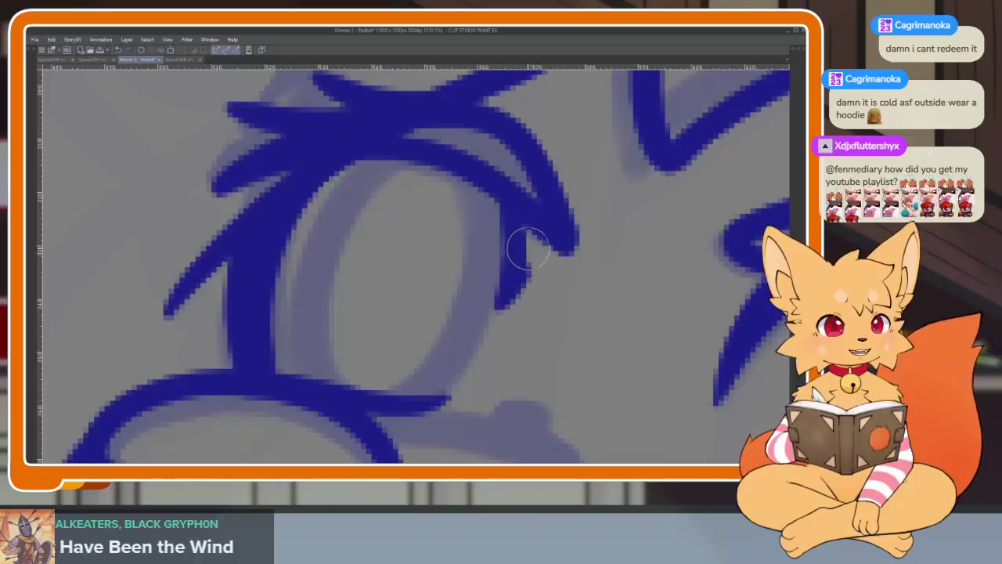
{"action": "scroll", "coordinate": [606, 298], "scroll_direction": "down", "scroll_amount": 5}
{"action": "scroll", "coordinate": [606, 298], "scroll_direction": "down", "scroll_amount": 3}
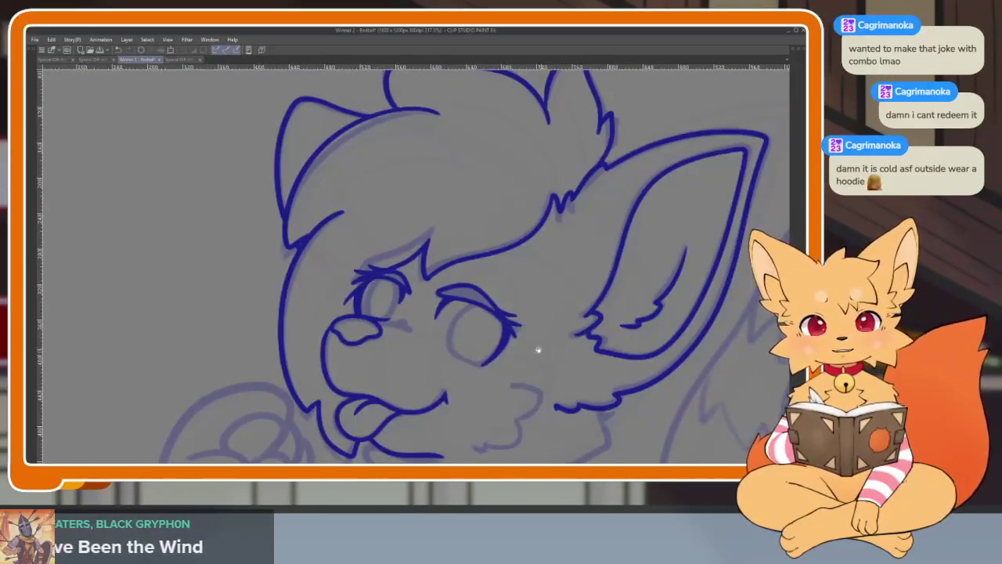
{"action": "scroll", "coordinate": [477, 392], "scroll_direction": "up", "scroll_amount": 5}
{"action": "left_click_drag", "start_coordinate": [476, 364], "coordinate": [486, 375]}
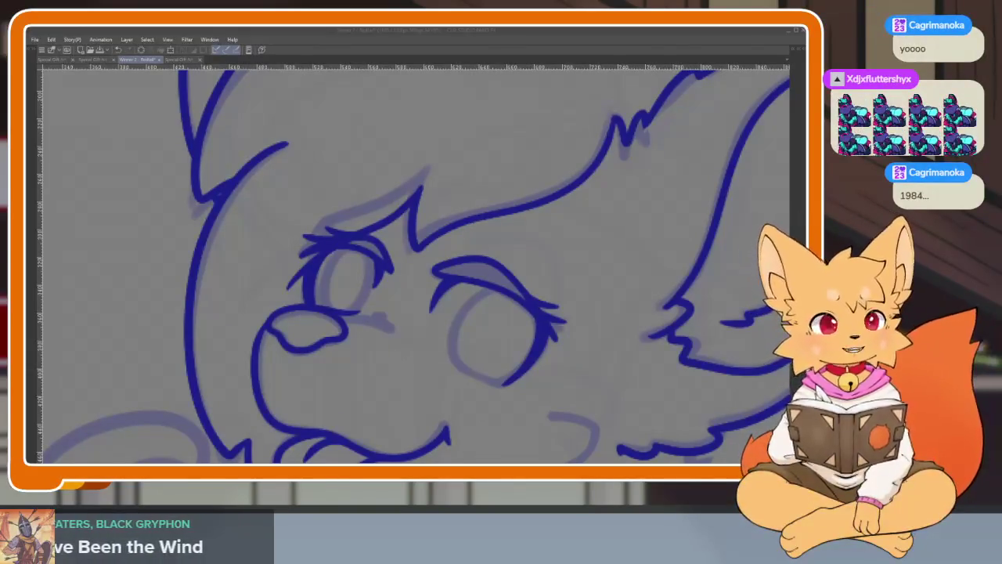
Undo the accidental dot and pan toward the cheek.
{"action": "left_click", "coordinate": [606, 337]}
{"action": "key", "text": "ctrl+z"}
{"action": "left_click_drag", "start_coordinate": [587, 306], "coordinate": [527, 372]}
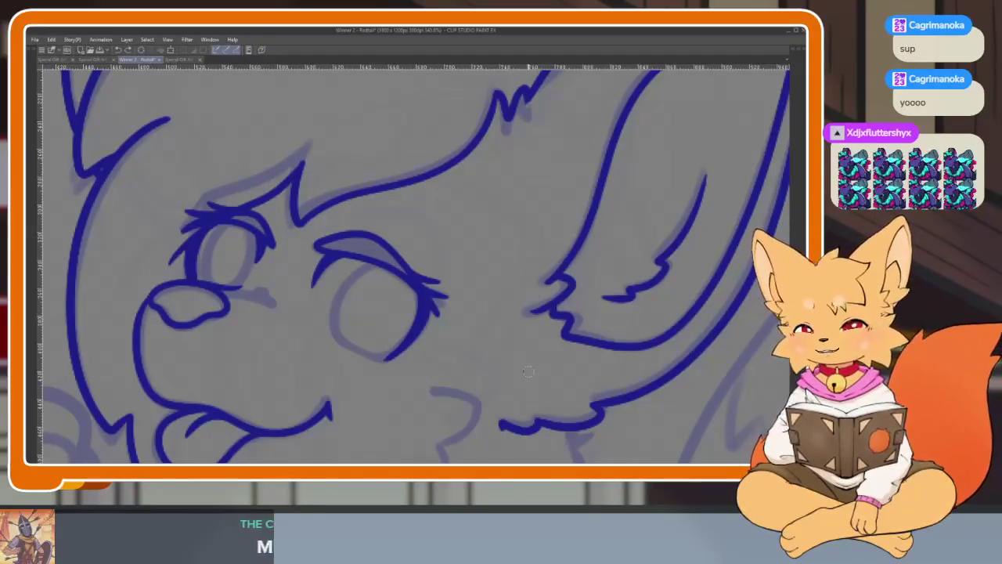
Ink the tufted cheek fur line below the right eye.
{"action": "left_click", "coordinate": [495, 353]}
{"action": "scroll", "coordinate": [517, 355], "scroll_direction": "down", "scroll_amount": 1}
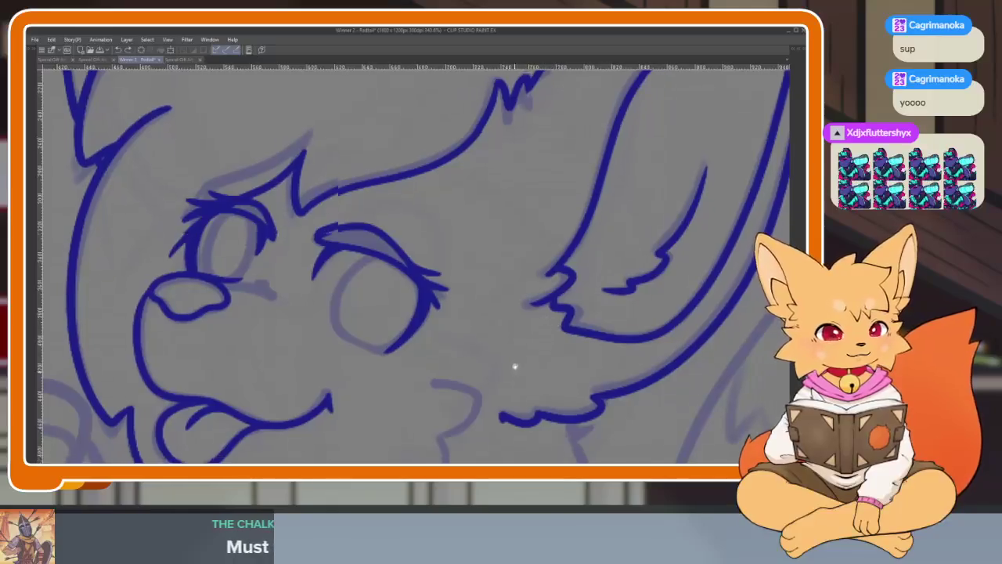
{"action": "scroll", "coordinate": [514, 365], "scroll_direction": "down", "scroll_amount": 2}
{"action": "scroll", "coordinate": [548, 328], "scroll_direction": "down", "scroll_amount": 1}
{"action": "scroll", "coordinate": [530, 326], "scroll_direction": "down", "scroll_amount": 1}
{"action": "scroll", "coordinate": [515, 328], "scroll_direction": "up", "scroll_amount": 2}
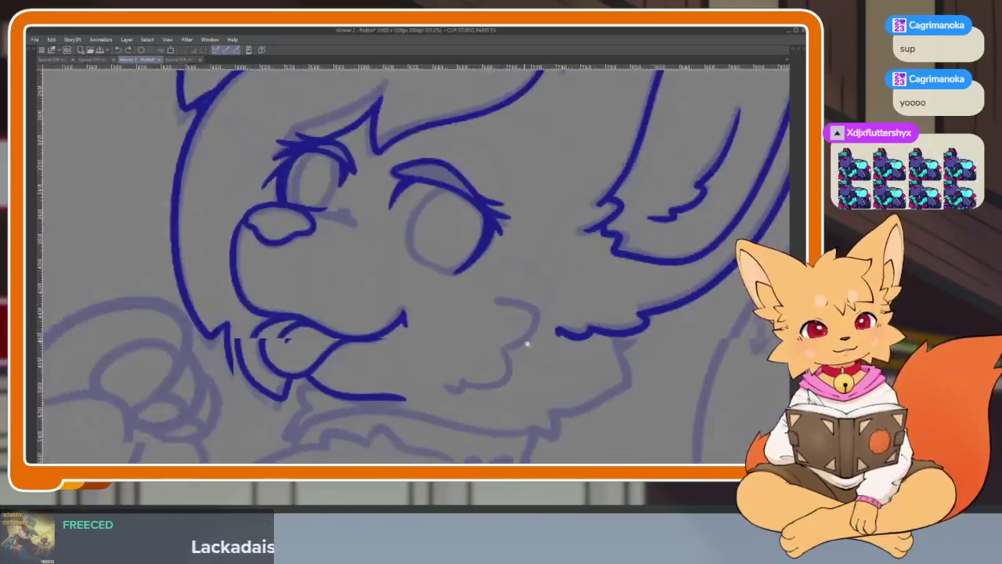
{"action": "scroll", "coordinate": [524, 342], "scroll_direction": "up", "scroll_amount": 2}
{"action": "mouse_move", "coordinate": [465, 247]}
{"action": "left_mouse_down"}
{"action": "mouse_move", "coordinate": [473, 342]}
{"action": "mouse_move", "coordinate": [492, 379]}
{"action": "mouse_move", "coordinate": [482, 396]}
{"action": "mouse_move", "coordinate": [394, 409]}
{"action": "left_mouse_up"}
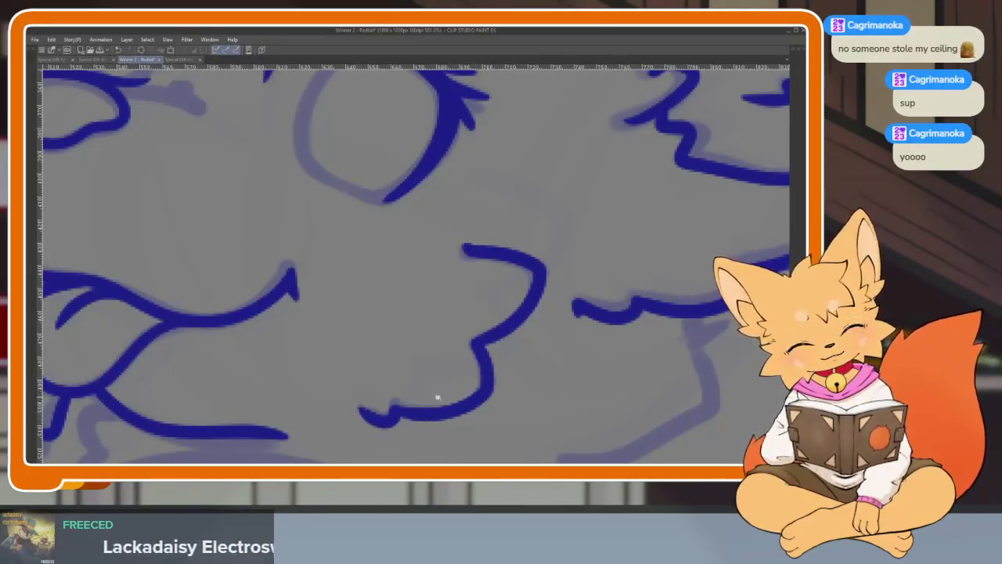
{"action": "scroll", "coordinate": [437, 398], "scroll_direction": "down", "scroll_amount": 3}
{"action": "scroll", "coordinate": [455, 354], "scroll_direction": "up", "scroll_amount": 1}
{"action": "scroll", "coordinate": [481, 313], "scroll_direction": "up", "scroll_amount": 1}
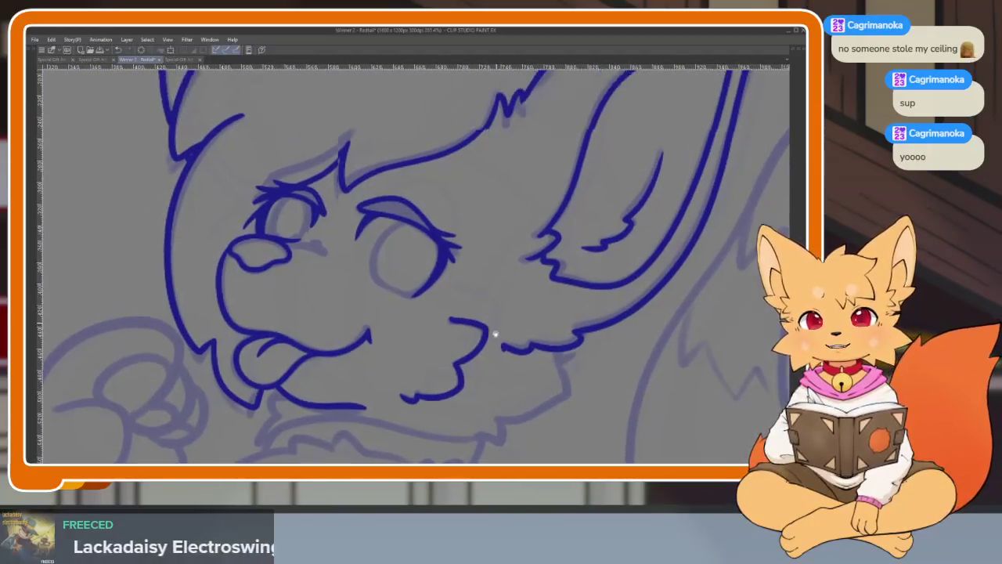
{"action": "scroll", "coordinate": [495, 334], "scroll_direction": "down", "scroll_amount": 2}
{"action": "scroll", "coordinate": [541, 314], "scroll_direction": "up", "scroll_amount": 1}
{"action": "scroll", "coordinate": [533, 313], "scroll_direction": "up", "scroll_amount": 1}
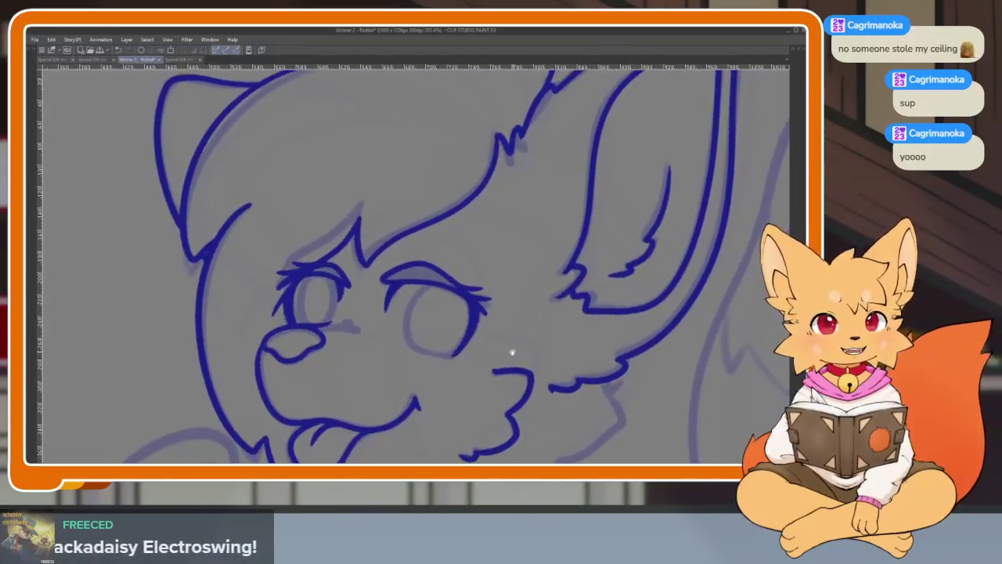
{"action": "scroll", "coordinate": [512, 353], "scroll_direction": "down", "scroll_amount": 1}
{"action": "scroll", "coordinate": [506, 365], "scroll_direction": "up", "scroll_amount": 1}
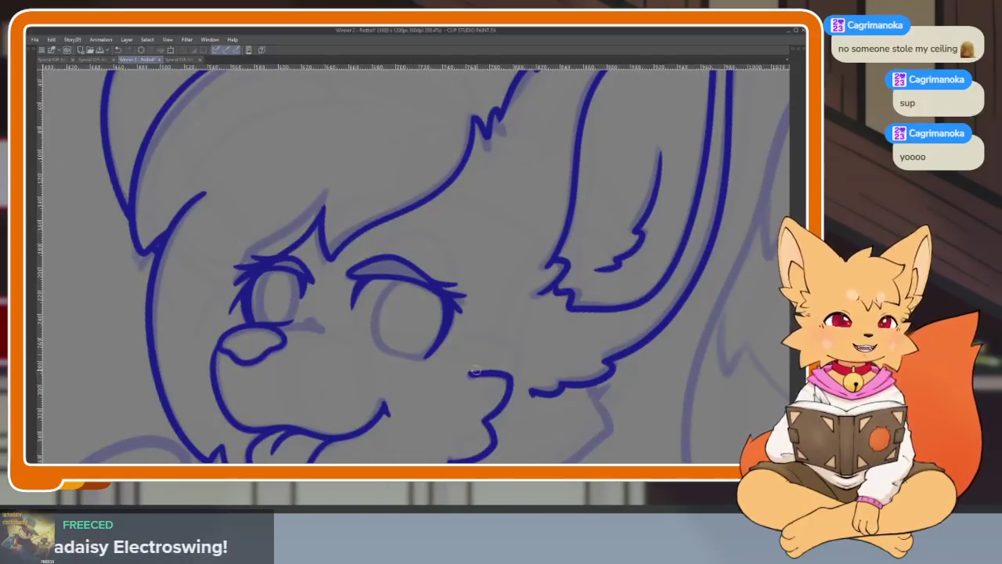
{"action": "scroll", "coordinate": [479, 309], "scroll_direction": "down", "scroll_amount": 1}
{"action": "scroll", "coordinate": [478, 294], "scroll_direction": "up", "scroll_amount": 1}
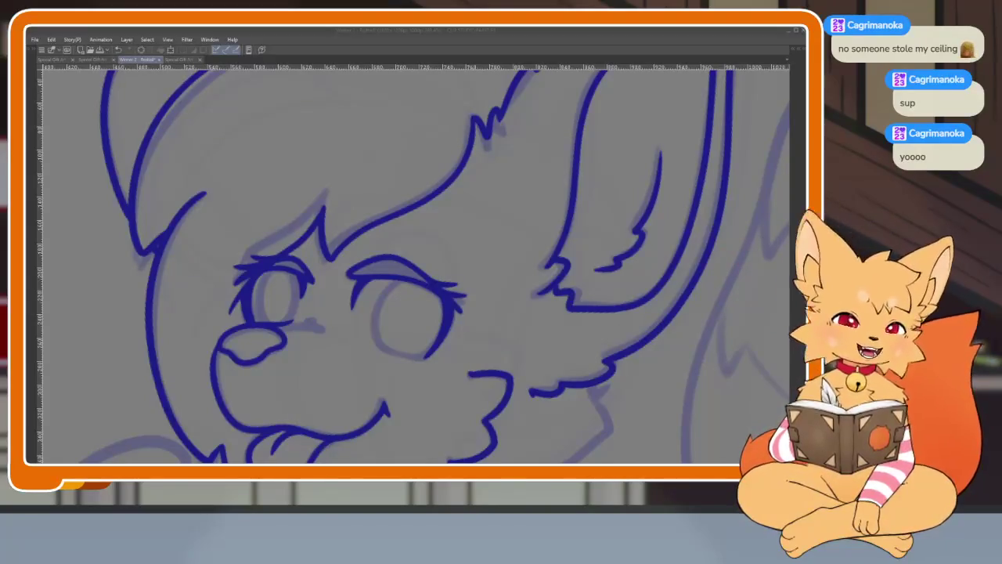
Zoom in on the right eye, try a circle outline over it, and undo it.
{"action": "left_click_drag", "start_coordinate": [486, 319], "coordinate": [502, 312]}
{"action": "scroll", "coordinate": [425, 353], "scroll_direction": "up", "scroll_amount": 2}
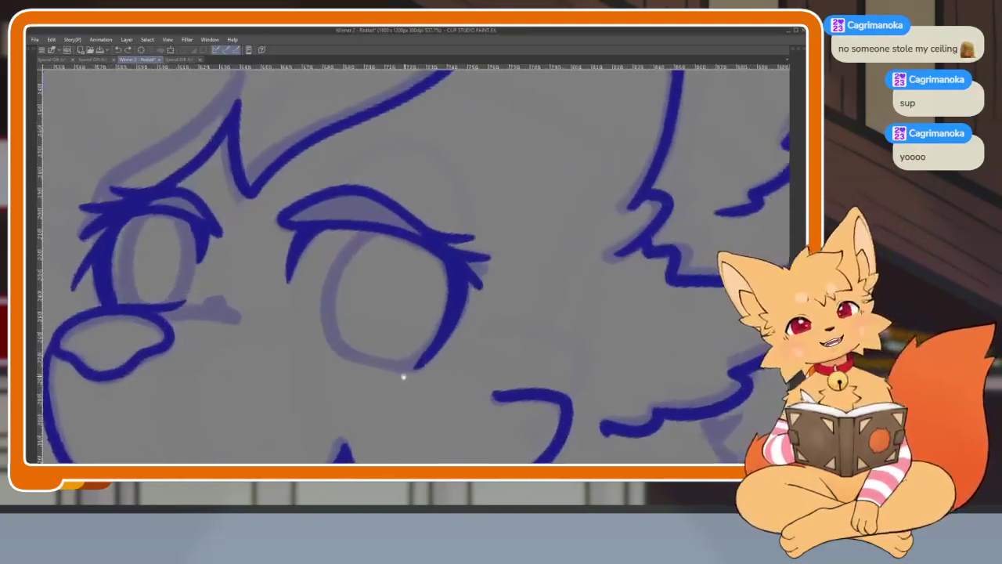
{"action": "scroll", "coordinate": [402, 376], "scroll_direction": "up", "scroll_amount": 1}
{"action": "scroll", "coordinate": [413, 358], "scroll_direction": "up", "scroll_amount": 2}
{"action": "scroll", "coordinate": [427, 385], "scroll_direction": "down", "scroll_amount": 1}
{"action": "scroll", "coordinate": [416, 381], "scroll_direction": "down", "scroll_amount": 4}
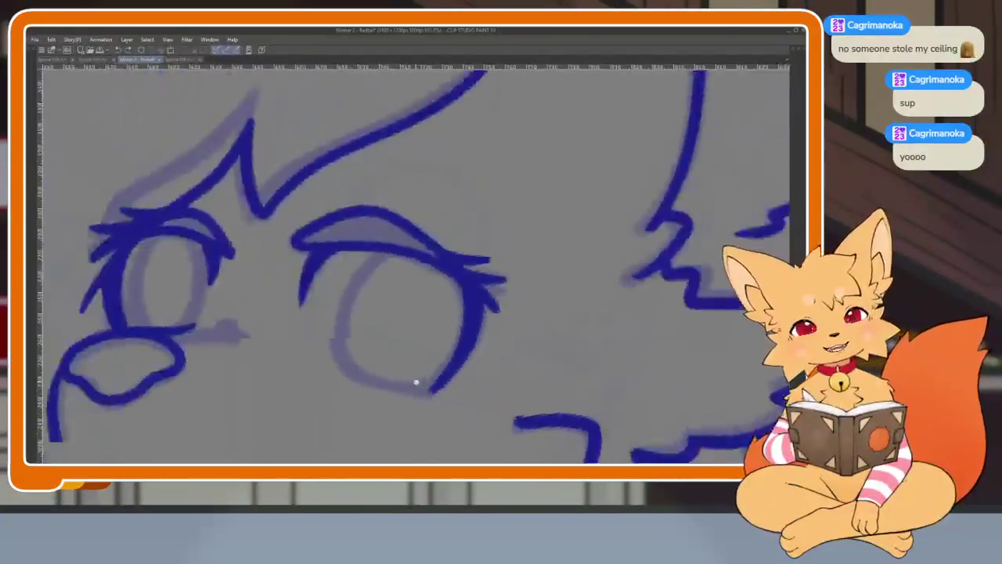
{"action": "scroll", "coordinate": [431, 409], "scroll_direction": "up", "scroll_amount": 4}
{"action": "scroll", "coordinate": [428, 417], "scroll_direction": "up", "scroll_amount": 2}
{"action": "left_click_drag", "start_coordinate": [469, 376], "coordinate": [483, 387]}
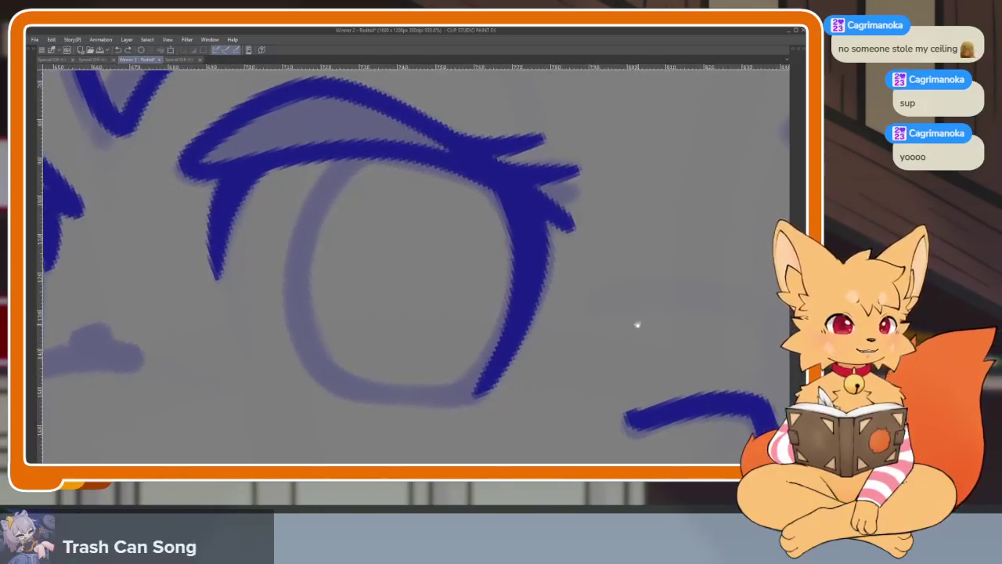
{"action": "scroll", "coordinate": [637, 336], "scroll_direction": "down", "scroll_amount": 1}
{"action": "scroll", "coordinate": [624, 342], "scroll_direction": "down", "scroll_amount": 1}
{"action": "key", "text": "Tab"}
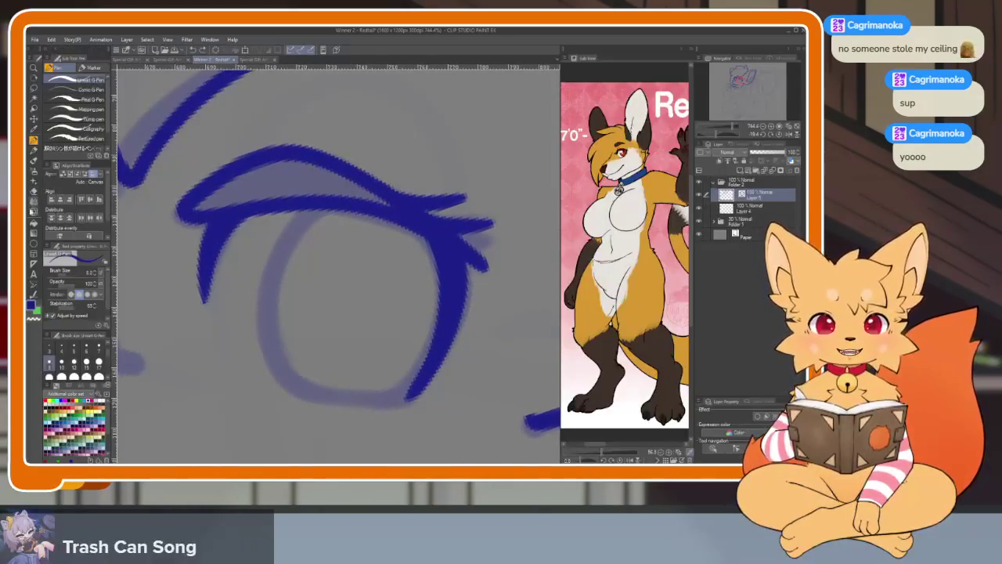
{"action": "key", "text": "Tab"}
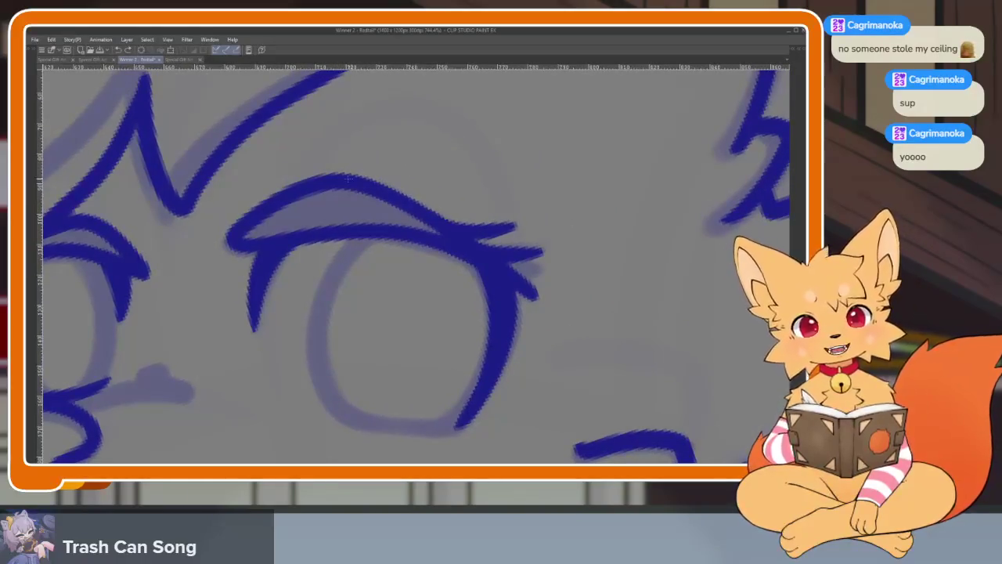
{"action": "left_click_drag", "start_coordinate": [342, 164], "coordinate": [336, 352]}
{"action": "key", "text": "ctrl+z"}
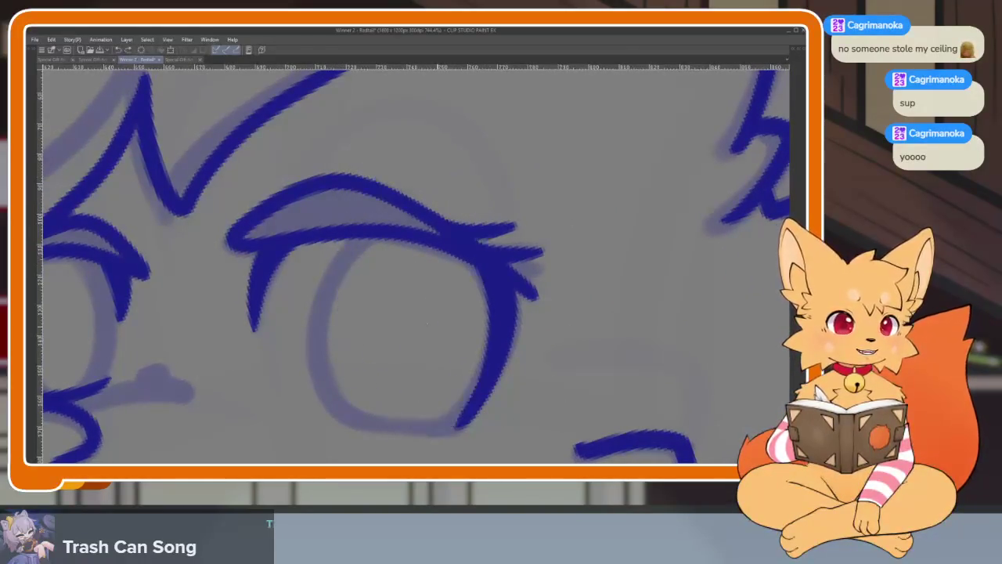
Try a thick oval over the eye, then undo it.
{"action": "key", "text": "Tab"}
Redraw the eye oval cleanly and remove its top arc above the eyelid.
{"action": "key", "text": "Tab"}
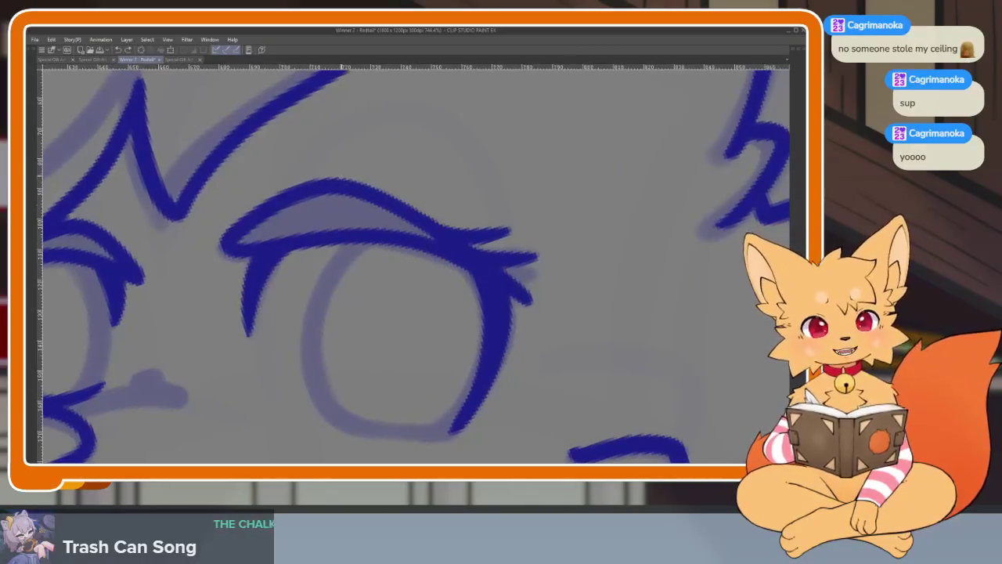
{"action": "left_click_drag", "start_coordinate": [347, 190], "coordinate": [478, 251]}
{"action": "key", "text": "ctrl+z"}
{"action": "key", "text": "Tab"}
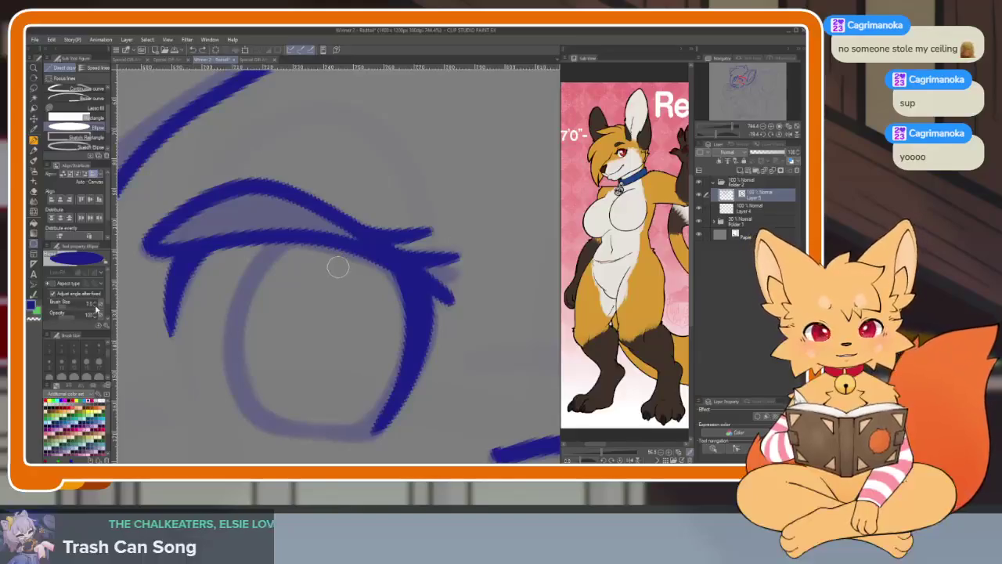
{"action": "key", "text": "Tab"}
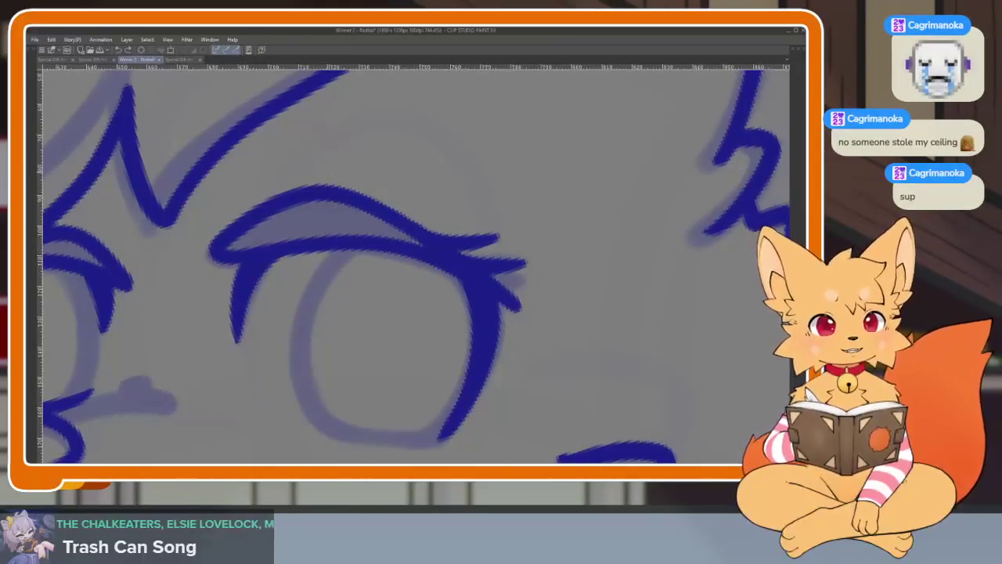
{"action": "left_click_drag", "start_coordinate": [344, 184], "coordinate": [407, 160]}
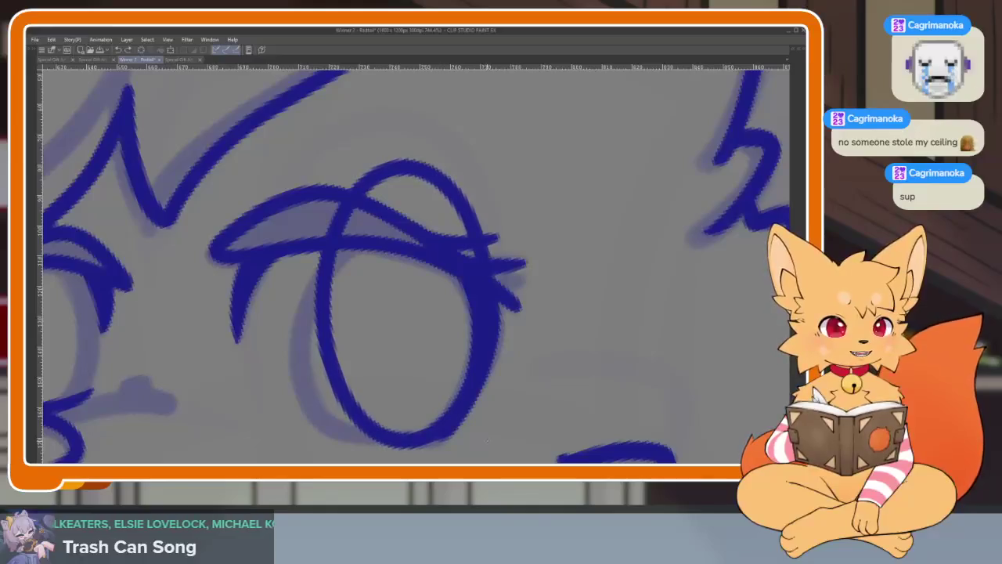
{"action": "left_click_drag", "start_coordinate": [487, 435], "coordinate": [473, 443]}
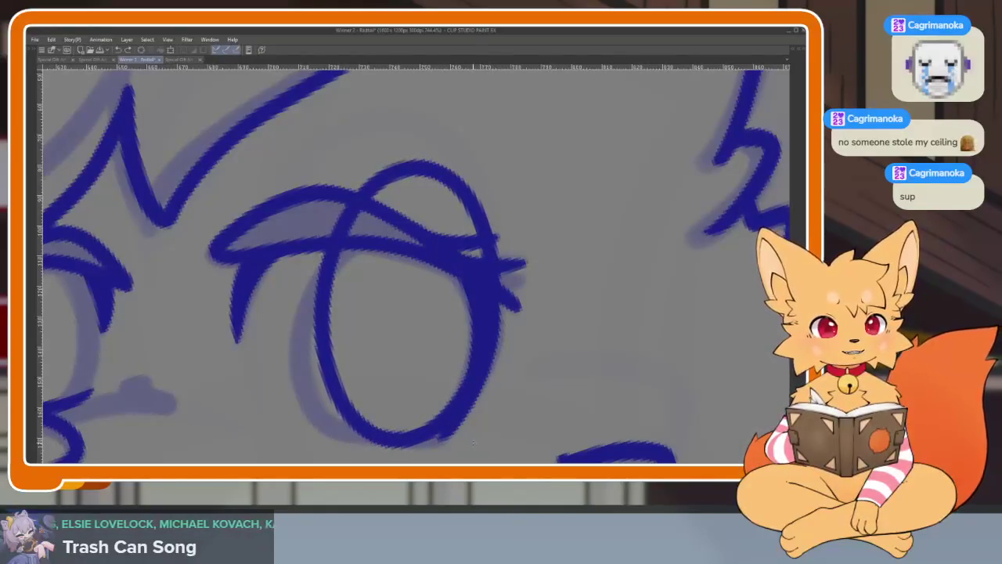
{"action": "key", "text": "ctrl+z"}
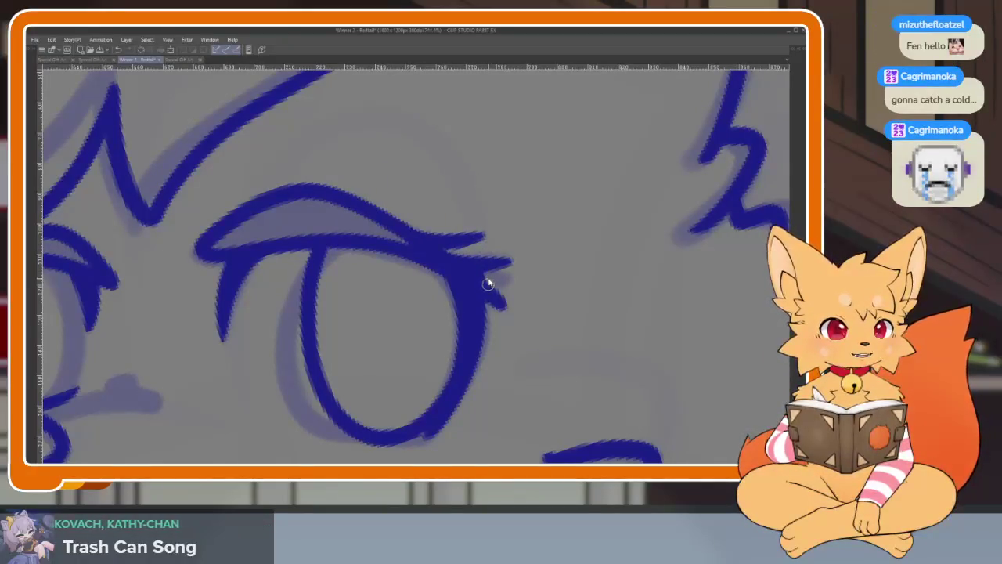
{"action": "scroll", "coordinate": [478, 270], "scroll_direction": "down", "scroll_amount": 3}
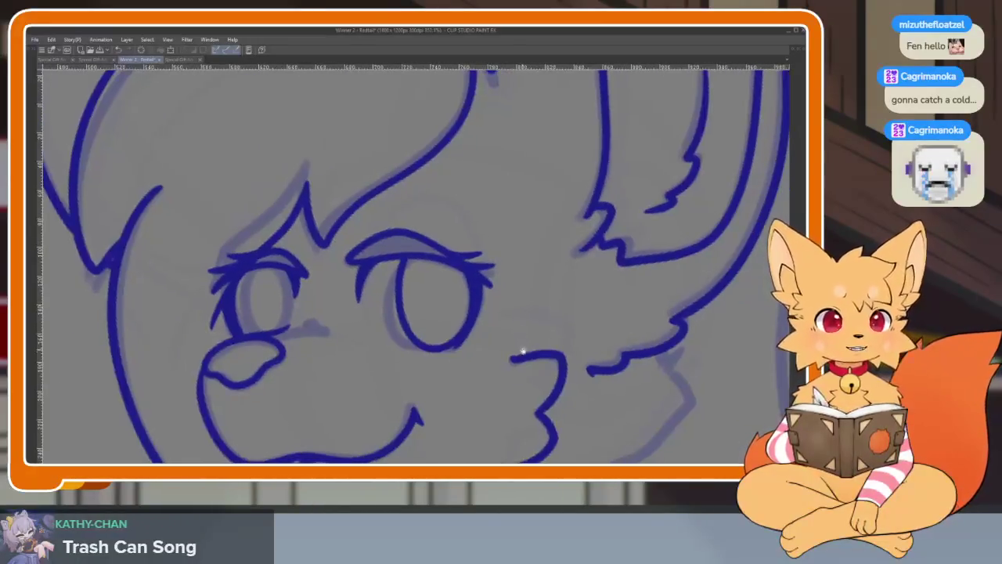
Zoom in on the right eye and try an arc above its upper lid, then undo it.
{"action": "scroll", "coordinate": [520, 351], "scroll_direction": "down", "scroll_amount": 4}
{"action": "scroll", "coordinate": [537, 337], "scroll_direction": "up", "scroll_amount": 4}
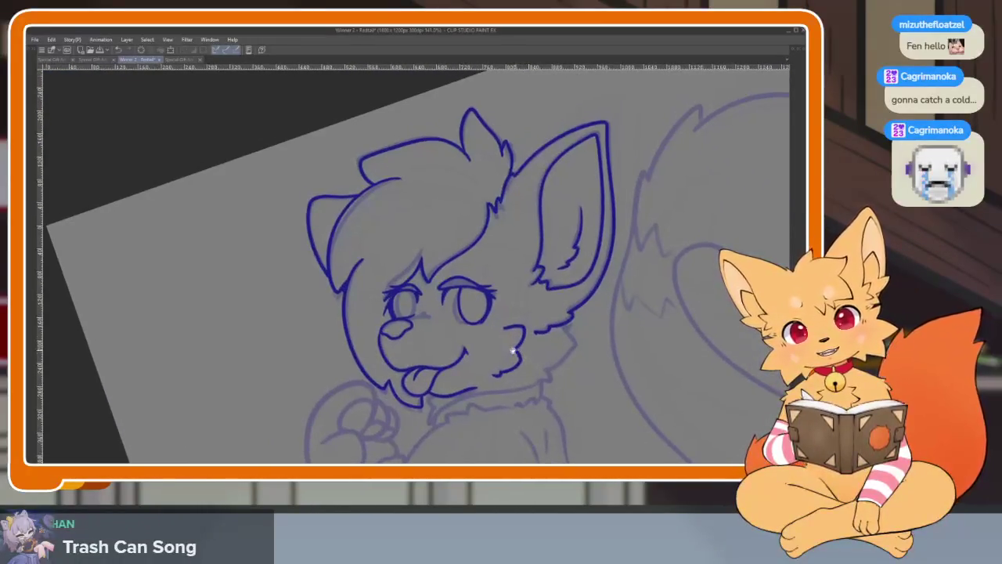
{"action": "scroll", "coordinate": [470, 335], "scroll_direction": "up", "scroll_amount": 4}
{"action": "scroll", "coordinate": [375, 330], "scroll_direction": "up", "scroll_amount": 2}
{"action": "scroll", "coordinate": [389, 340], "scroll_direction": "up", "scroll_amount": 2}
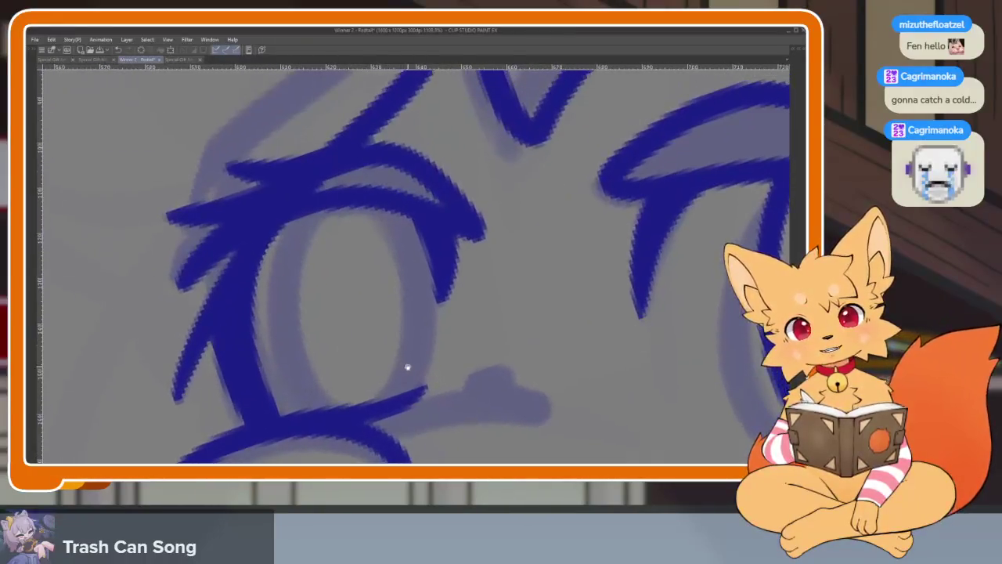
{"action": "scroll", "coordinate": [404, 365], "scroll_direction": "up", "scroll_amount": 2}
{"action": "key", "text": "Tab"}
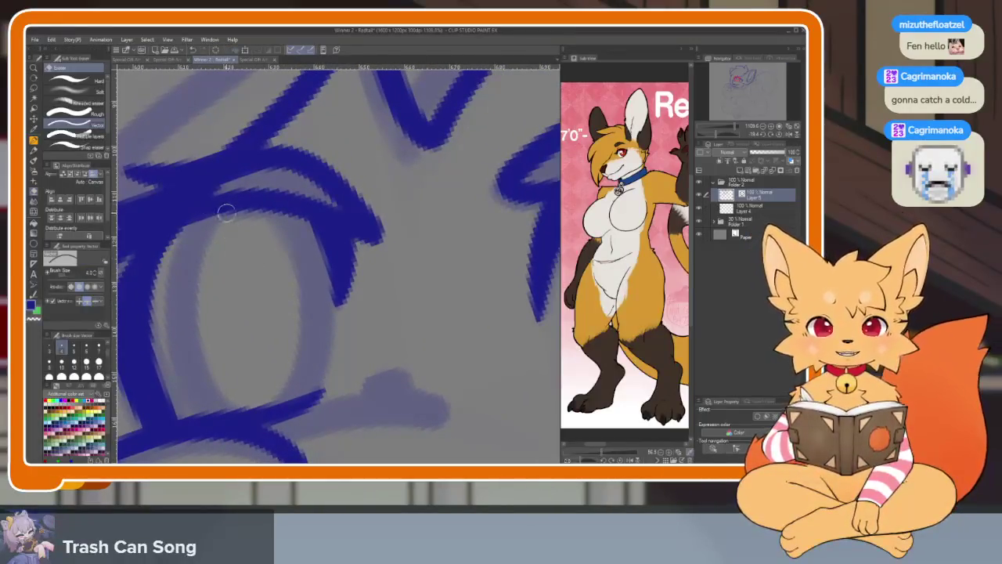
{"action": "key", "text": "Tab"}
{"action": "scroll", "coordinate": [423, 321], "scroll_direction": "down", "scroll_amount": 2}
{"action": "scroll", "coordinate": [582, 358], "scroll_direction": "up", "scroll_amount": 2}
{"action": "scroll", "coordinate": [508, 358], "scroll_direction": "down", "scroll_amount": 2}
{"action": "scroll", "coordinate": [532, 356], "scroll_direction": "up", "scroll_amount": 2}
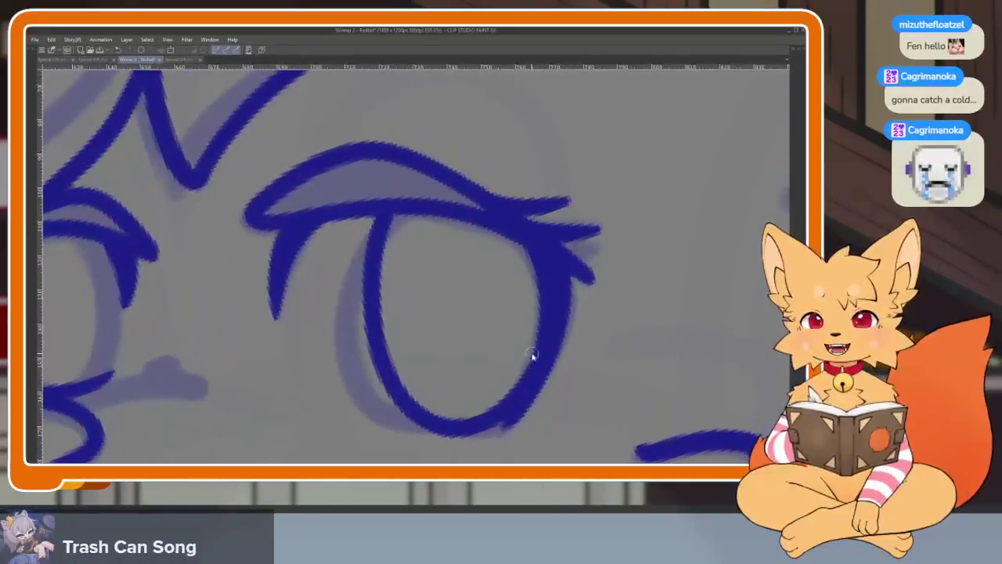
{"action": "scroll", "coordinate": [555, 340], "scroll_direction": "down", "scroll_amount": 1}
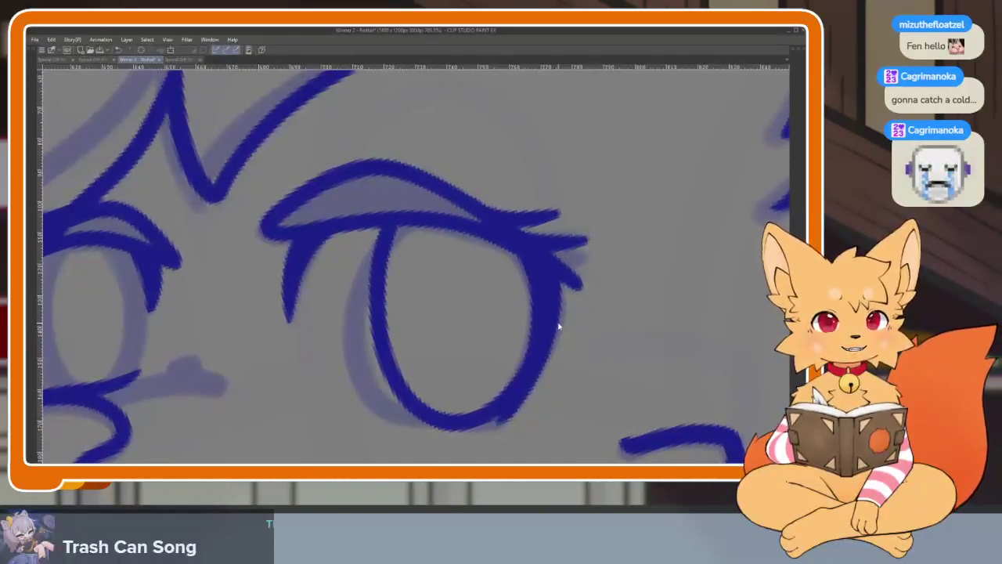
{"action": "left_click_drag", "start_coordinate": [415, 166], "coordinate": [552, 210]}
{"action": "key", "text": "ctrl+z"}
{"action": "key", "text": "ctrl+z"}
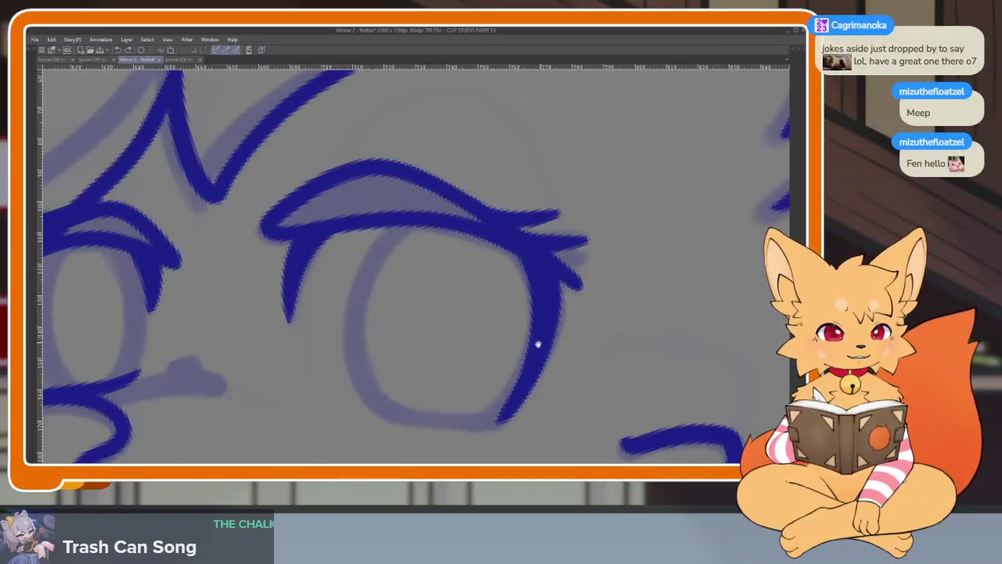
{"action": "key", "text": "Tab"}
{"action": "key", "text": "Tab"}
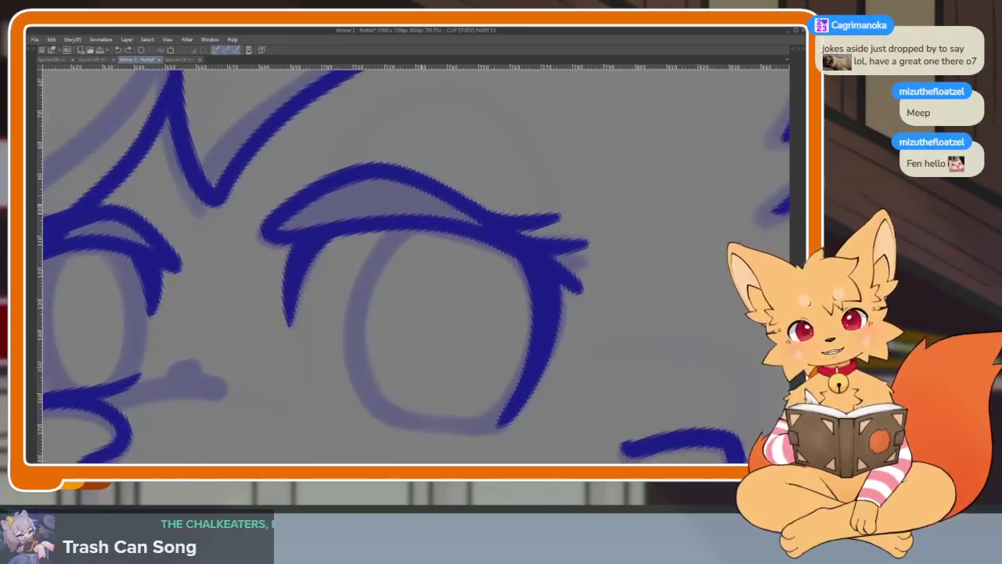
Redraw the right eye's oval outline in blue lineart after undoing the failed attempts.
{"action": "left_click_drag", "start_coordinate": [392, 149], "coordinate": [501, 423]}
{"action": "key", "text": "ctrl+z"}
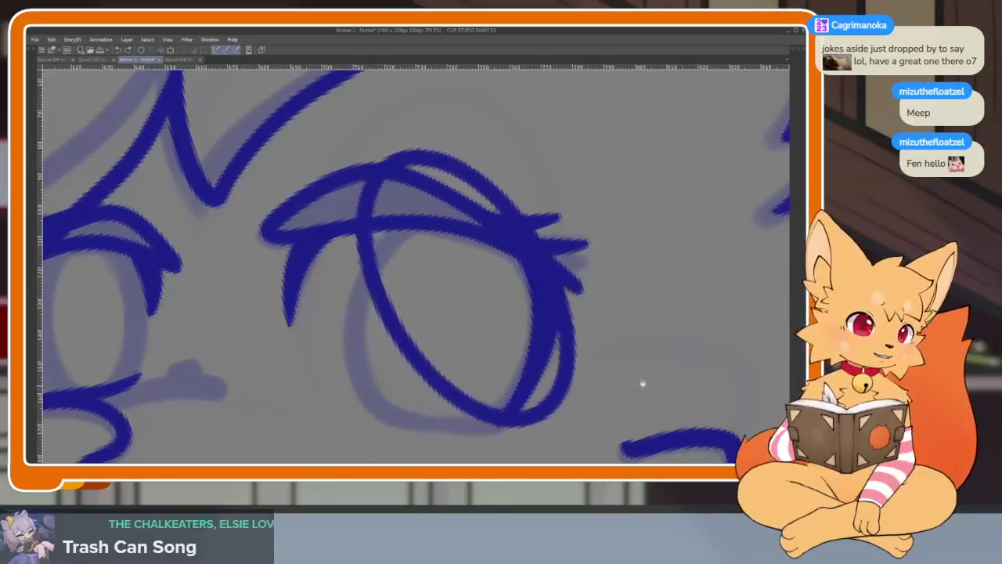
{"action": "left_click_drag", "start_coordinate": [392, 149], "coordinate": [563, 329]}
{"action": "key", "text": "ctrl+z"}
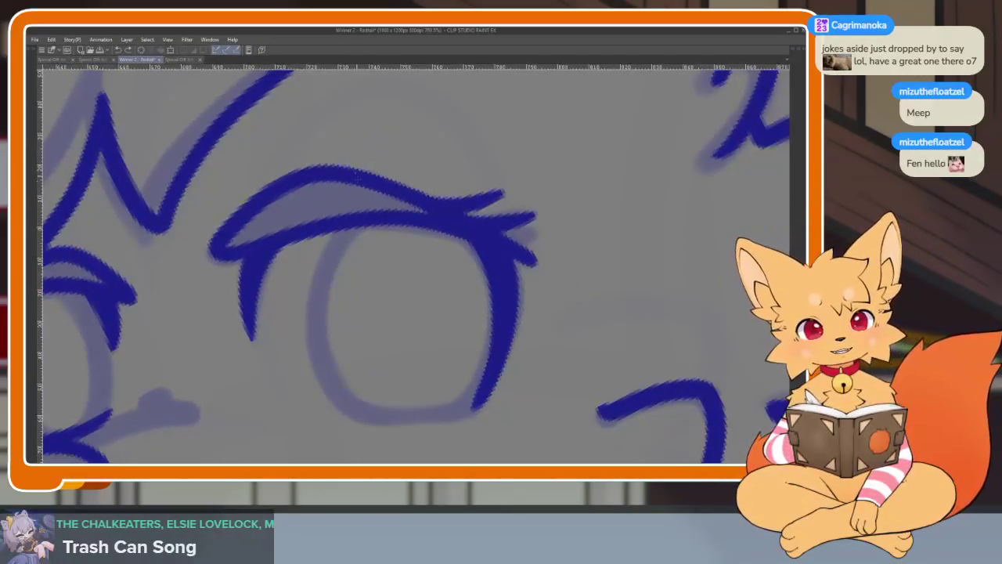
{"action": "left_click_drag", "start_coordinate": [332, 152], "coordinate": [470, 188]}
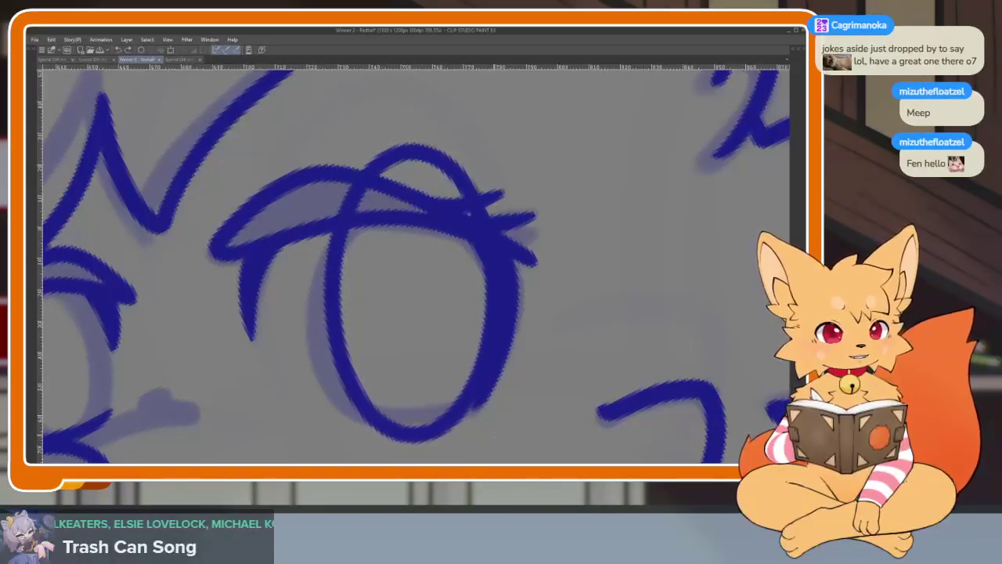
Erase the arc crossing the top of the right eye with the vector eraser.
{"action": "mouse_move", "coordinate": [383, 179]}
{"action": "left_mouse_down"}
{"action": "mouse_move", "coordinate": [395, 165]}
{"action": "mouse_move", "coordinate": [487, 210]}
{"action": "left_mouse_up"}
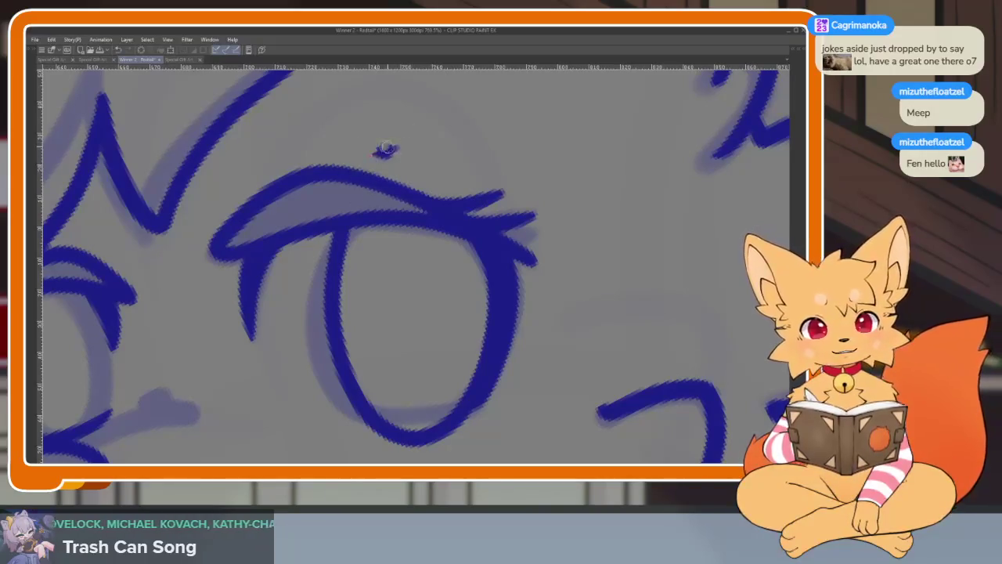
{"action": "scroll", "coordinate": [517, 333], "scroll_direction": "up", "scroll_amount": 2}
{"action": "scroll", "coordinate": [469, 368], "scroll_direction": "up", "scroll_amount": 2}
{"action": "scroll", "coordinate": [442, 384], "scroll_direction": "up", "scroll_amount": 1}
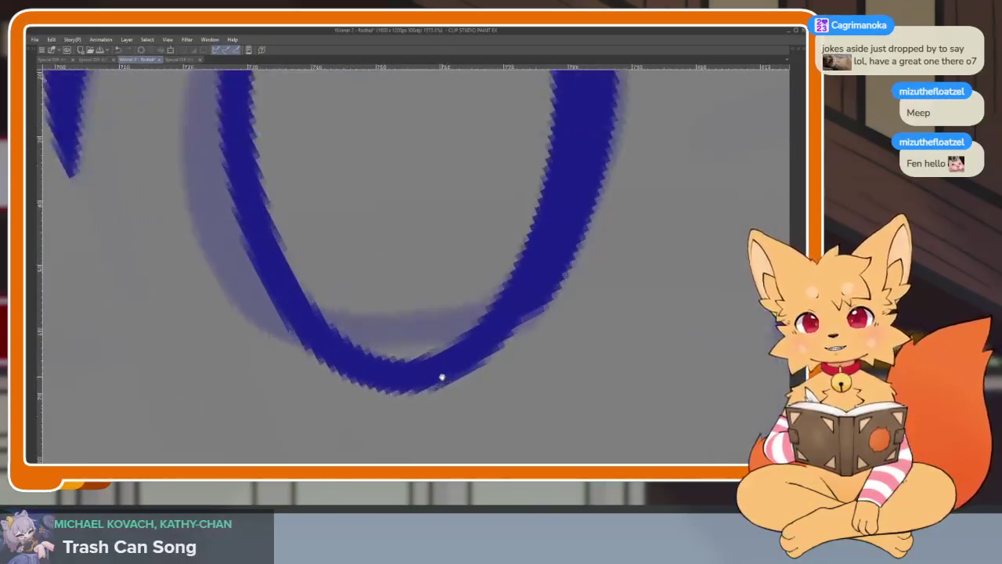
{"action": "scroll", "coordinate": [441, 378], "scroll_direction": "up", "scroll_amount": 1}
{"action": "scroll", "coordinate": [448, 403], "scroll_direction": "up", "scroll_amount": 1}
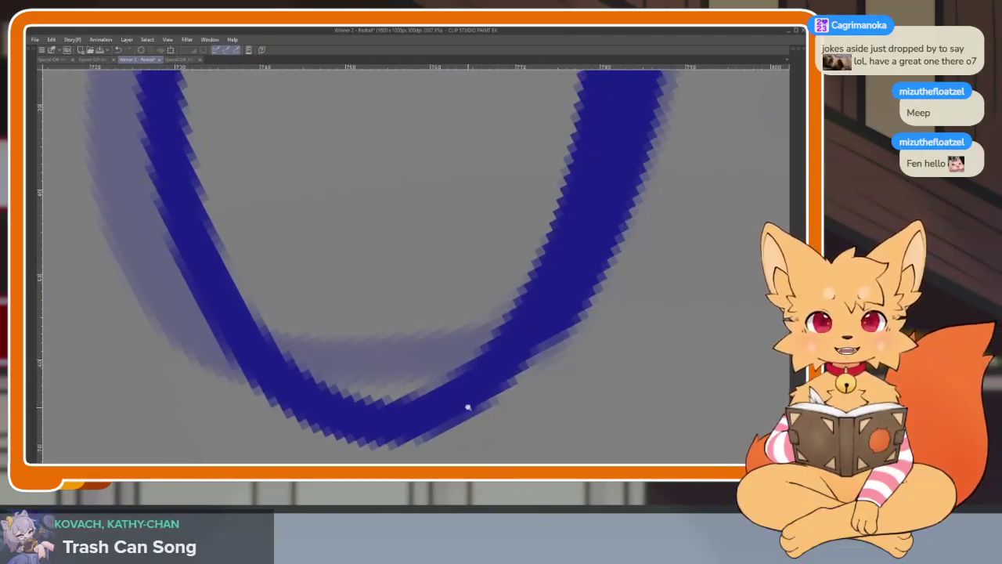
{"action": "scroll", "coordinate": [468, 404], "scroll_direction": "down", "scroll_amount": 1}
Raise the eye stroke's bottom, lower-left and lower-right control points to flatten its curve.
{"action": "key", "text": "o"}
{"action": "left_click", "coordinate": [365, 399]}
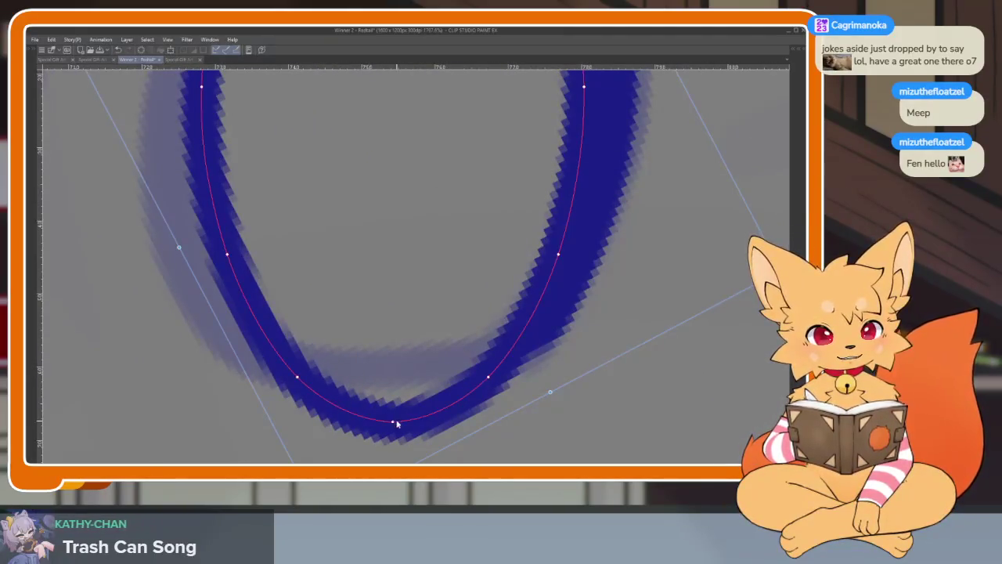
{"action": "left_click_drag", "start_coordinate": [394, 422], "coordinate": [393, 387]}
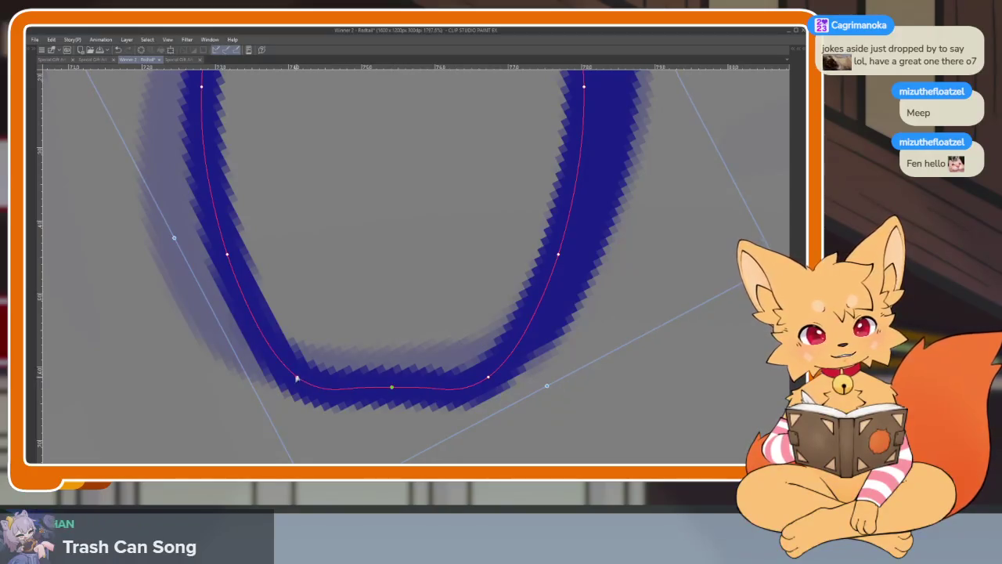
{"action": "left_click_drag", "start_coordinate": [297, 379], "coordinate": [286, 359]}
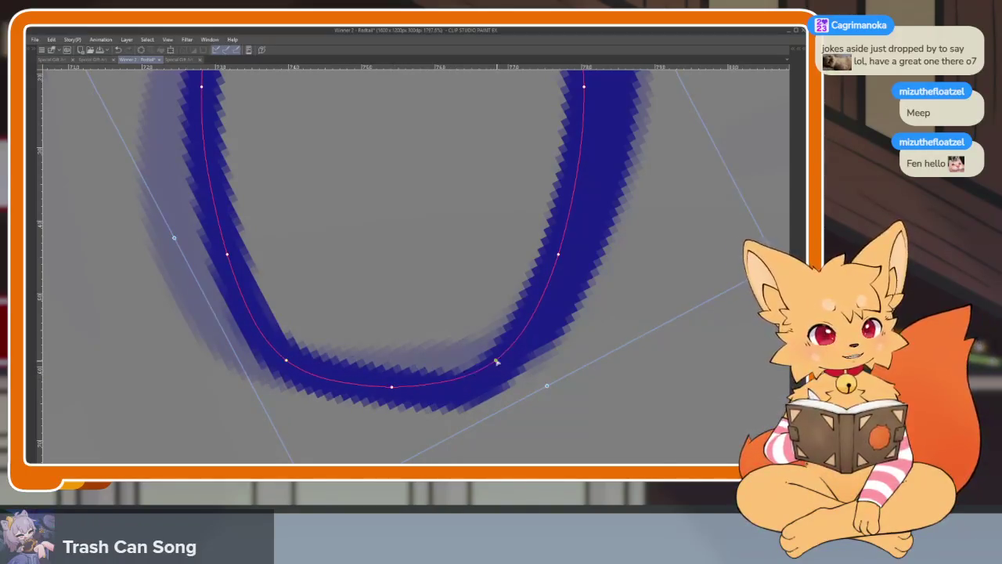
{"action": "left_click_drag", "start_coordinate": [492, 379], "coordinate": [497, 354]}
{"action": "left_click_drag", "start_coordinate": [394, 383], "coordinate": [386, 387]}
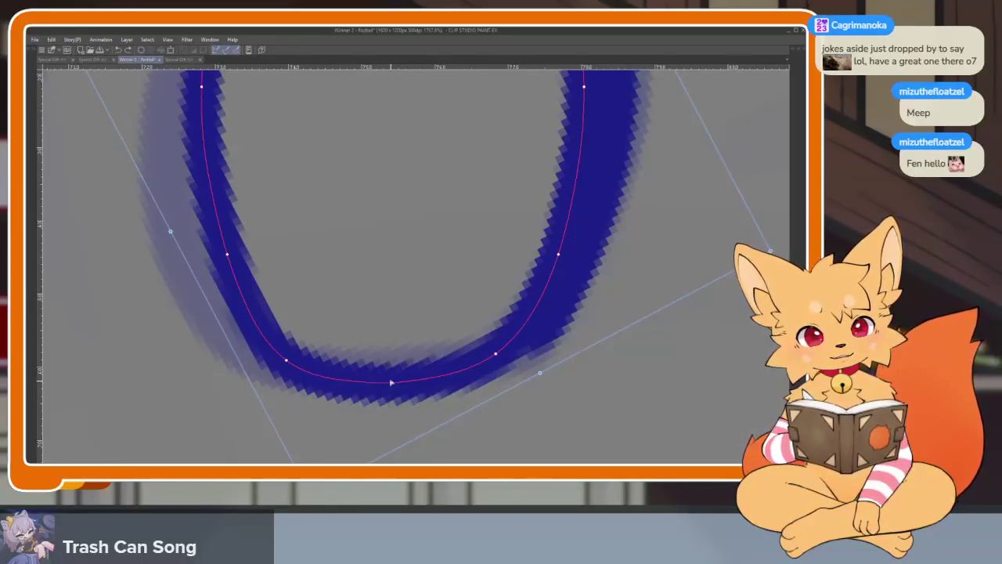
Move a right-side control point to smooth the eye's lower curve.
{"action": "key", "text": "p"}
{"action": "scroll", "coordinate": [392, 376], "scroll_direction": "down", "scroll_amount": 10}
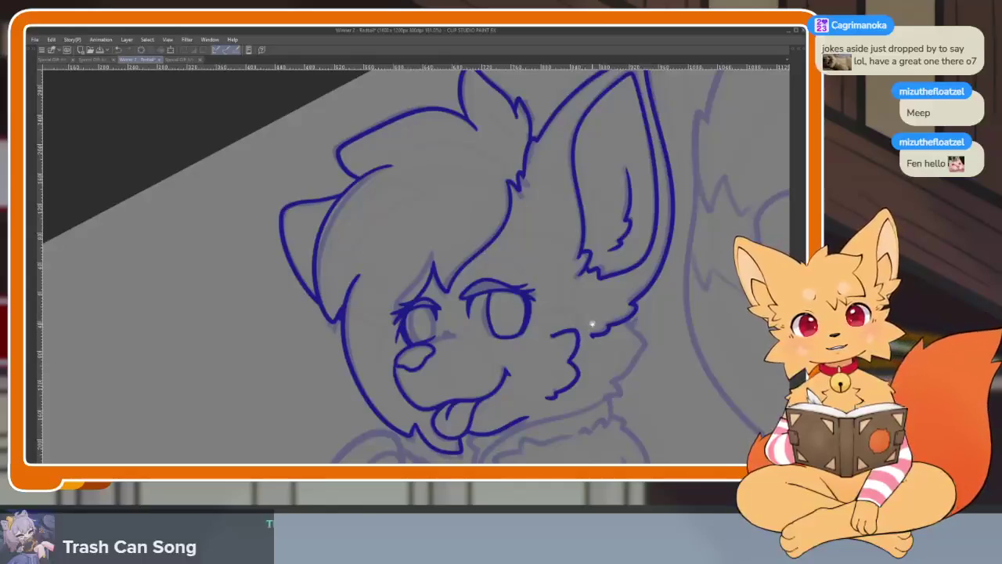
{"action": "scroll", "coordinate": [592, 323], "scroll_direction": "up", "scroll_amount": 10}
{"action": "key", "text": "o"}
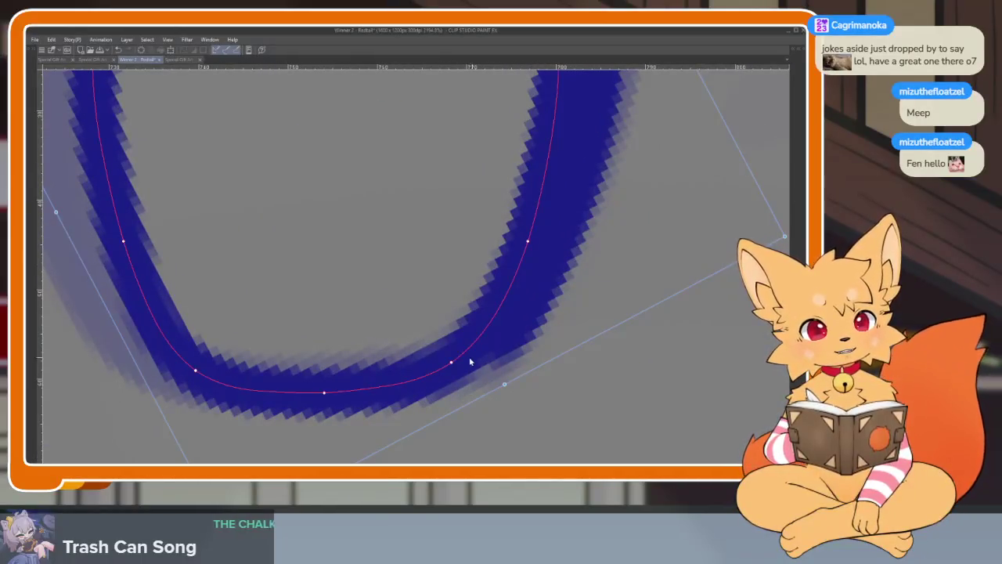
{"action": "left_click_drag", "start_coordinate": [451, 361], "coordinate": [473, 356]}
{"action": "key", "text": "p"}
{"action": "scroll", "coordinate": [473, 356], "scroll_direction": "down", "scroll_amount": 5}
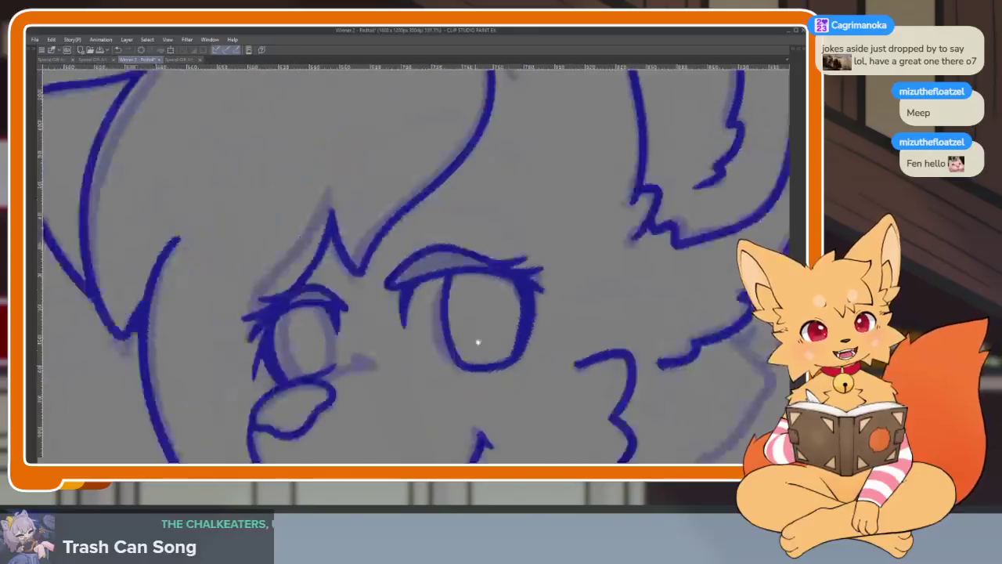
Draw a heavier upper-lid stroke on the left eye and a curve down its right side.
{"action": "scroll", "coordinate": [549, 352], "scroll_direction": "down", "scroll_amount": 3}
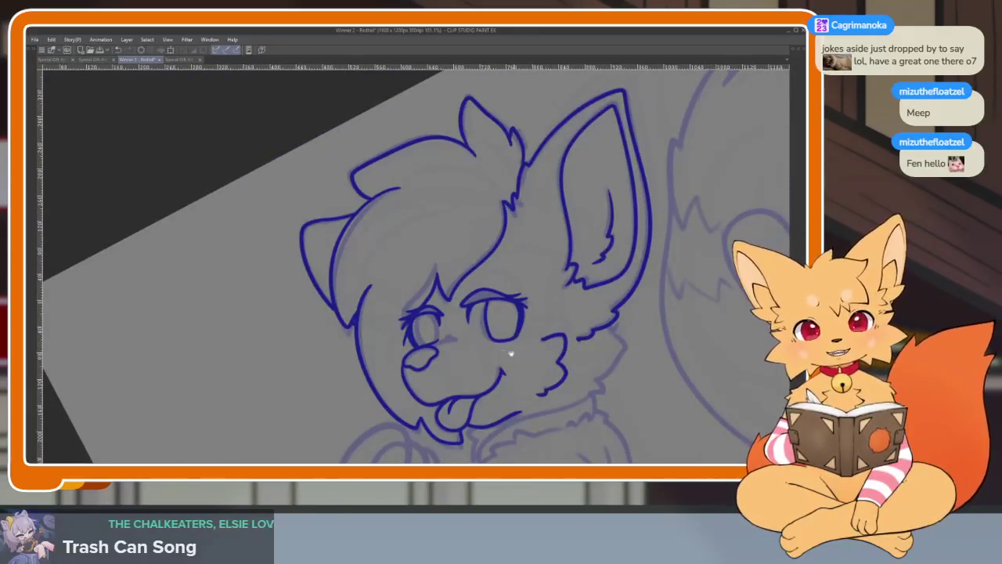
{"action": "scroll", "coordinate": [510, 354], "scroll_direction": "up", "scroll_amount": 5}
{"action": "scroll", "coordinate": [577, 324], "scroll_direction": "up", "scroll_amount": 2}
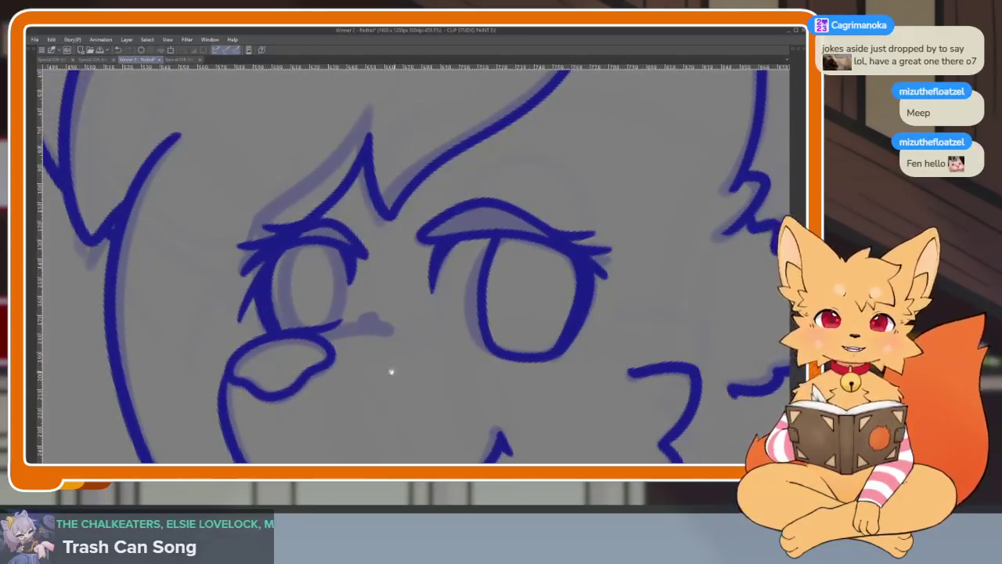
{"action": "scroll", "coordinate": [371, 380], "scroll_direction": "up", "scroll_amount": 2}
{"action": "scroll", "coordinate": [503, 347], "scroll_direction": "up", "scroll_amount": 2}
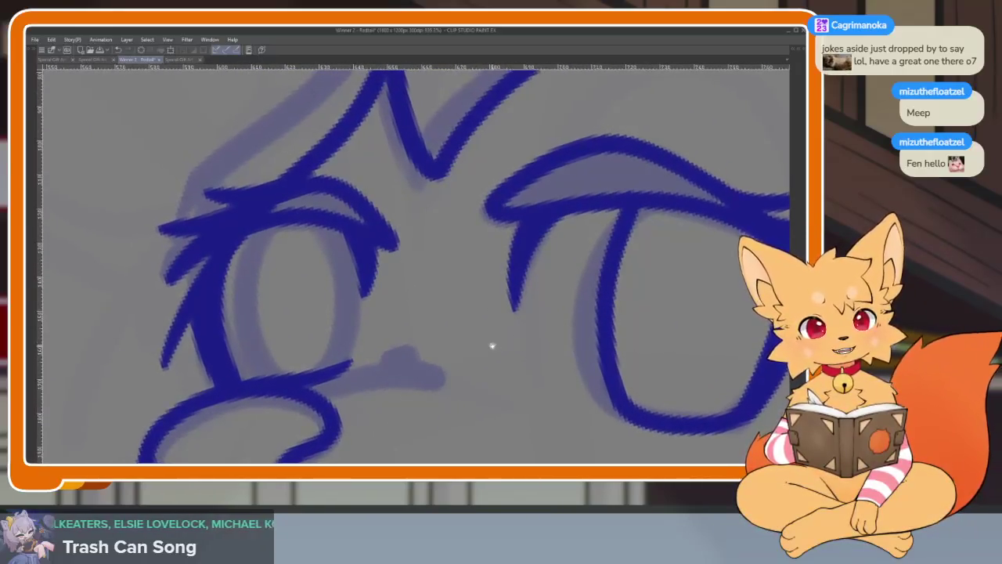
{"action": "key", "text": "Tab"}
{"action": "key", "text": "Tab"}
{"action": "left_click_drag", "start_coordinate": [491, 373], "coordinate": [533, 399]}
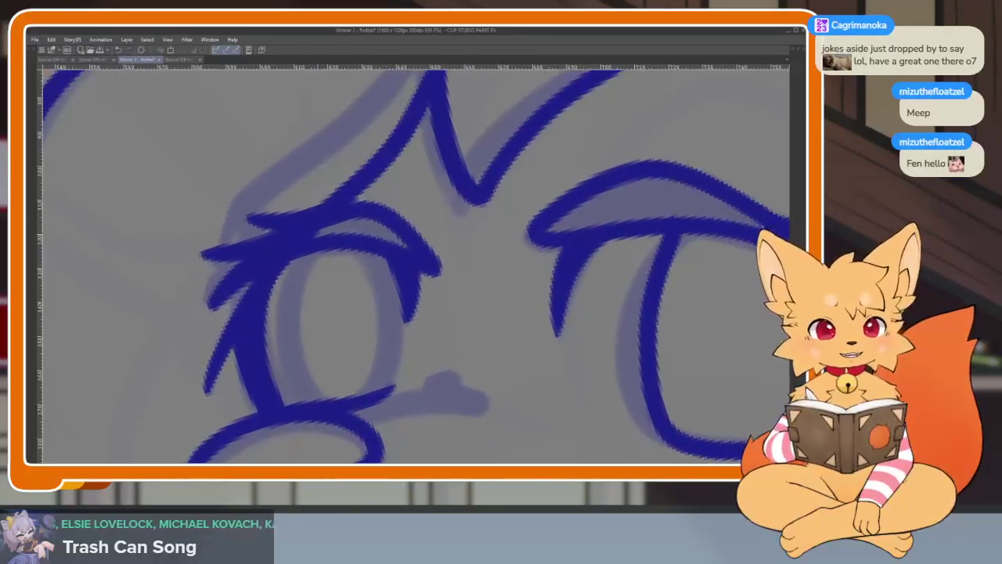
{"action": "mouse_move", "coordinate": [274, 210]}
{"action": "left_mouse_down"}
{"action": "mouse_move", "coordinate": [344, 190]}
{"action": "mouse_move", "coordinate": [368, 400]}
{"action": "left_mouse_up"}
{"action": "left_click_drag", "start_coordinate": [395, 274], "coordinate": [388, 391]}
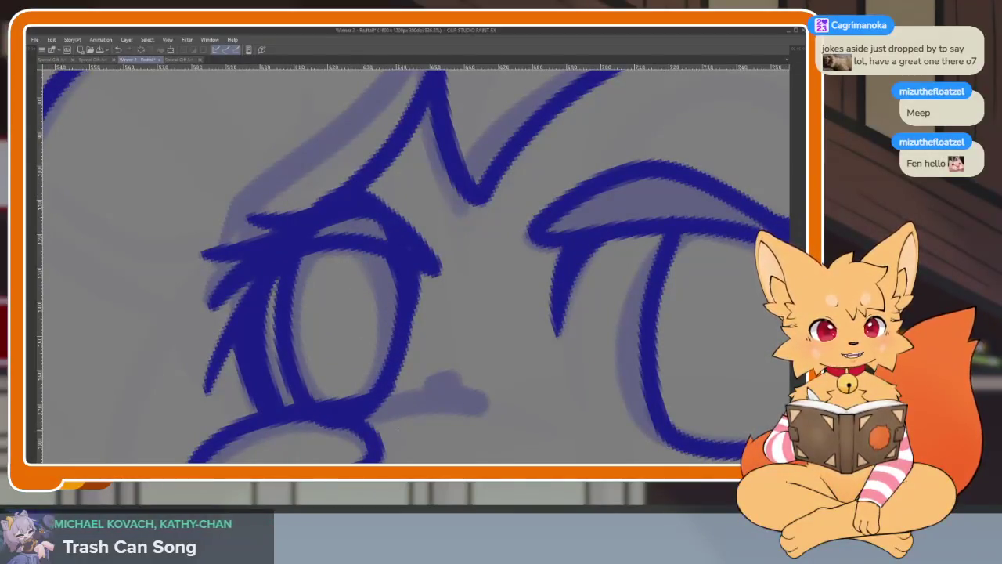
Start a transform of the left eye strokes, cancel it, then start it again.
{"action": "left_click_drag", "start_coordinate": [402, 425], "coordinate": [391, 411]}
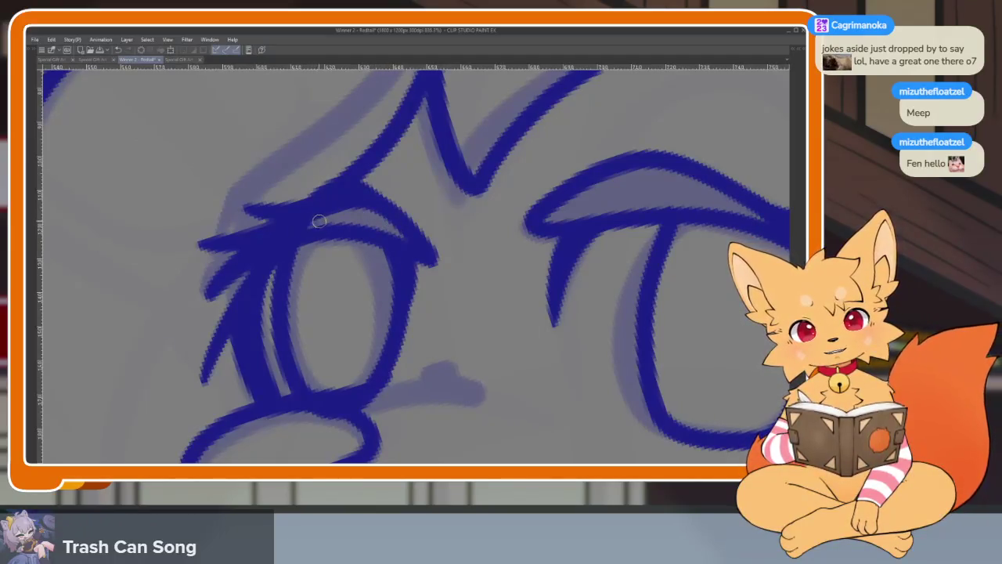
{"action": "key", "text": "ctrl+t"}
{"action": "key", "text": "Escape"}
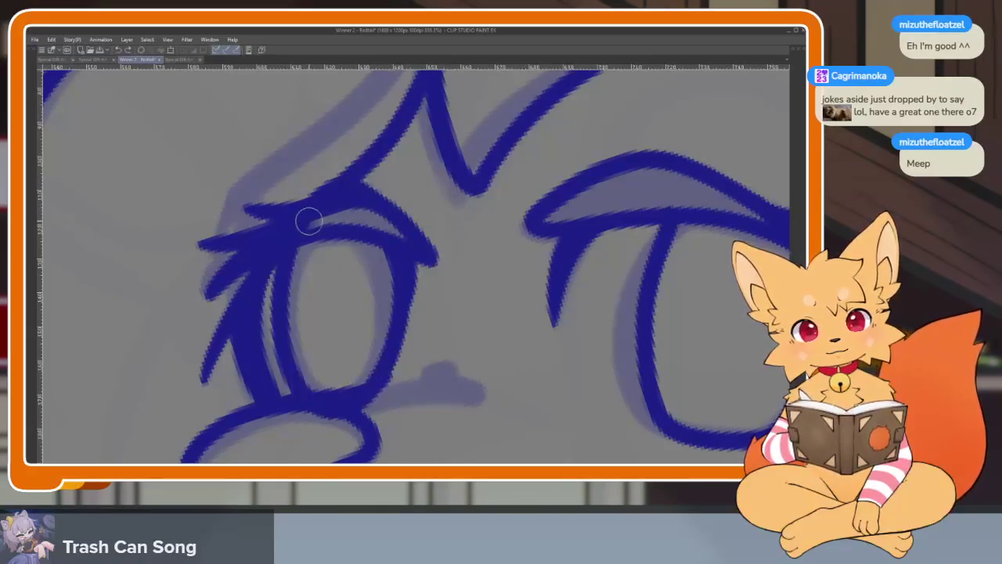
{"action": "key", "text": "ctrl+t"}
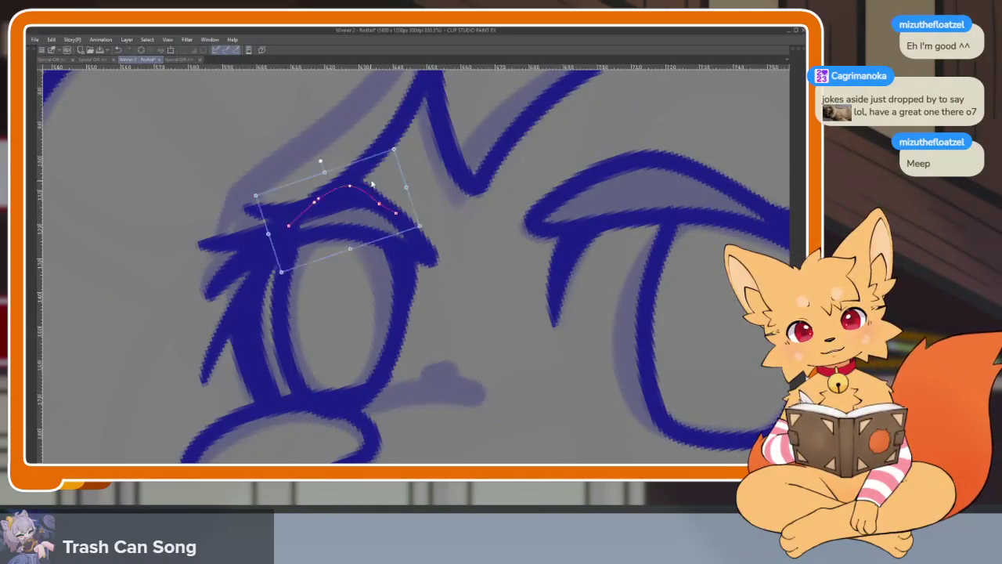
Rotate and reposition the left eye strokes to match the right eye.
{"action": "left_click_drag", "start_coordinate": [344, 188], "coordinate": [329, 118]}
{"action": "key", "text": "Escape"}
{"action": "scroll", "coordinate": [346, 172], "scroll_direction": "down", "scroll_amount": 5}
{"action": "scroll", "coordinate": [347, 171], "scroll_direction": "down", "scroll_amount": 3}
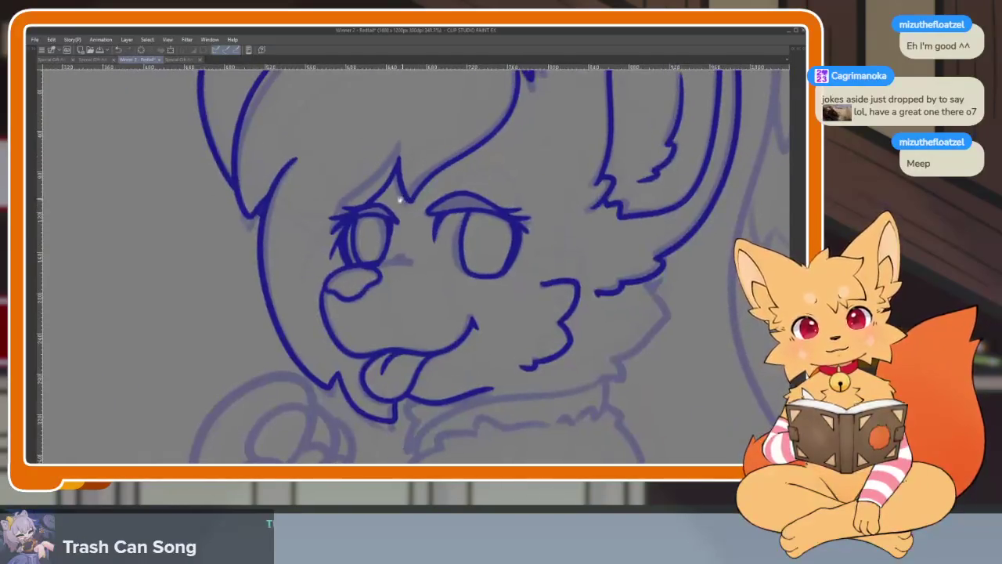
{"action": "scroll", "coordinate": [407, 212], "scroll_direction": "up", "scroll_amount": 5}
{"action": "scroll", "coordinate": [405, 167], "scroll_direction": "up", "scroll_amount": 2}
{"action": "scroll", "coordinate": [431, 166], "scroll_direction": "up", "scroll_amount": 2}
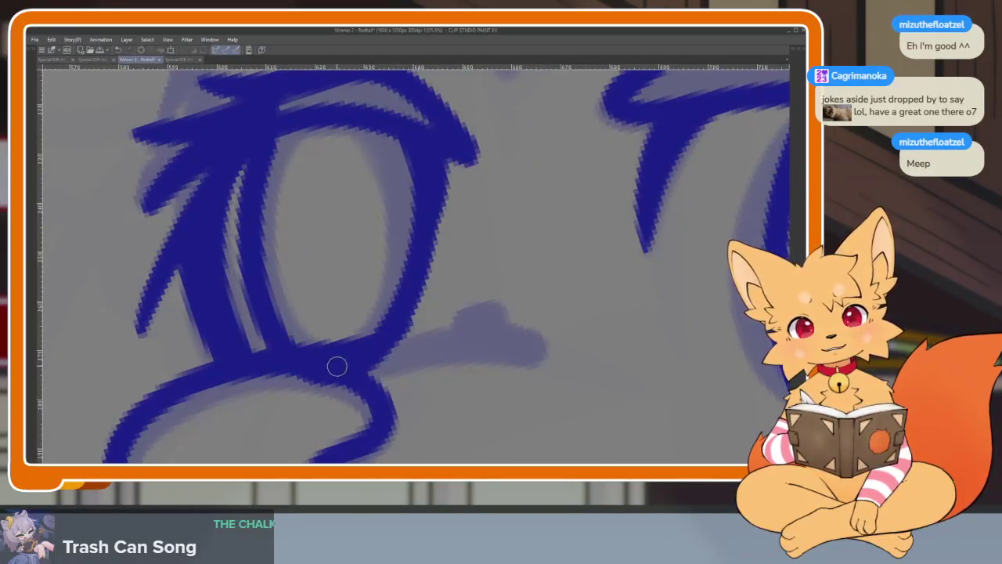
Reshape the left eye's oval into a narrower shape and confirm the transform.
{"action": "key", "text": "ctrl+t"}
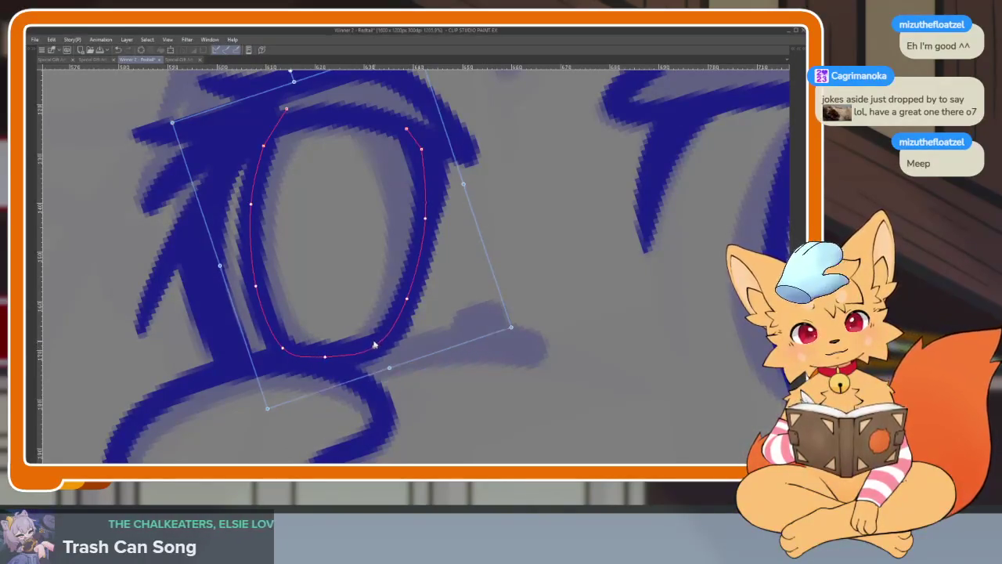
{"action": "key", "text": "Return"}
{"action": "scroll", "coordinate": [465, 353], "scroll_direction": "down", "scroll_amount": 8}
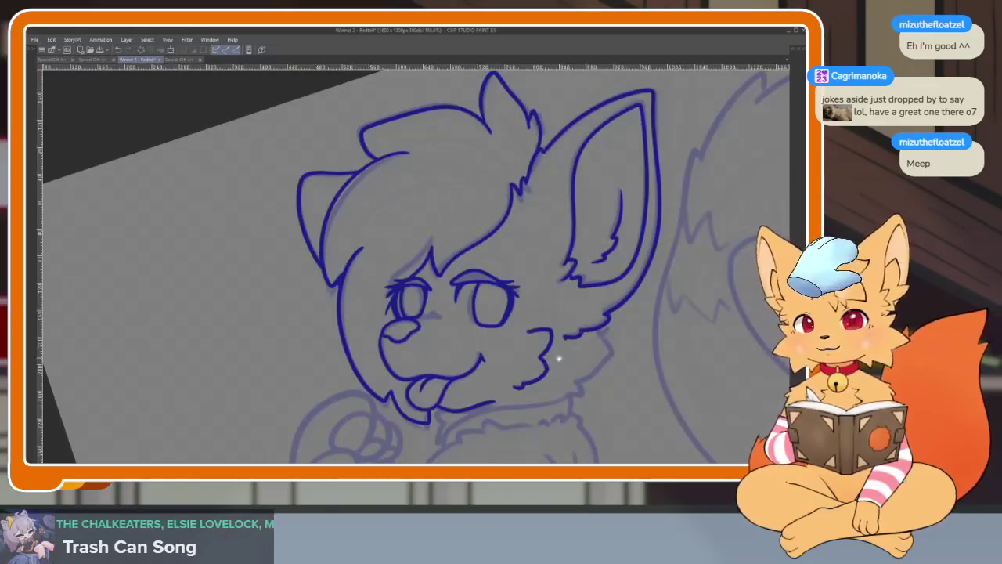
{"action": "scroll", "coordinate": [559, 358], "scroll_direction": "up", "scroll_amount": 3}
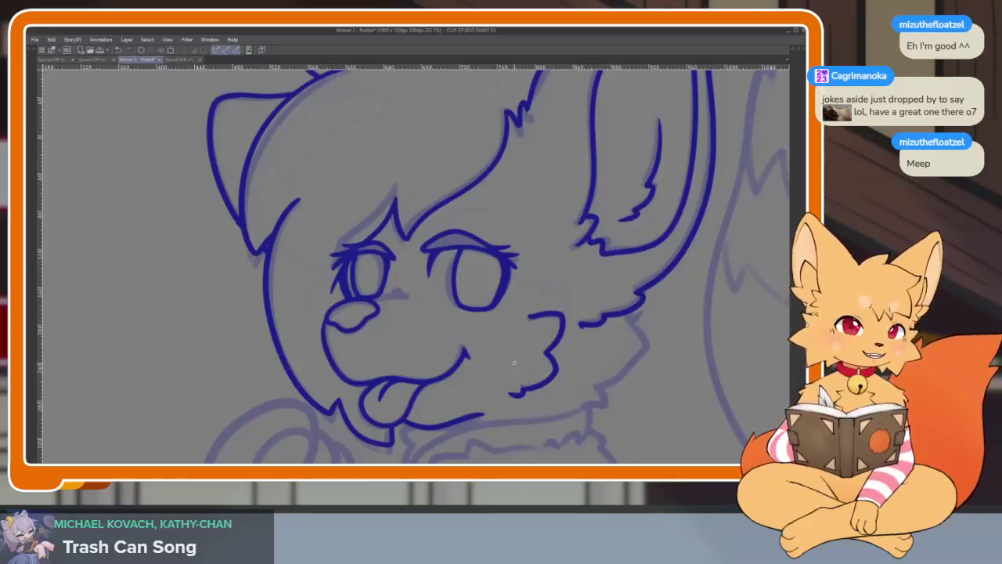
Zoom out and centre the face and ear to compare both eyes.
{"action": "key", "text": "Tab"}
{"action": "left_click", "coordinate": [778, 135]}
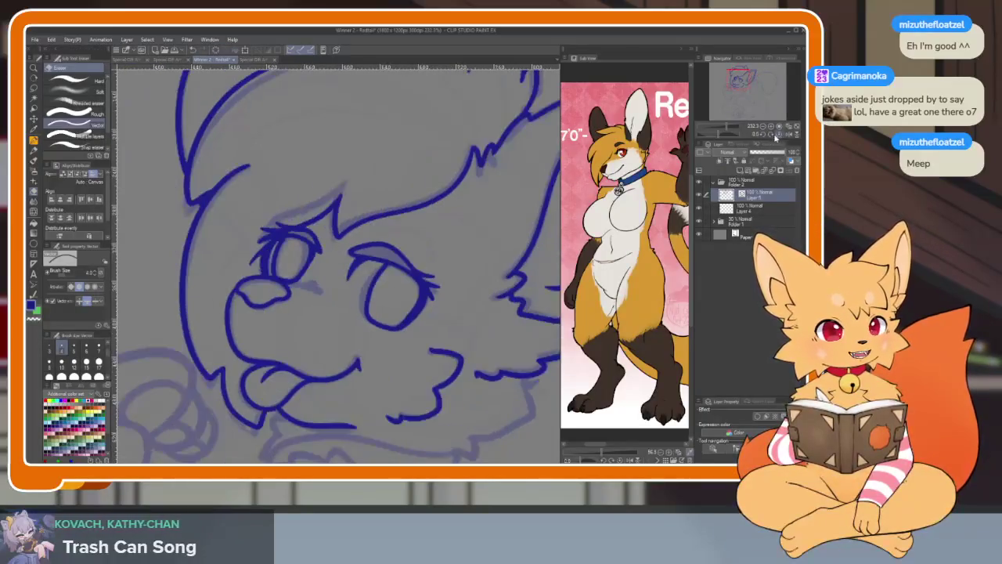
{"action": "key", "text": "Tab"}
{"action": "left_click_drag", "start_coordinate": [514, 347], "coordinate": [441, 329]}
{"action": "scroll", "coordinate": [451, 309], "scroll_direction": "up", "scroll_amount": 5}
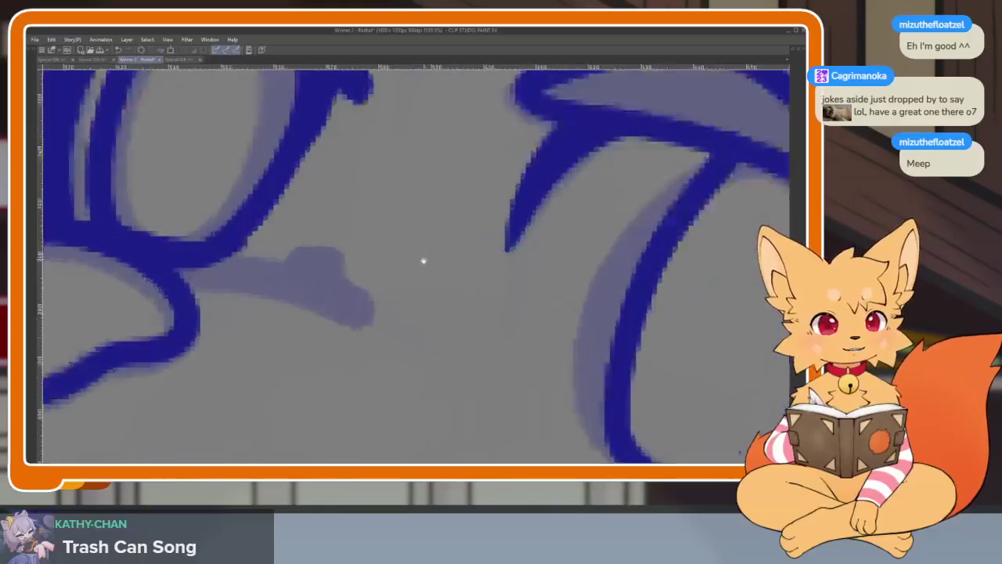
Ink the line from the eye toward the cheek, redrawing it after an undo.
{"action": "scroll", "coordinate": [423, 261], "scroll_direction": "down", "scroll_amount": 2}
{"action": "scroll", "coordinate": [374, 282], "scroll_direction": "up", "scroll_amount": 2}
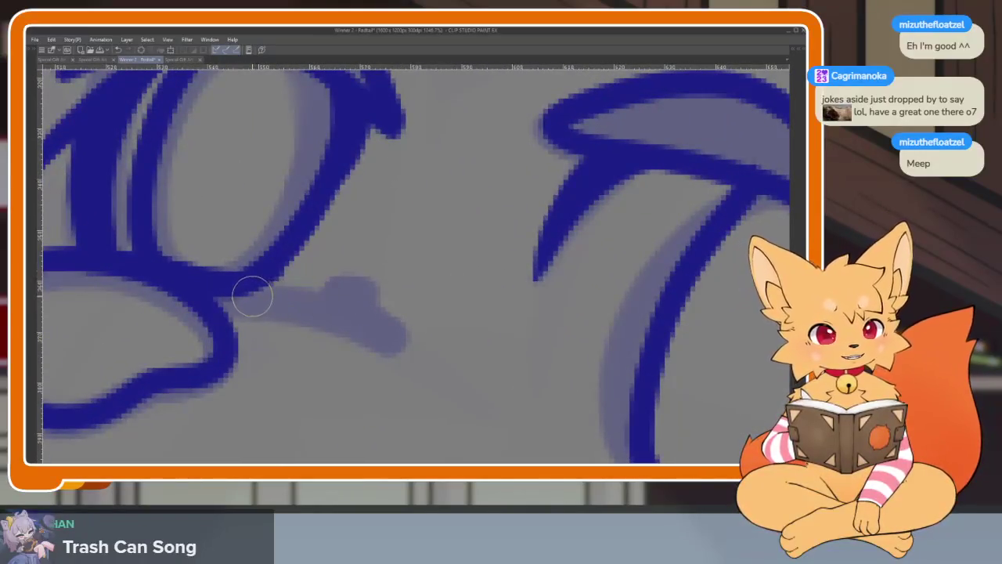
{"action": "mouse_move", "coordinate": [195, 284]}
{"action": "left_mouse_down"}
{"action": "mouse_move", "coordinate": [298, 287]}
{"action": "mouse_move", "coordinate": [392, 335]}
{"action": "left_mouse_up"}
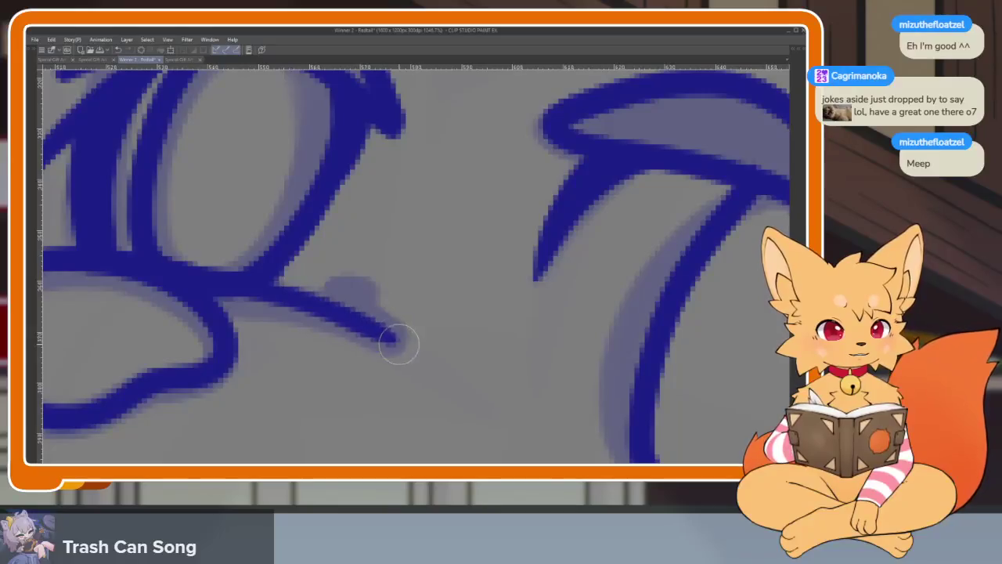
{"action": "key", "text": "ctrl+z"}
{"action": "left_click_drag", "start_coordinate": [244, 288], "coordinate": [410, 350]}
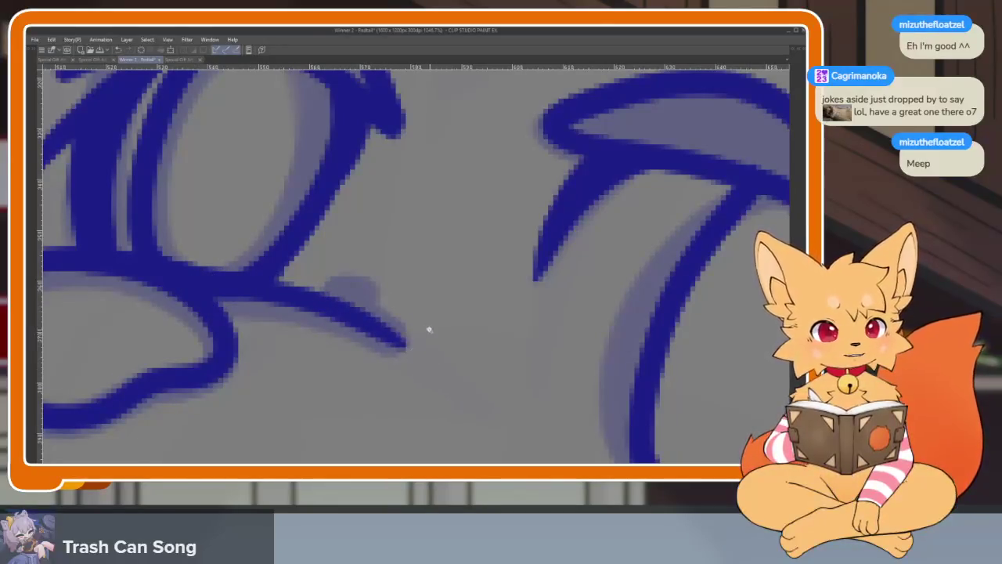
Ink the cheek fur line running down toward the chin.
{"action": "scroll", "coordinate": [429, 329], "scroll_direction": "down", "scroll_amount": 10}
{"action": "scroll", "coordinate": [474, 339], "scroll_direction": "up", "scroll_amount": 1}
{"action": "scroll", "coordinate": [473, 339], "scroll_direction": "up", "scroll_amount": 3}
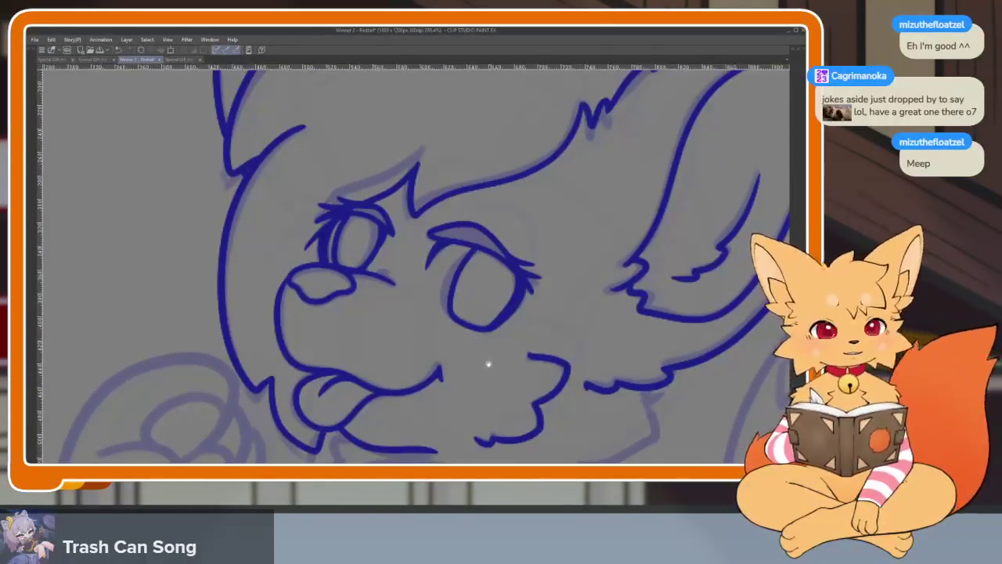
{"action": "left_click_drag", "start_coordinate": [615, 431], "coordinate": [532, 324]}
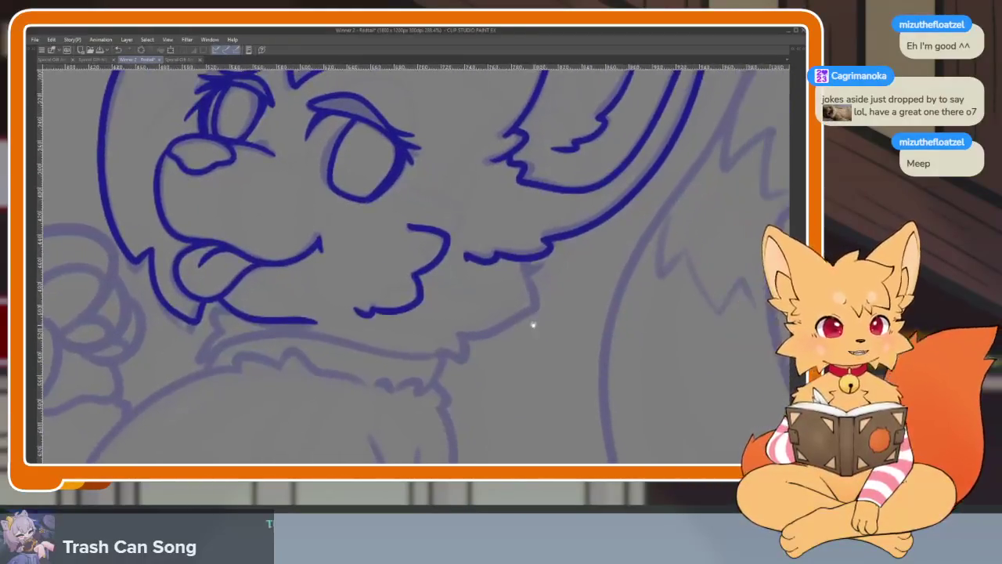
{"action": "scroll", "coordinate": [529, 328], "scroll_direction": "up", "scroll_amount": 3}
{"action": "scroll", "coordinate": [526, 329], "scroll_direction": "down", "scroll_amount": 3}
{"action": "scroll", "coordinate": [541, 331], "scroll_direction": "up", "scroll_amount": 4}
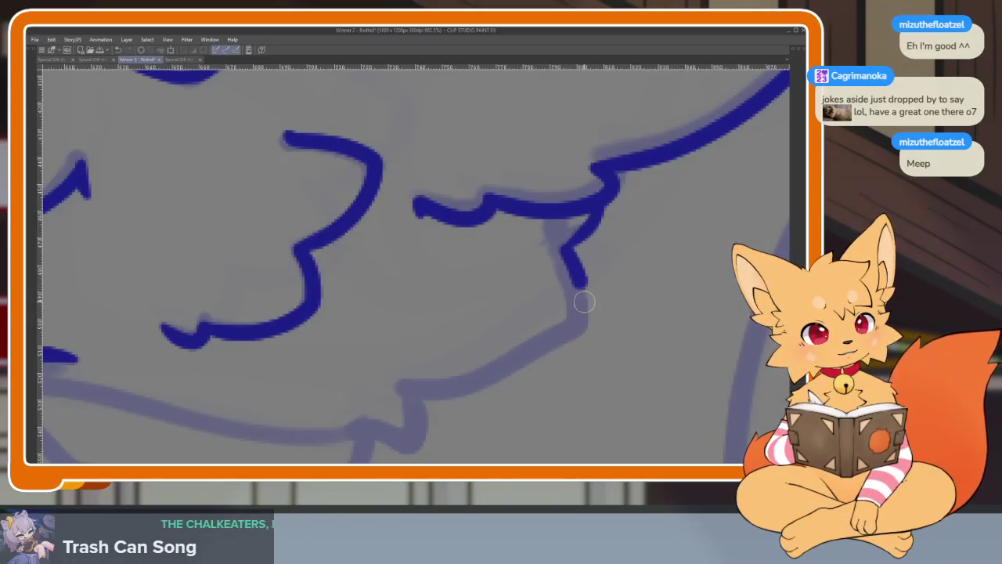
{"action": "mouse_move", "coordinate": [570, 336]}
{"action": "left_mouse_down"}
{"action": "mouse_move", "coordinate": [403, 407]}
{"action": "mouse_move", "coordinate": [542, 384]}
{"action": "mouse_move", "coordinate": [530, 410]}
{"action": "mouse_move", "coordinate": [478, 416]}
{"action": "left_mouse_up"}
Ink the chin fur line and the lower jaw line leftward under the mouth.
{"action": "scroll", "coordinate": [615, 410], "scroll_direction": "down", "scroll_amount": 3}
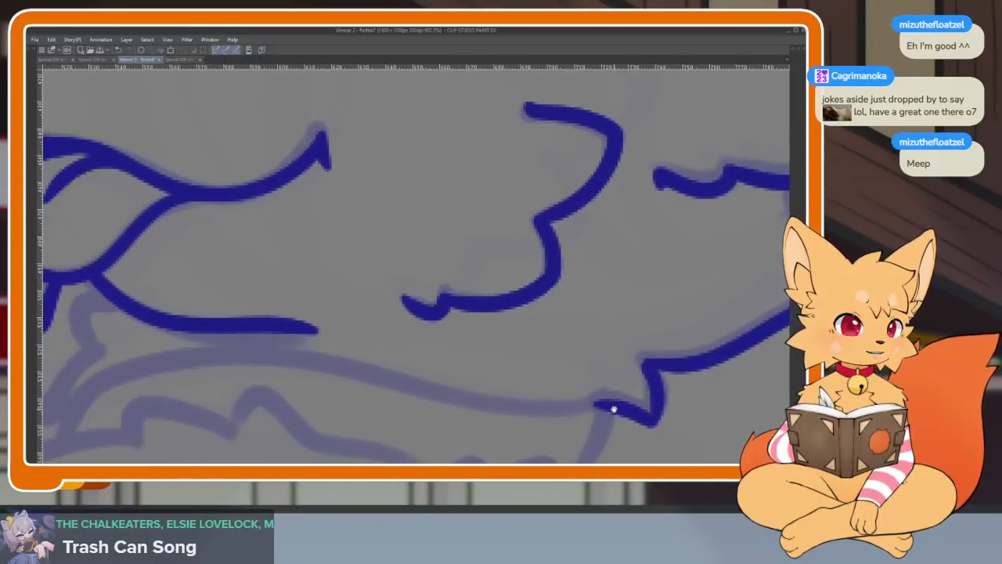
{"action": "scroll", "coordinate": [615, 375], "scroll_direction": "down", "scroll_amount": 3}
{"action": "scroll", "coordinate": [615, 376], "scroll_direction": "down", "scroll_amount": 2}
{"action": "scroll", "coordinate": [663, 375], "scroll_direction": "up", "scroll_amount": 5}
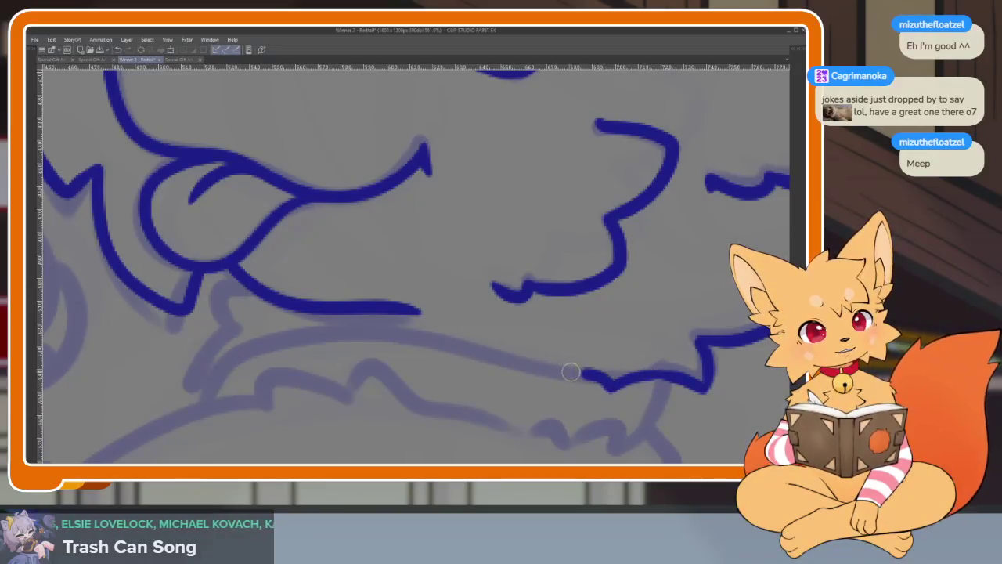
{"action": "mouse_move", "coordinate": [484, 354]}
{"action": "left_mouse_down"}
{"action": "mouse_move", "coordinate": [376, 335]}
{"action": "mouse_move", "coordinate": [260, 346]}
{"action": "mouse_move", "coordinate": [219, 371]}
{"action": "left_mouse_up"}
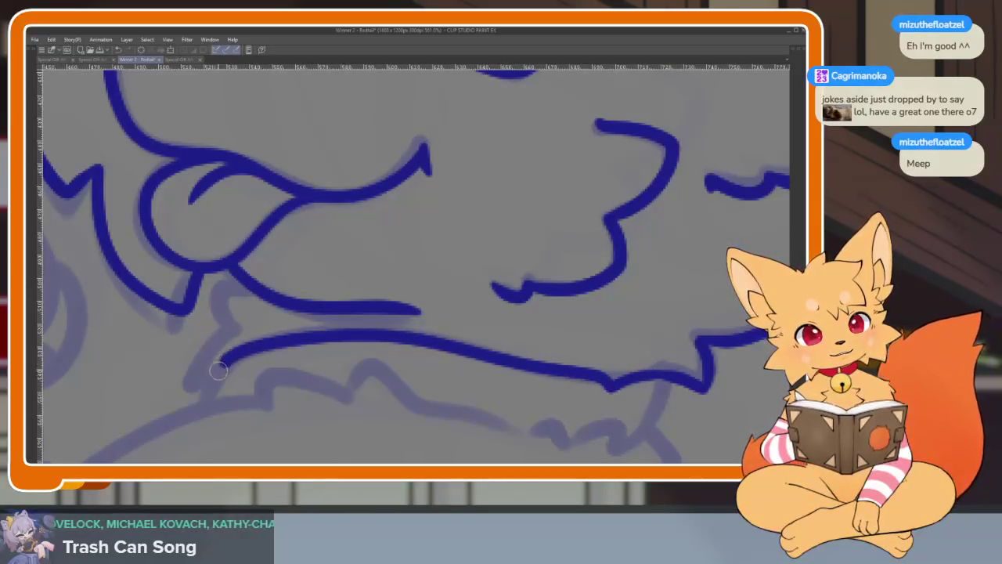
{"action": "left_click_drag", "start_coordinate": [428, 375], "coordinate": [354, 350]}
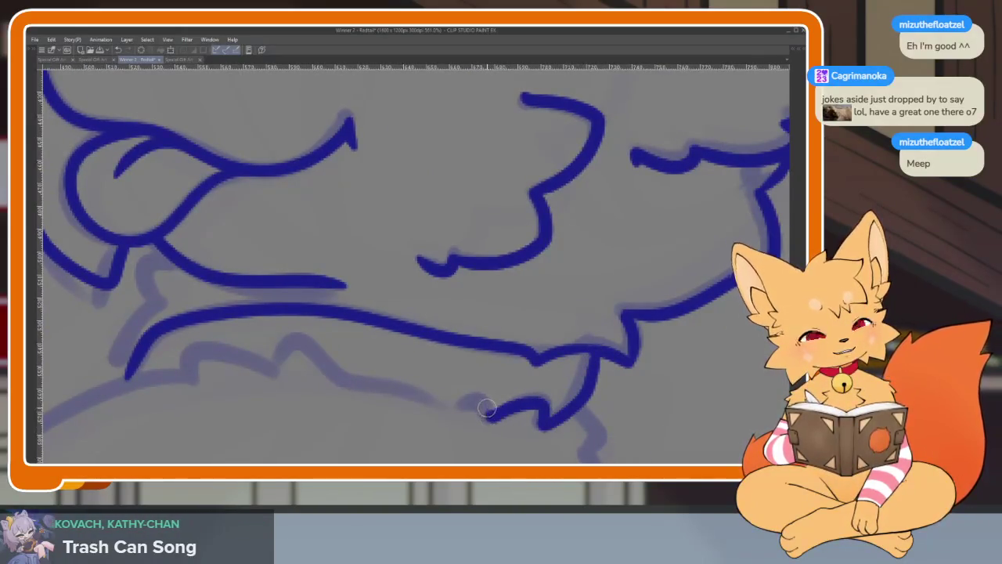
{"action": "left_click_drag", "start_coordinate": [449, 403], "coordinate": [322, 359]}
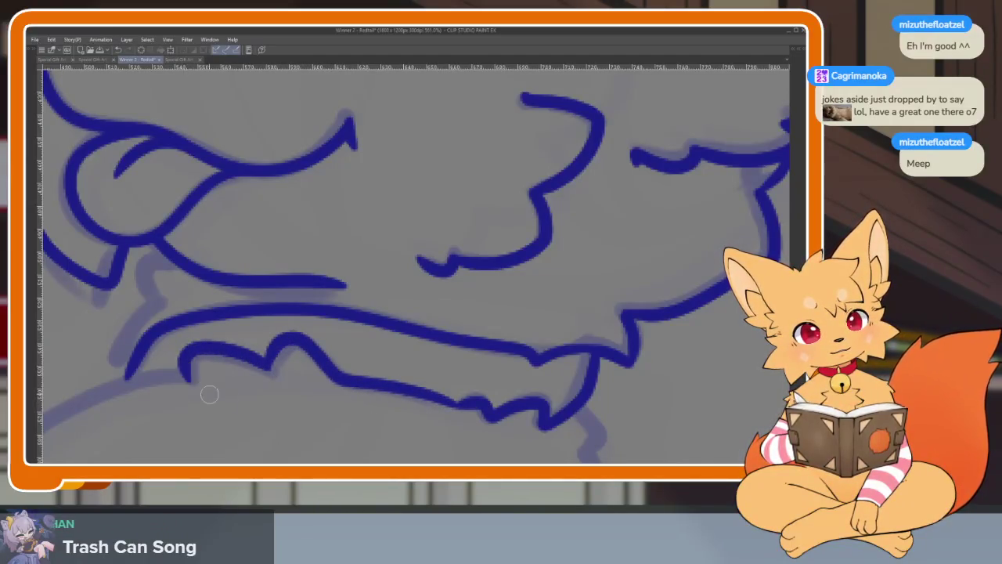
Ink the curved line where the jaw meets the collar.
{"action": "scroll", "coordinate": [209, 394], "scroll_direction": "down", "scroll_amount": 4}
{"action": "scroll", "coordinate": [419, 371], "scroll_direction": "up", "scroll_amount": 3}
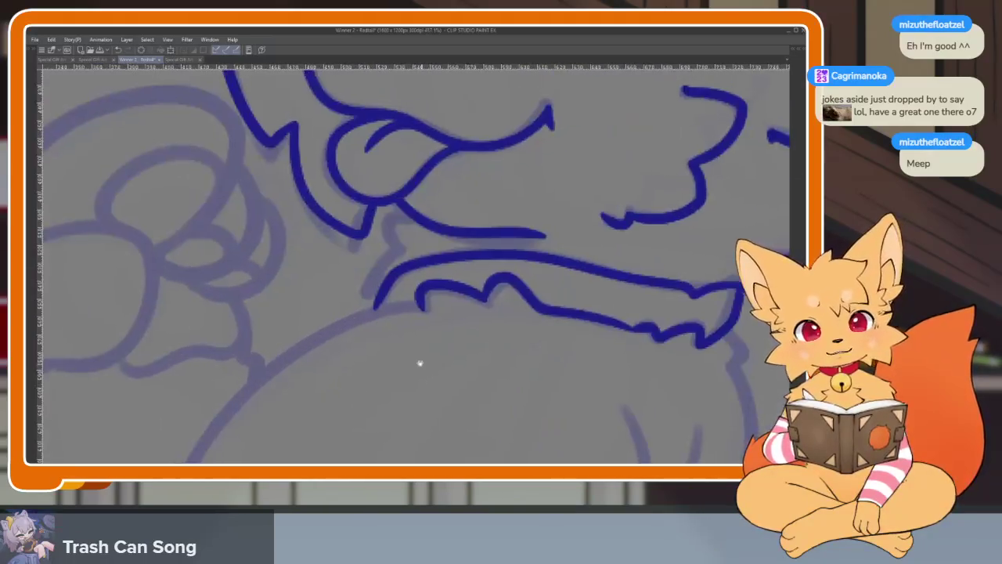
{"action": "scroll", "coordinate": [420, 363], "scroll_direction": "up", "scroll_amount": 2}
{"action": "scroll", "coordinate": [446, 215], "scroll_direction": "up", "scroll_amount": 2}
{"action": "mouse_move", "coordinate": [458, 202]}
{"action": "left_mouse_down"}
{"action": "mouse_move", "coordinate": [394, 212]}
{"action": "mouse_move", "coordinate": [420, 279]}
{"action": "mouse_move", "coordinate": [371, 316]}
{"action": "mouse_move", "coordinate": [340, 391]}
{"action": "mouse_move", "coordinate": [388, 422]}
{"action": "left_mouse_up"}
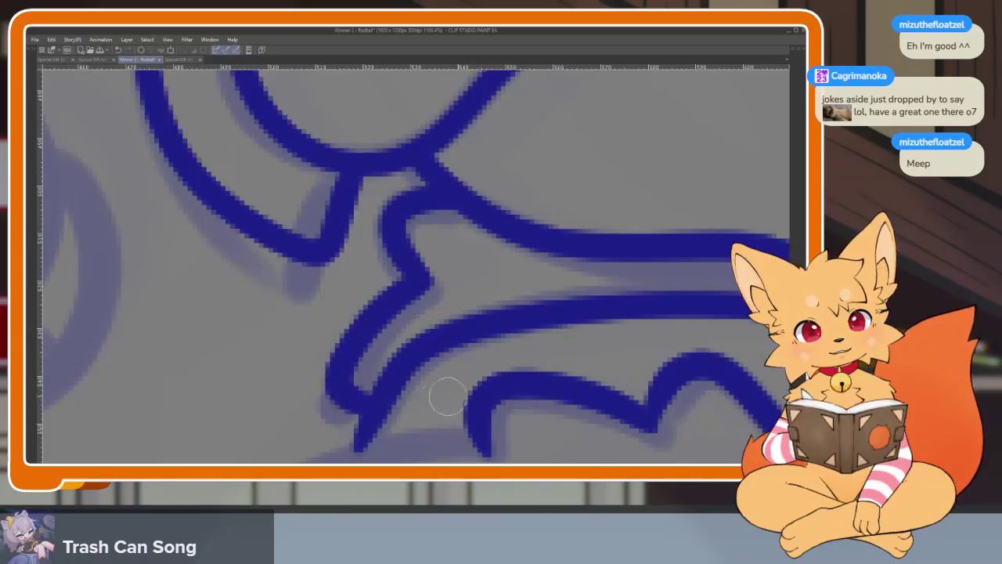
{"action": "scroll", "coordinate": [447, 399], "scroll_direction": "down", "scroll_amount": 5}
{"action": "scroll", "coordinate": [563, 338], "scroll_direction": "down", "scroll_amount": 3}
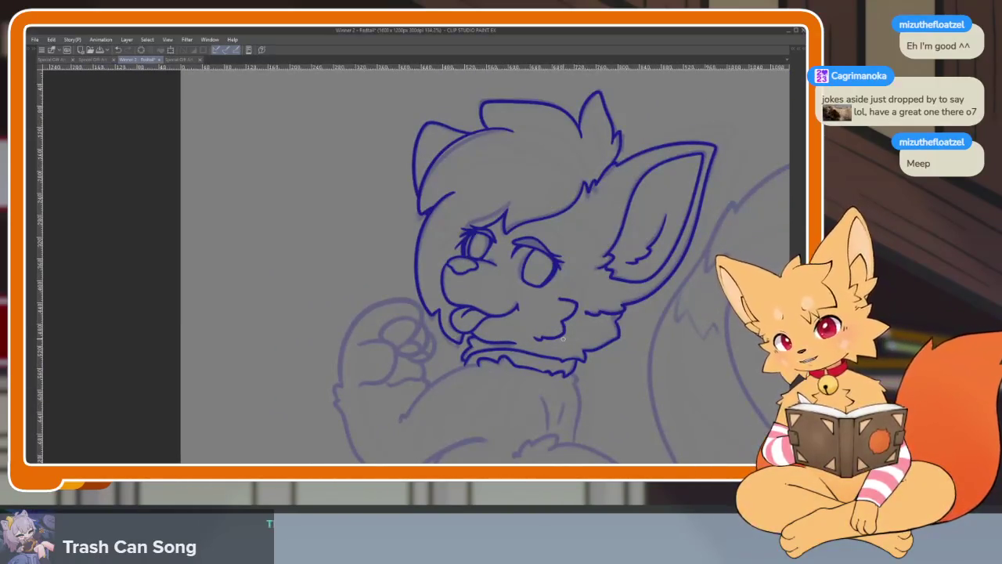
Sweep a long dark blue chest curve down-left from the collar along the sketch.
{"action": "scroll", "coordinate": [618, 305], "scroll_direction": "up", "scroll_amount": 2}
{"action": "scroll", "coordinate": [509, 297], "scroll_direction": "up", "scroll_amount": 1}
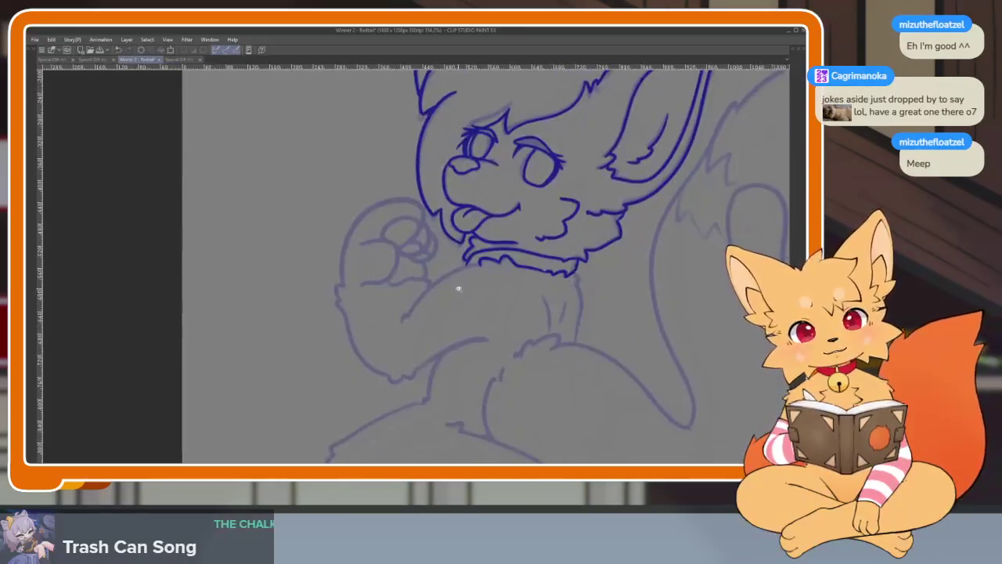
{"action": "scroll", "coordinate": [548, 301], "scroll_direction": "up", "scroll_amount": 3}
{"action": "scroll", "coordinate": [618, 235], "scroll_direction": "up", "scroll_amount": 1}
{"action": "mouse_move", "coordinate": [666, 142]}
{"action": "left_mouse_down"}
{"action": "mouse_move", "coordinate": [342, 344]}
{"action": "mouse_move", "coordinate": [279, 423]}
{"action": "left_mouse_up"}
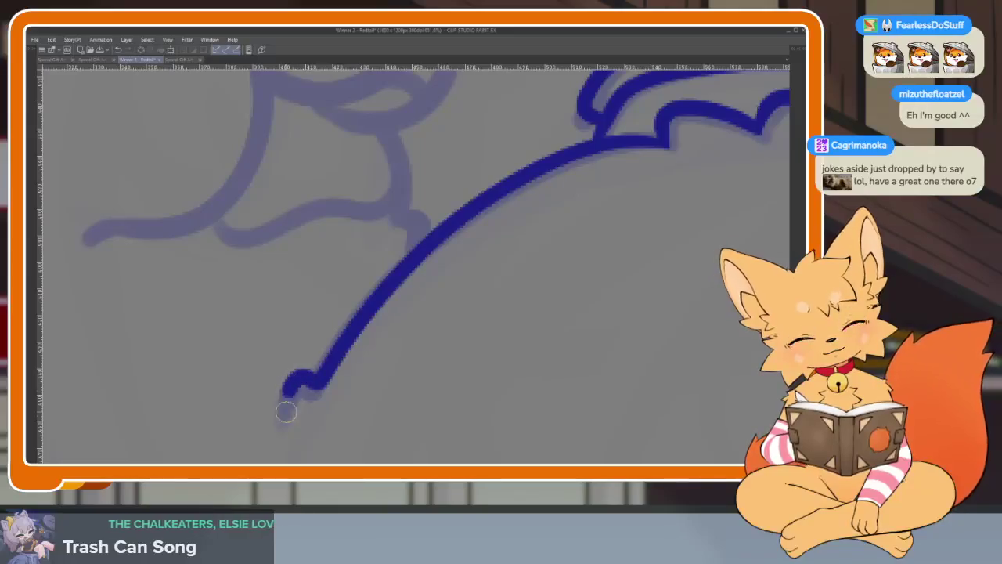
{"action": "scroll", "coordinate": [485, 320], "scroll_direction": "down", "scroll_amount": 1}
{"action": "scroll", "coordinate": [557, 362], "scroll_direction": "down", "scroll_amount": 2}
{"action": "scroll", "coordinate": [557, 362], "scroll_direction": "up", "scroll_amount": 1}
{"action": "scroll", "coordinate": [512, 340], "scroll_direction": "up", "scroll_amount": 1}
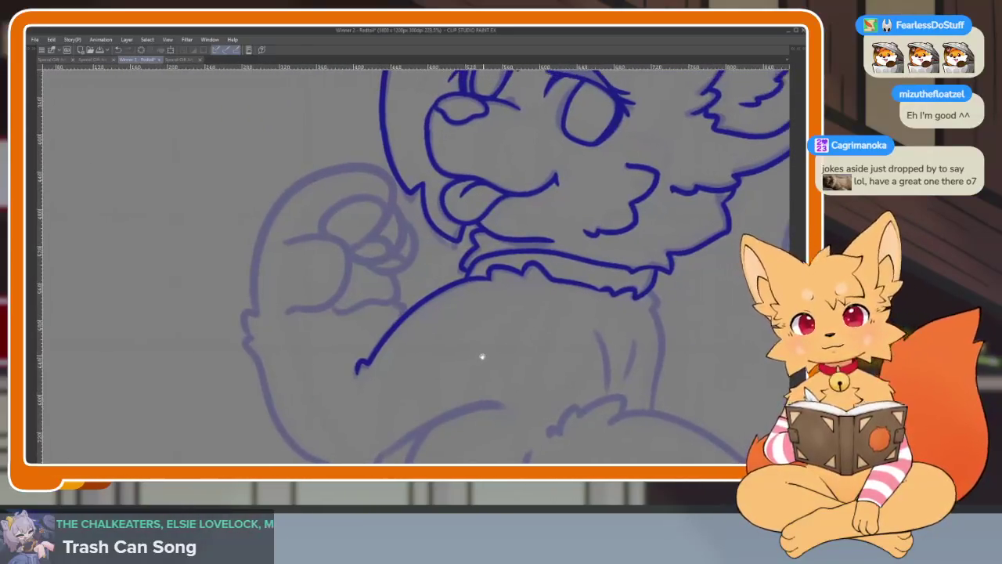
{"action": "scroll", "coordinate": [481, 353], "scroll_direction": "up", "scroll_amount": 1}
{"action": "scroll", "coordinate": [467, 360], "scroll_direction": "up", "scroll_amount": 1}
{"action": "scroll", "coordinate": [476, 366], "scroll_direction": "down", "scroll_amount": 1}
{"action": "scroll", "coordinate": [491, 338], "scroll_direction": "down", "scroll_amount": 1}
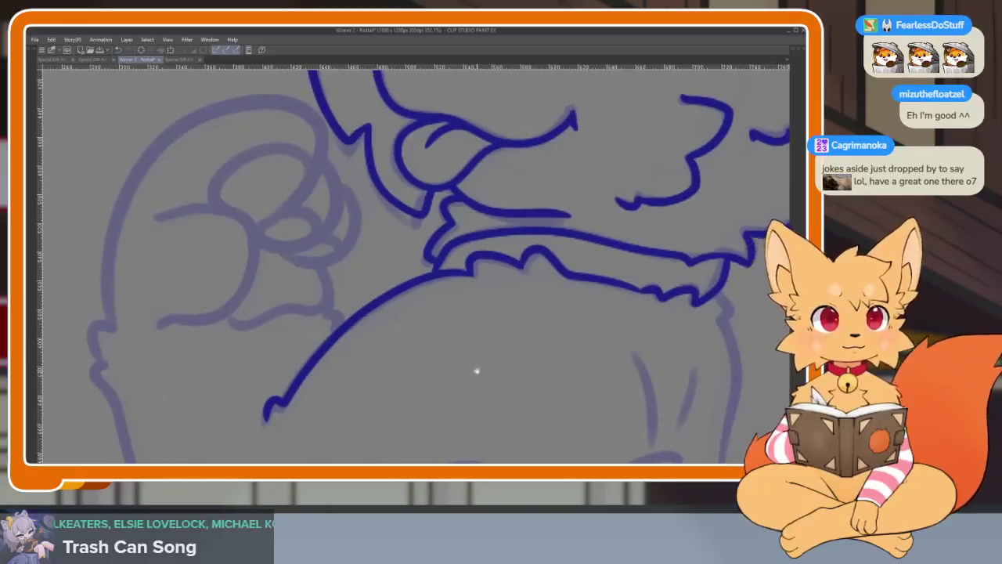
{"action": "scroll", "coordinate": [477, 369], "scroll_direction": "up", "scroll_amount": 1}
{"action": "scroll", "coordinate": [479, 382], "scroll_direction": "up", "scroll_amount": 1}
{"action": "scroll", "coordinate": [458, 374], "scroll_direction": "down", "scroll_amount": 1}
{"action": "scroll", "coordinate": [459, 358], "scroll_direction": "up", "scroll_amount": 1}
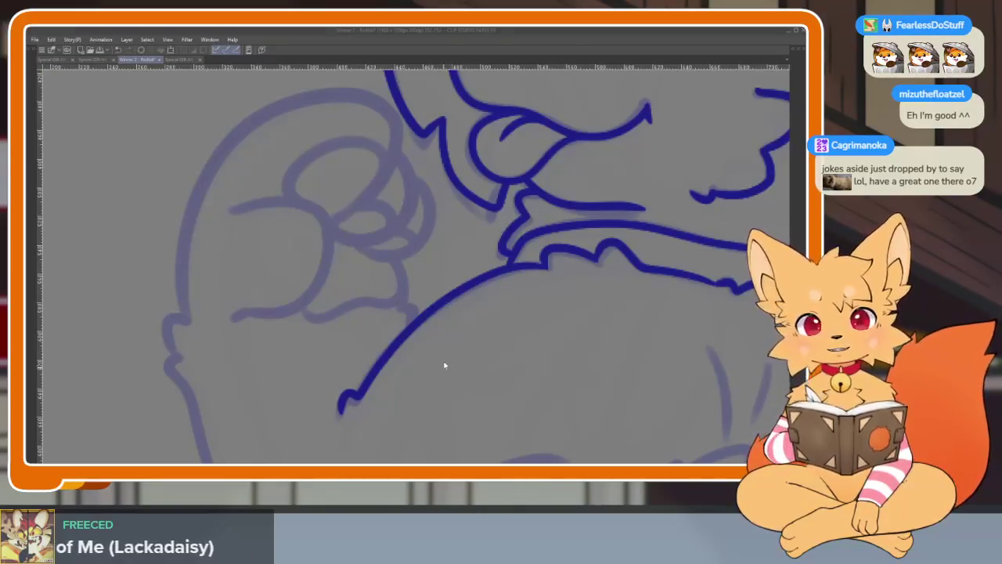
Ink the raised paw's outline, its inner toe loops and the line across the toes.
{"action": "left_click_drag", "start_coordinate": [427, 293], "coordinate": [493, 382]}
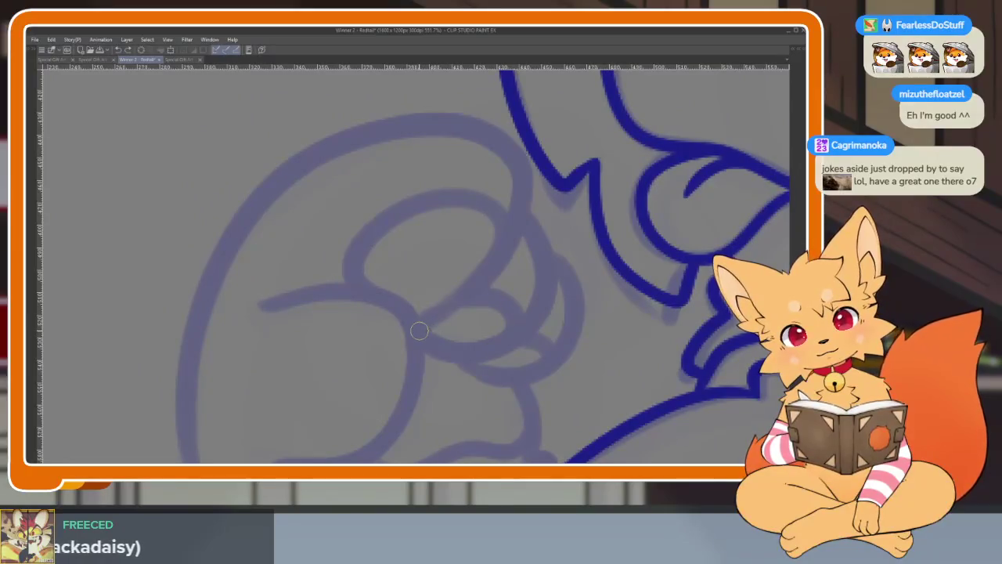
{"action": "mouse_move", "coordinate": [420, 327]}
{"action": "left_mouse_down"}
{"action": "mouse_move", "coordinate": [325, 155]}
{"action": "mouse_move", "coordinate": [202, 315]}
{"action": "left_mouse_up"}
{"action": "mouse_move", "coordinate": [517, 213]}
{"action": "left_mouse_down"}
{"action": "mouse_move", "coordinate": [482, 184]}
{"action": "mouse_move", "coordinate": [504, 253]}
{"action": "mouse_move", "coordinate": [459, 324]}
{"action": "mouse_move", "coordinate": [390, 317]}
{"action": "left_mouse_up"}
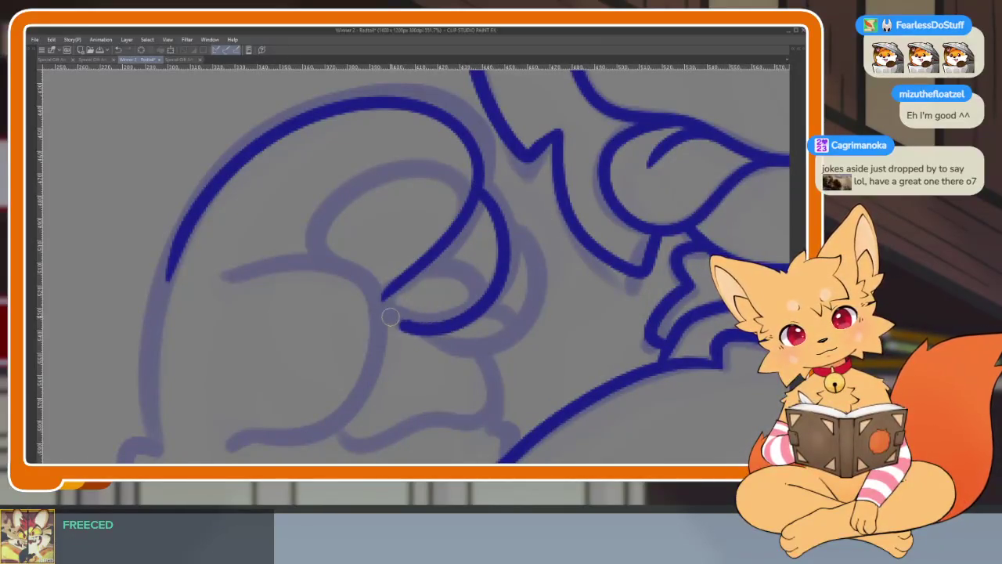
{"action": "mouse_move", "coordinate": [529, 261]}
{"action": "left_mouse_down"}
{"action": "mouse_move", "coordinate": [534, 313]}
{"action": "mouse_move", "coordinate": [454, 349]}
{"action": "mouse_move", "coordinate": [411, 317]}
{"action": "left_mouse_up"}
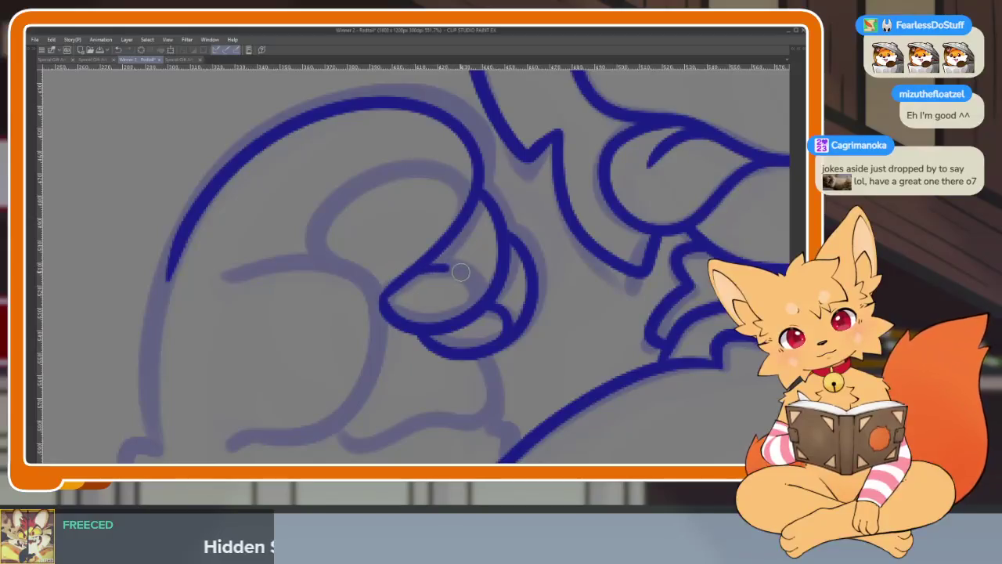
{"action": "left_click_drag", "start_coordinate": [460, 271], "coordinate": [467, 317]}
{"action": "left_click_drag", "start_coordinate": [385, 284], "coordinate": [424, 339]}
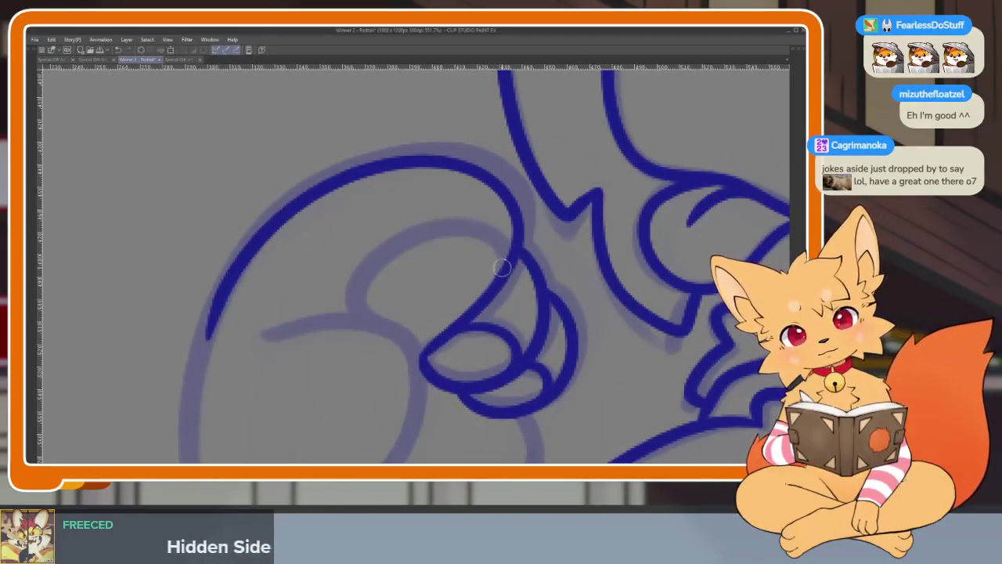
{"action": "mouse_move", "coordinate": [502, 267]}
{"action": "left_mouse_down"}
{"action": "mouse_move", "coordinate": [436, 224]}
{"action": "mouse_move", "coordinate": [358, 287]}
{"action": "mouse_move", "coordinate": [371, 336]}
{"action": "left_mouse_up"}
{"action": "mouse_move", "coordinate": [485, 351]}
{"action": "left_mouse_down"}
{"action": "mouse_move", "coordinate": [573, 252]}
{"action": "mouse_move", "coordinate": [559, 255]}
{"action": "left_mouse_up"}
{"action": "mouse_move", "coordinate": [344, 237]}
{"action": "left_mouse_down"}
{"action": "mouse_move", "coordinate": [423, 223]}
{"action": "mouse_move", "coordinate": [480, 246]}
{"action": "mouse_move", "coordinate": [472, 354]}
{"action": "mouse_move", "coordinate": [364, 401]}
{"action": "left_mouse_up"}
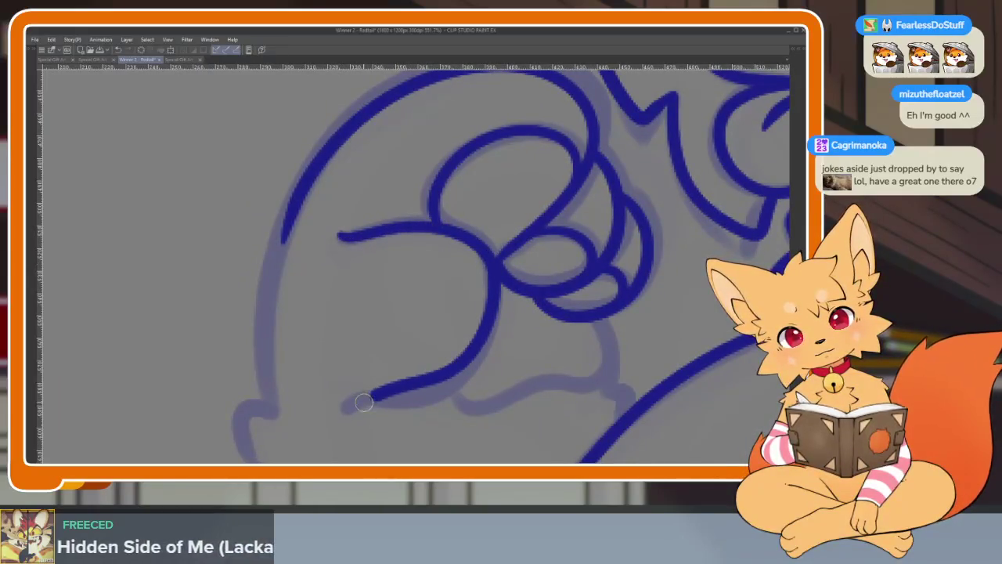
Ink the lower outline of the raised paw's pad.
{"action": "scroll", "coordinate": [540, 317], "scroll_direction": "down", "scroll_amount": 2}
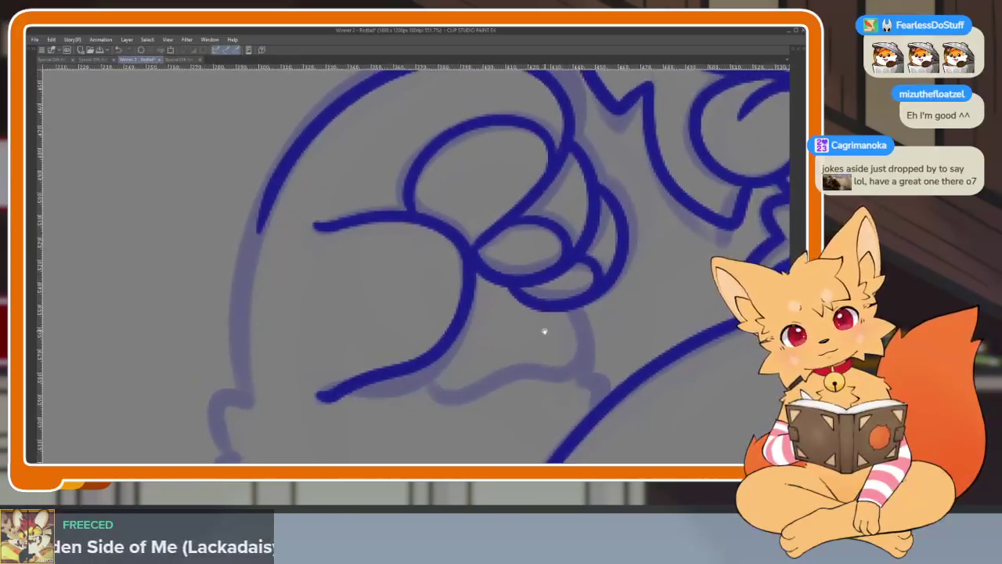
{"action": "scroll", "coordinate": [540, 317], "scroll_direction": "right", "scroll_amount": 1}
{"action": "mouse_move", "coordinate": [546, 297]}
{"action": "left_mouse_down"}
{"action": "mouse_move", "coordinate": [562, 352]}
{"action": "mouse_move", "coordinate": [401, 379]}
{"action": "left_mouse_up"}
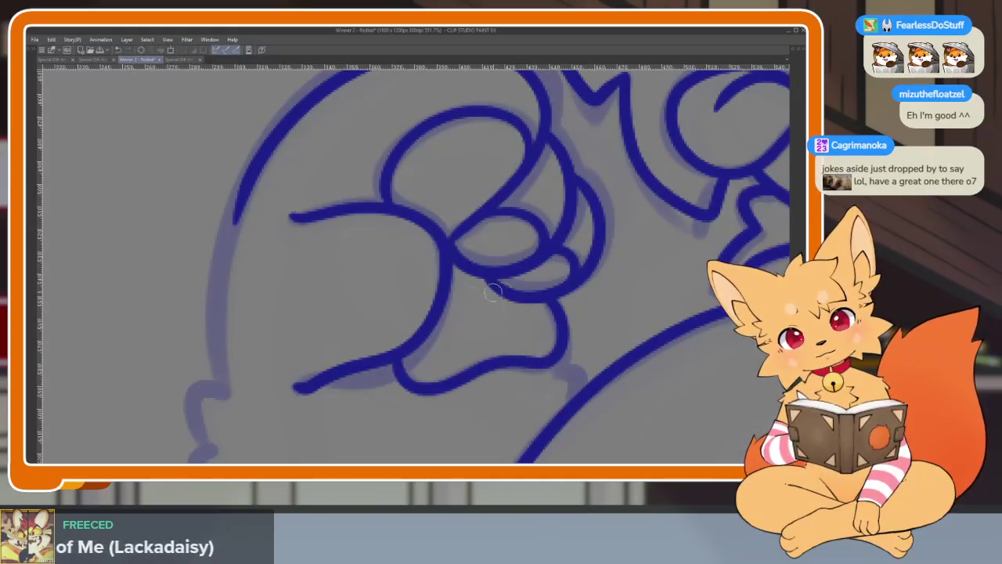
{"action": "scroll", "coordinate": [540, 306], "scroll_direction": "down", "scroll_amount": 2}
{"action": "scroll", "coordinate": [564, 311], "scroll_direction": "right", "scroll_amount": 2}
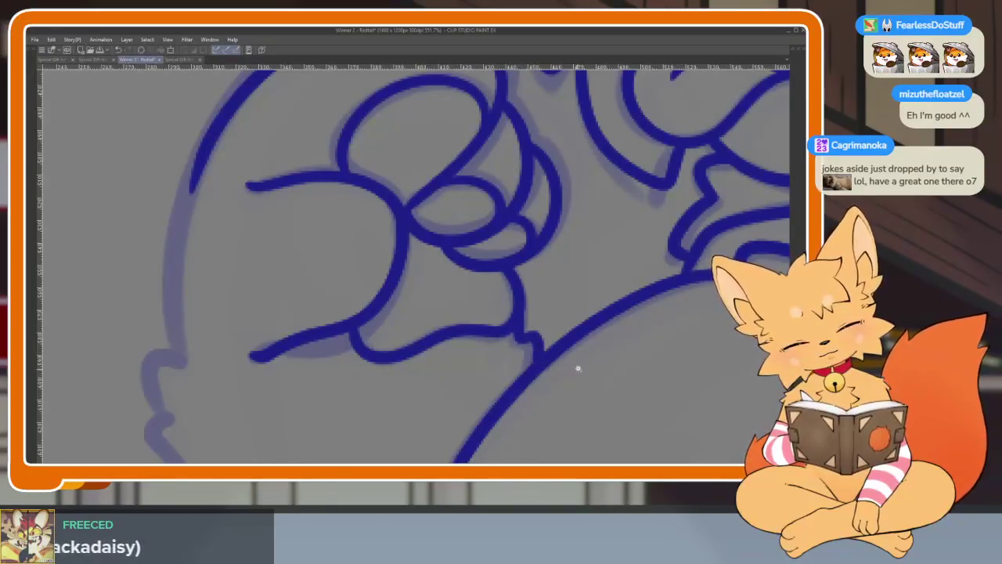
{"action": "scroll", "coordinate": [584, 344], "scroll_direction": "down", "scroll_amount": 5}
{"action": "scroll", "coordinate": [470, 325], "scroll_direction": "up", "scroll_amount": 5}
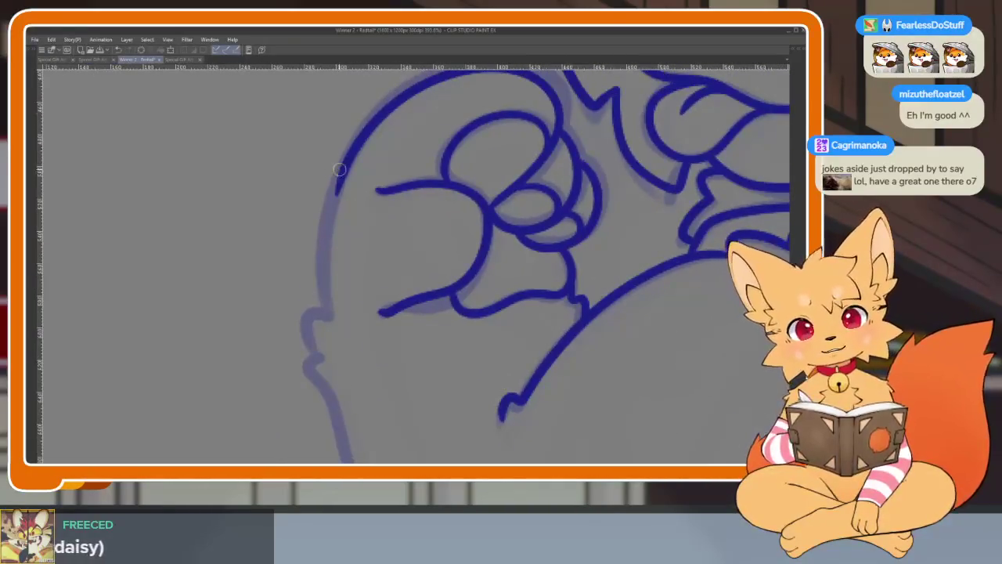
Extend the arm's left outline down toward the body.
{"action": "left_click_drag", "start_coordinate": [326, 241], "coordinate": [328, 309]}
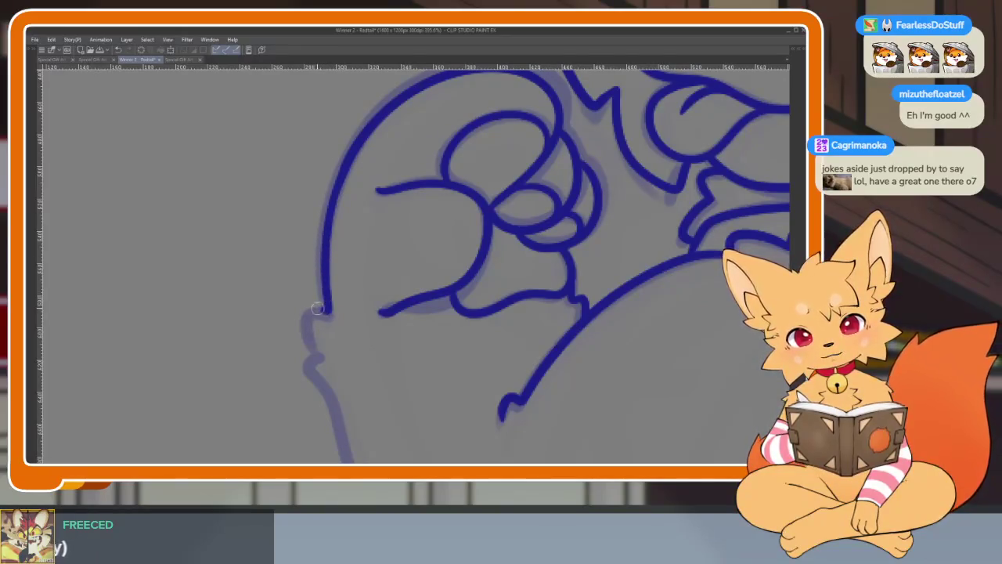
{"action": "left_click_drag", "start_coordinate": [329, 364], "coordinate": [330, 214]}
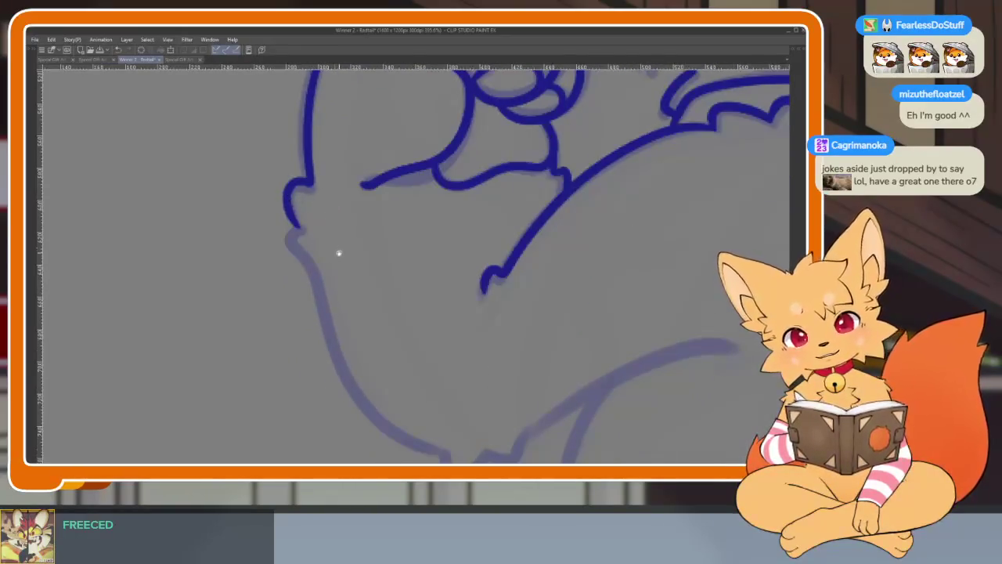
{"action": "left_click_drag", "start_coordinate": [339, 253], "coordinate": [311, 210]}
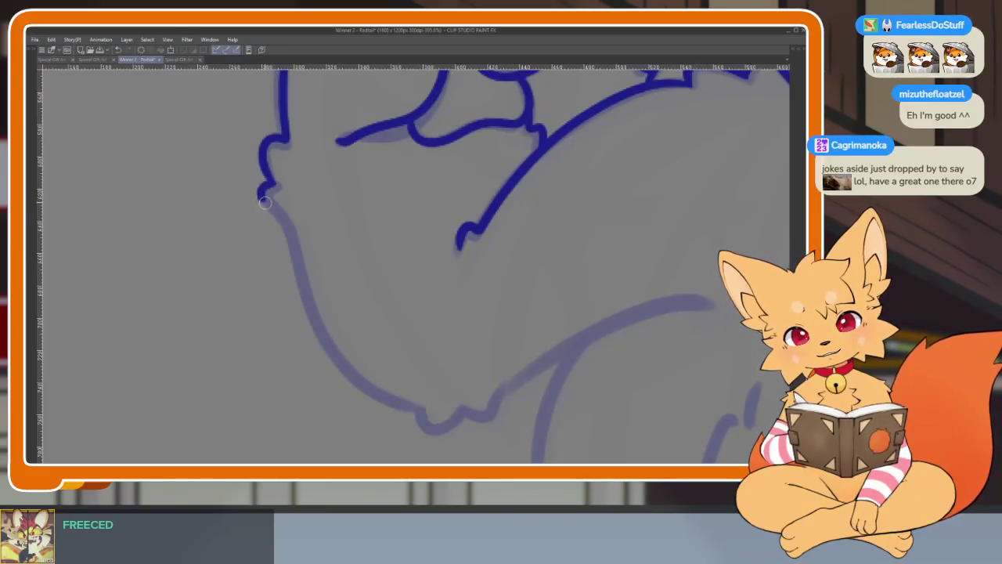
{"action": "mouse_move", "coordinate": [291, 243]}
{"action": "left_mouse_down"}
{"action": "mouse_move", "coordinate": [314, 327]}
{"action": "mouse_move", "coordinate": [356, 385]}
{"action": "mouse_move", "coordinate": [412, 410]}
{"action": "mouse_move", "coordinate": [429, 400]}
{"action": "left_mouse_up"}
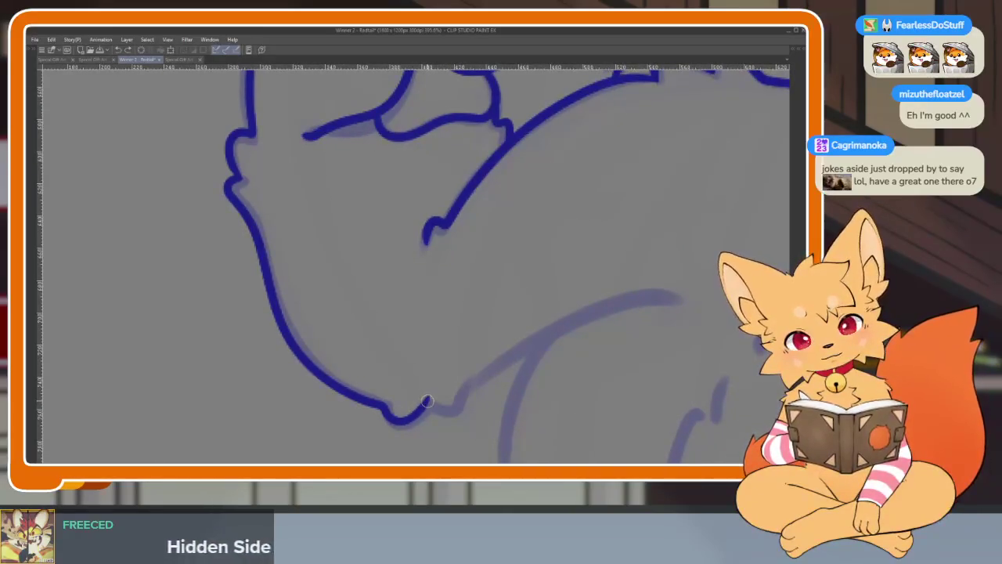
{"action": "scroll", "coordinate": [494, 370], "scroll_direction": "right", "scroll_amount": 1}
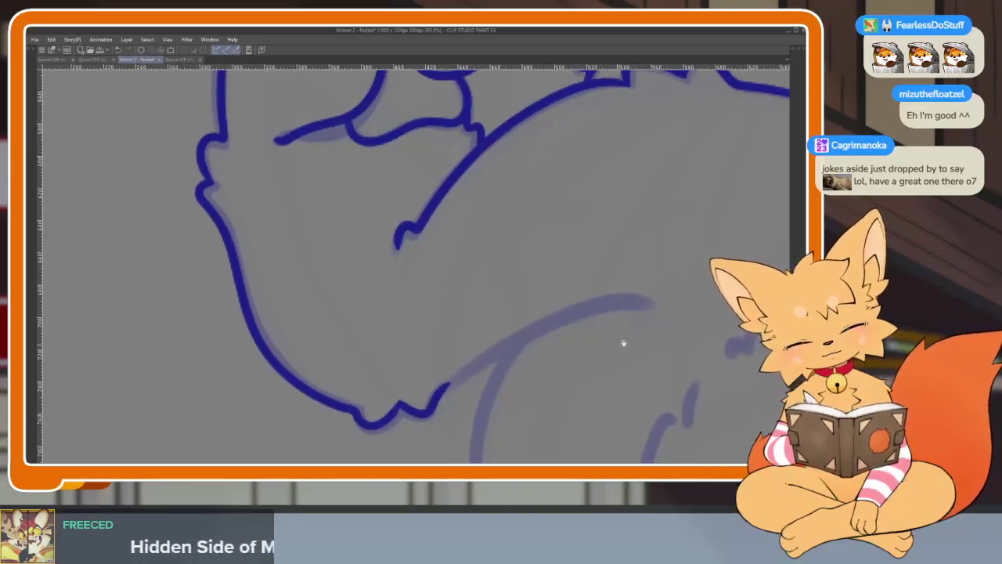
{"action": "scroll", "coordinate": [622, 343], "scroll_direction": "right", "scroll_amount": 2}
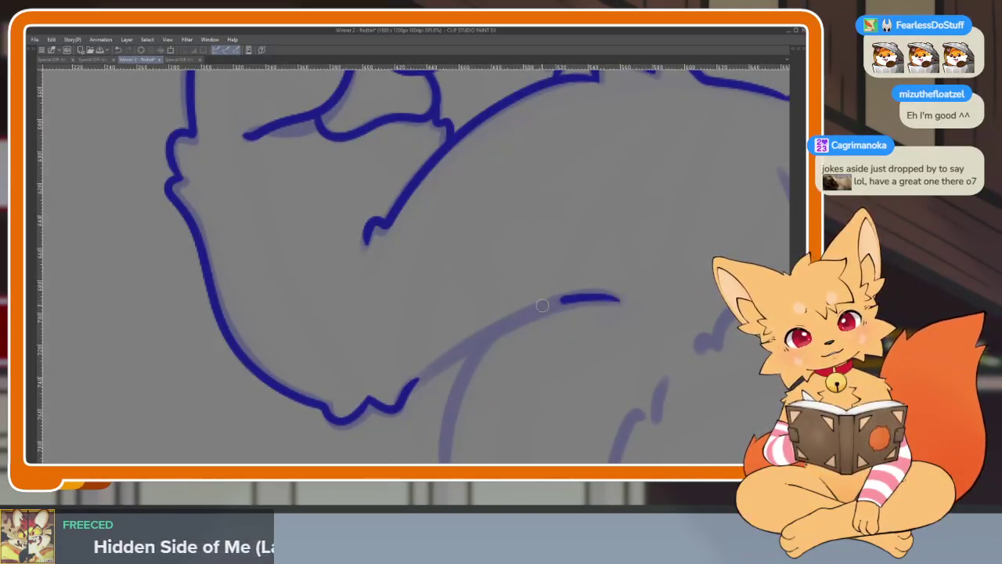
Redraw the misplaced arm stroke so it follows the sketch curve.
{"action": "mouse_move", "coordinate": [542, 305]}
{"action": "left_mouse_down"}
{"action": "mouse_move", "coordinate": [478, 336]}
{"action": "mouse_move", "coordinate": [409, 401]}
{"action": "left_mouse_up"}
{"action": "key", "text": "ctrl+z"}
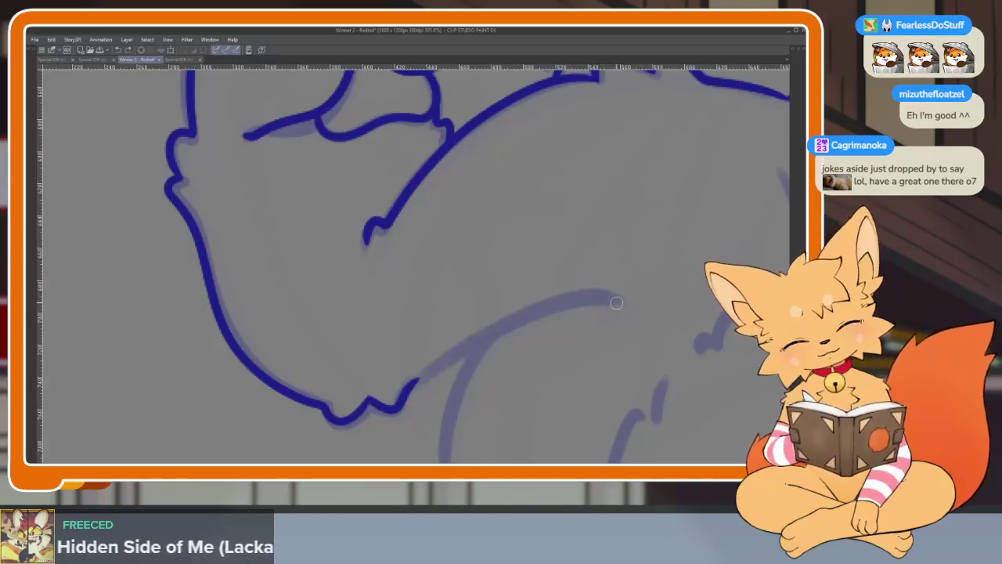
{"action": "mouse_move", "coordinate": [601, 299]}
{"action": "left_mouse_down"}
{"action": "mouse_move", "coordinate": [552, 307]}
{"action": "mouse_move", "coordinate": [465, 348]}
{"action": "mouse_move", "coordinate": [404, 396]}
{"action": "mouse_move", "coordinate": [395, 415]}
{"action": "left_mouse_up"}
{"action": "scroll", "coordinate": [561, 331], "scroll_direction": "up", "scroll_amount": 2}
{"action": "scroll", "coordinate": [579, 336], "scroll_direction": "right", "scroll_amount": 2}
{"action": "scroll", "coordinate": [611, 329], "scroll_direction": "right", "scroll_amount": 2}
{"action": "scroll", "coordinate": [610, 329], "scroll_direction": "right", "scroll_amount": 1}
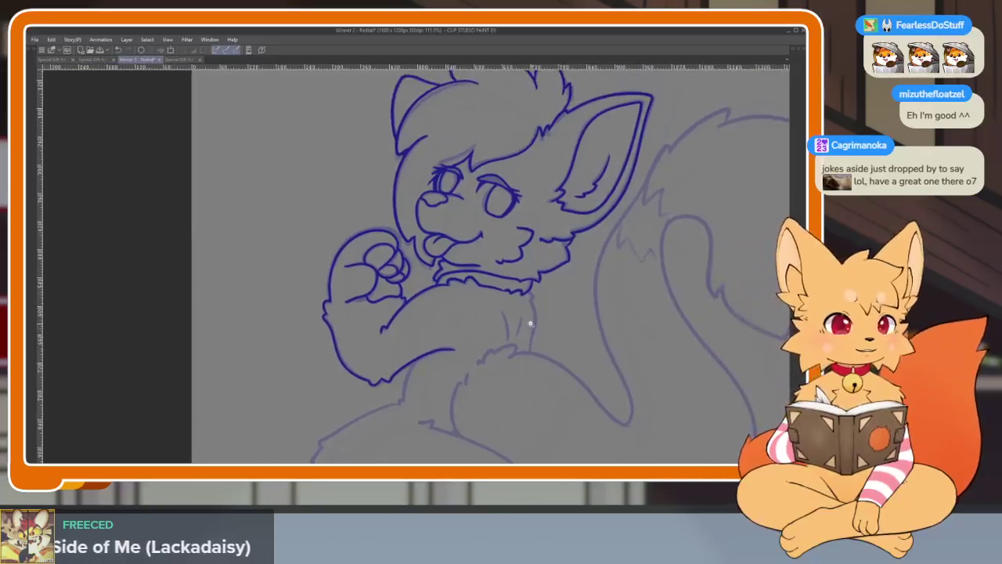
Ink the chest line and two chest fur strokes, redrawing one after an undo.
{"action": "scroll", "coordinate": [551, 257], "scroll_direction": "up", "scroll_amount": 5}
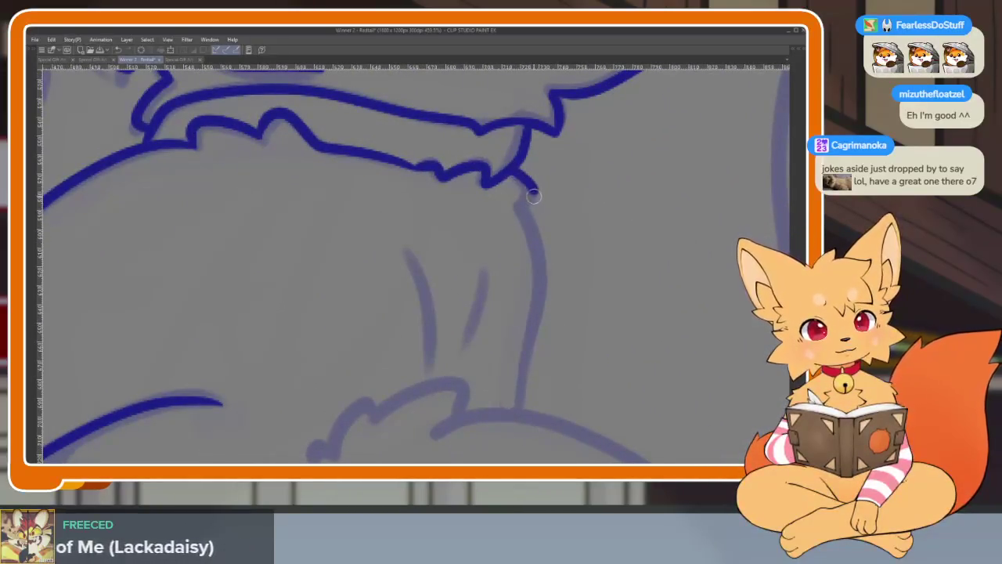
{"action": "mouse_move", "coordinate": [536, 246]}
{"action": "left_mouse_down"}
{"action": "mouse_move", "coordinate": [540, 305]}
{"action": "mouse_move", "coordinate": [520, 418]}
{"action": "left_mouse_up"}
{"action": "left_click_drag", "start_coordinate": [481, 314], "coordinate": [469, 345]}
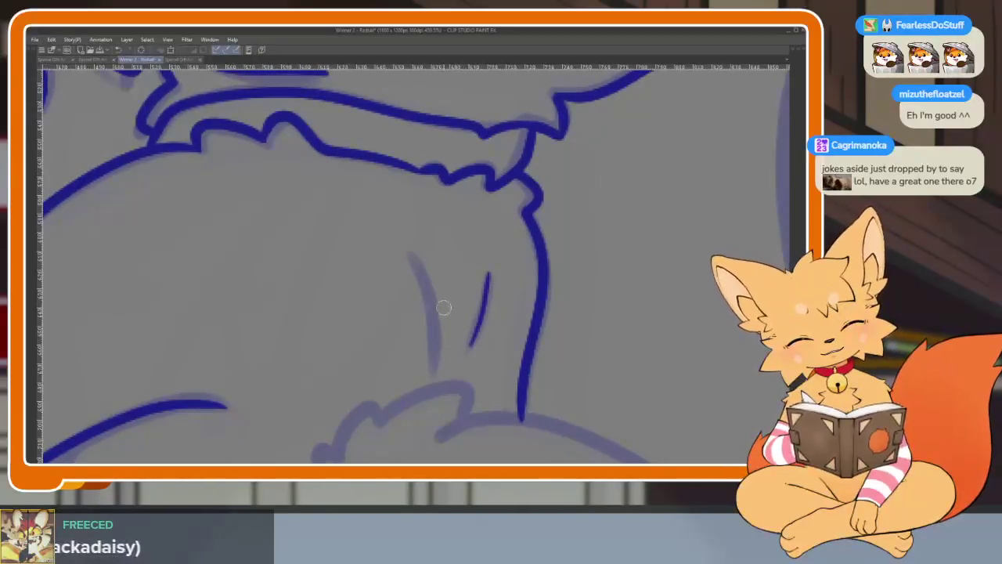
{"action": "key", "text": "ctrl+z"}
{"action": "left_click_drag", "start_coordinate": [489, 273], "coordinate": [470, 344]}
{"action": "left_click_drag", "start_coordinate": [410, 253], "coordinate": [438, 368]}
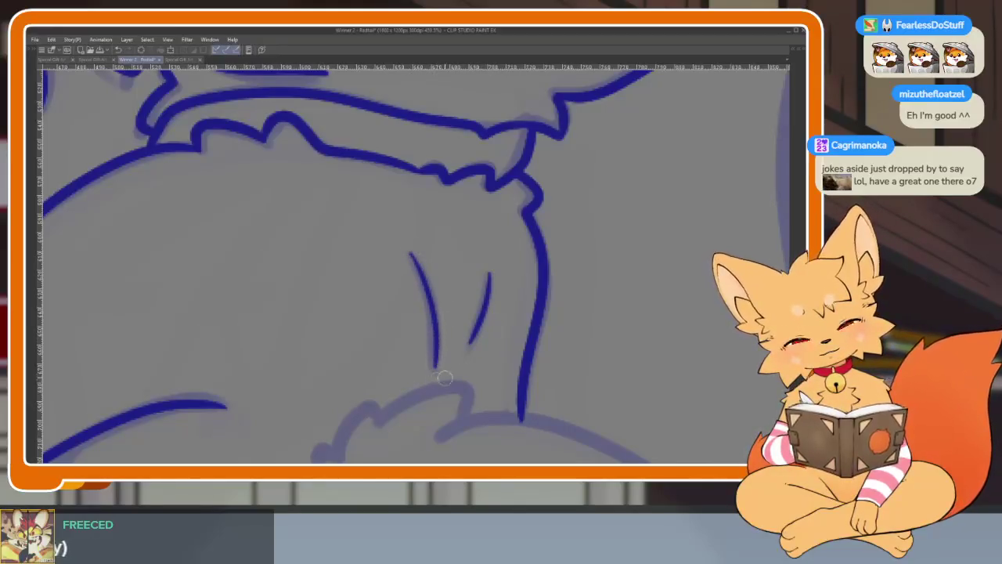
{"action": "scroll", "coordinate": [535, 347], "scroll_direction": "down", "scroll_amount": 10}
{"action": "scroll", "coordinate": [535, 347], "scroll_direction": "up", "scroll_amount": 5}
{"action": "scroll", "coordinate": [470, 398], "scroll_direction": "up", "scroll_amount": 5}
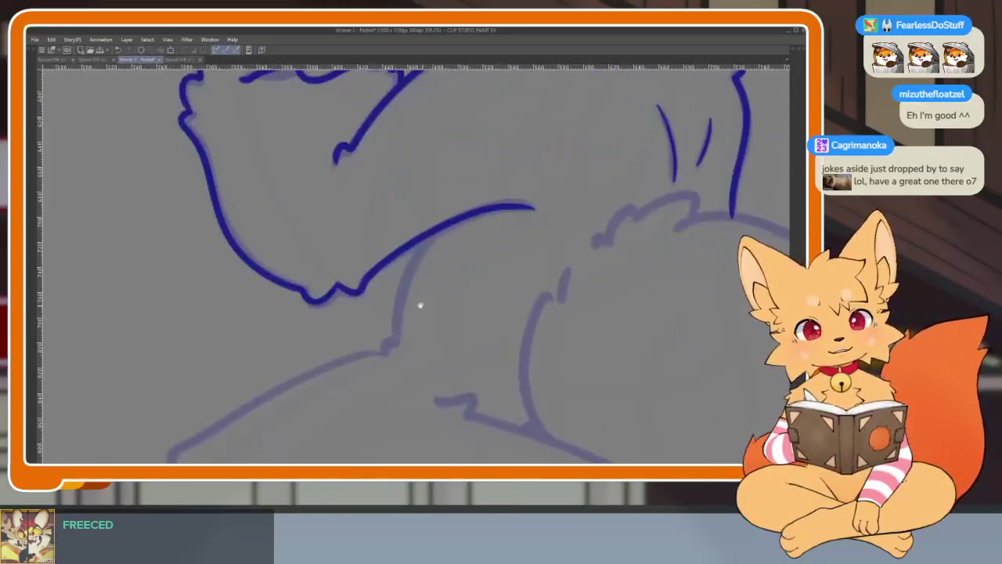
Ink the line down from the chest and the long thigh outline.
{"action": "left_click_drag", "start_coordinate": [436, 232], "coordinate": [395, 312]}
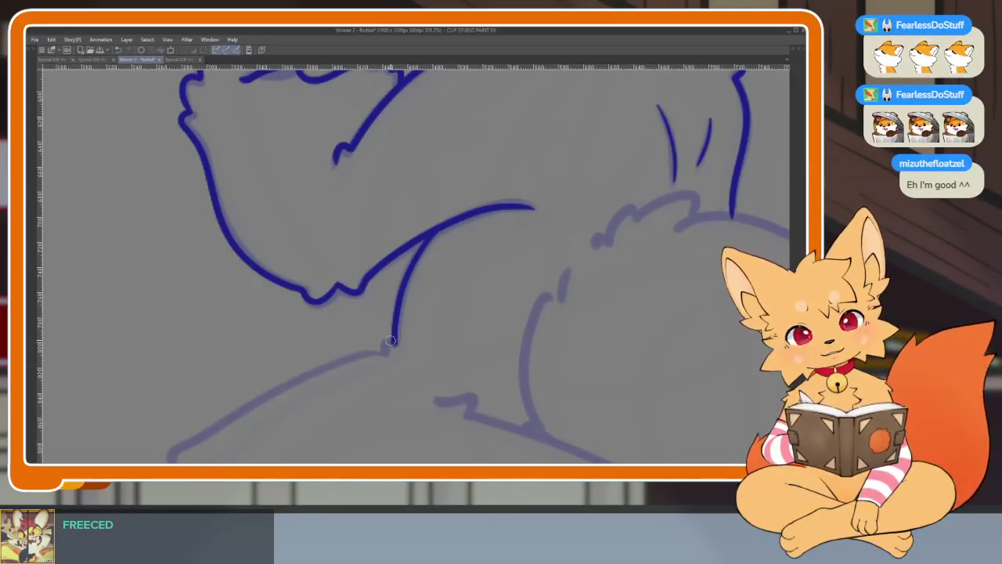
{"action": "scroll", "coordinate": [431, 329], "scroll_direction": "down", "scroll_amount": 3}
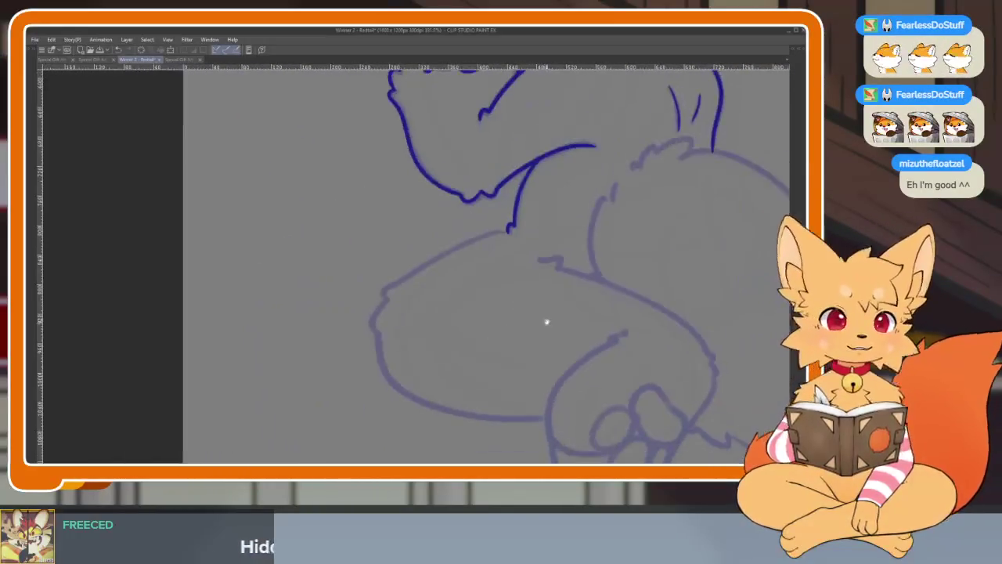
{"action": "scroll", "coordinate": [538, 365], "scroll_direction": "up", "scroll_amount": 5}
{"action": "scroll", "coordinate": [431, 331], "scroll_direction": "up", "scroll_amount": 2}
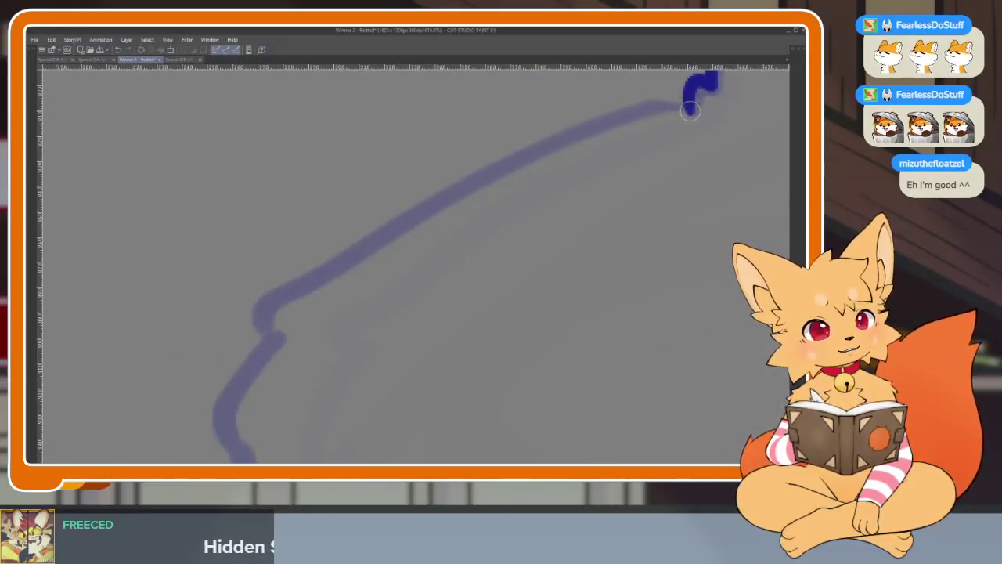
{"action": "mouse_move", "coordinate": [671, 108]}
{"action": "left_mouse_down"}
{"action": "mouse_move", "coordinate": [263, 312]}
{"action": "mouse_move", "coordinate": [274, 333]}
{"action": "mouse_move", "coordinate": [349, 249]}
{"action": "mouse_move", "coordinate": [324, 279]}
{"action": "mouse_move", "coordinate": [313, 341]}
{"action": "left_mouse_up"}
{"action": "scroll", "coordinate": [407, 317], "scroll_direction": "down", "scroll_amount": 4}
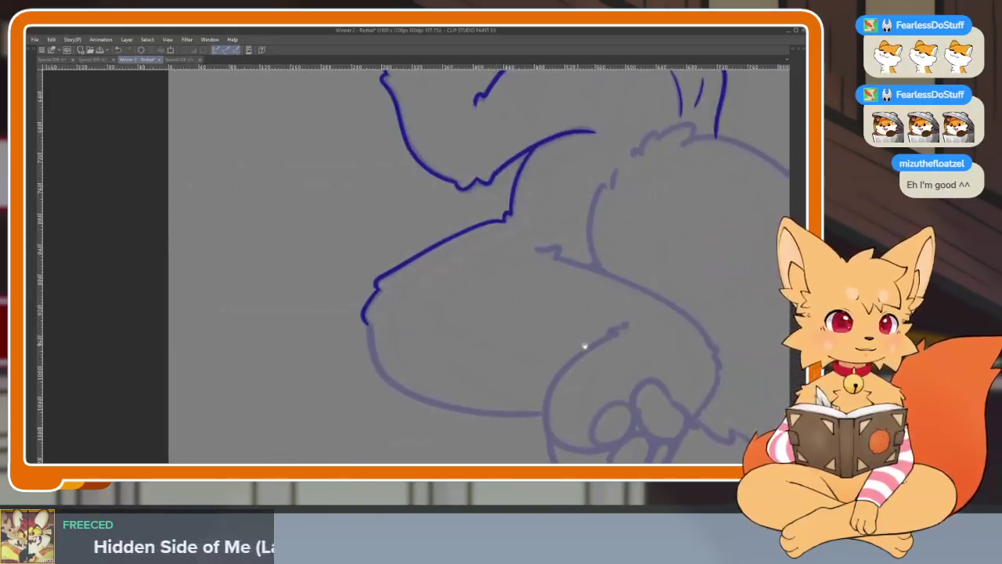
{"action": "scroll", "coordinate": [584, 345], "scroll_direction": "up", "scroll_amount": 2}
{"action": "scroll", "coordinate": [537, 340], "scroll_direction": "up", "scroll_amount": 2}
{"action": "scroll", "coordinate": [454, 282], "scroll_direction": "up", "scroll_amount": 2}
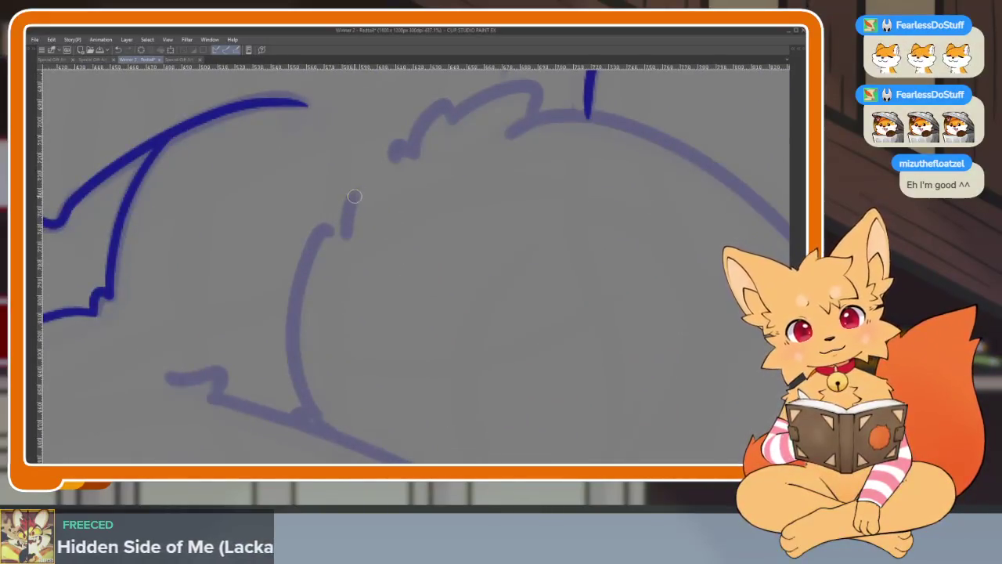
Ink the inner leg line and the furry bump atop the hind leg.
{"action": "mouse_move", "coordinate": [358, 189]}
{"action": "left_mouse_down"}
{"action": "mouse_move", "coordinate": [307, 274]}
{"action": "mouse_move", "coordinate": [296, 413]}
{"action": "left_mouse_up"}
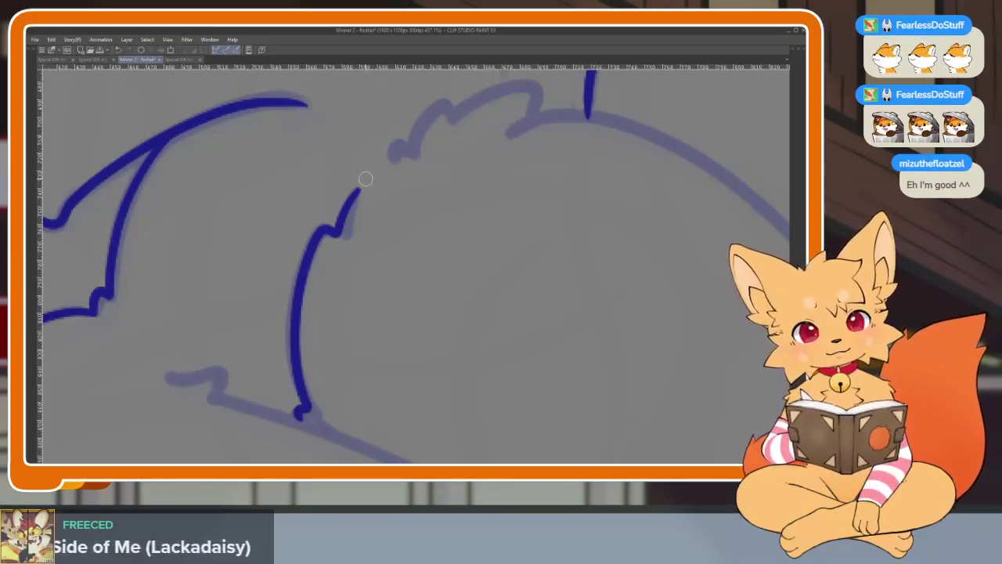
{"action": "mouse_move", "coordinate": [510, 173]}
{"action": "left_mouse_down"}
{"action": "mouse_move", "coordinate": [512, 274]}
{"action": "mouse_move", "coordinate": [246, 300]}
{"action": "left_mouse_up"}
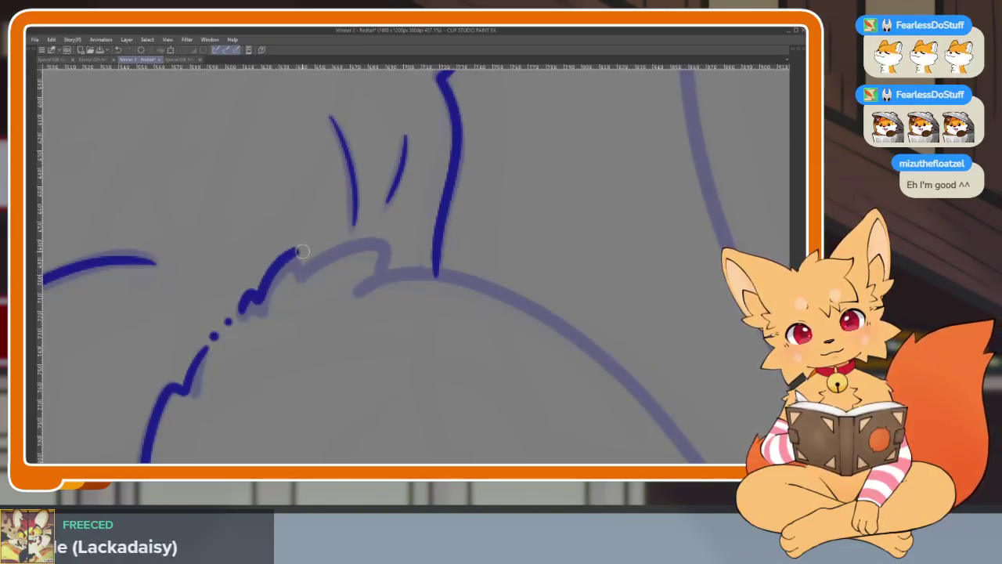
{"action": "mouse_move", "coordinate": [307, 261]}
{"action": "left_mouse_down"}
{"action": "mouse_move", "coordinate": [360, 240]}
{"action": "mouse_move", "coordinate": [390, 247]}
{"action": "mouse_move", "coordinate": [373, 284]}
{"action": "left_mouse_up"}
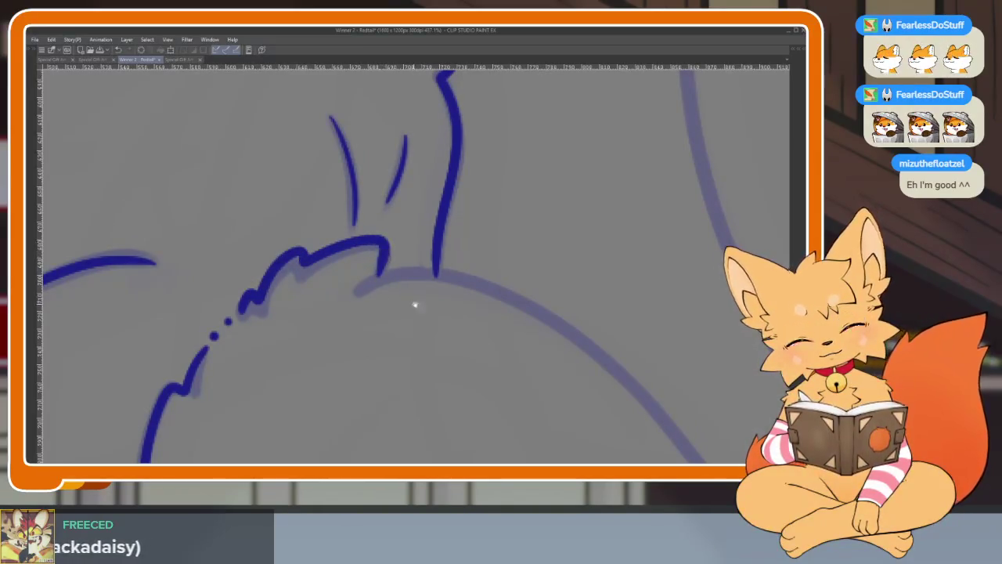
Bring the hind leg and paw into view and remove a trial hook at the leg line's end.
{"action": "scroll", "coordinate": [519, 317], "scroll_direction": "down", "scroll_amount": 5}
{"action": "scroll", "coordinate": [519, 317], "scroll_direction": "down", "scroll_amount": 2}
{"action": "scroll", "coordinate": [541, 331], "scroll_direction": "down", "scroll_amount": 1}
{"action": "scroll", "coordinate": [526, 351], "scroll_direction": "down", "scroll_amount": 1}
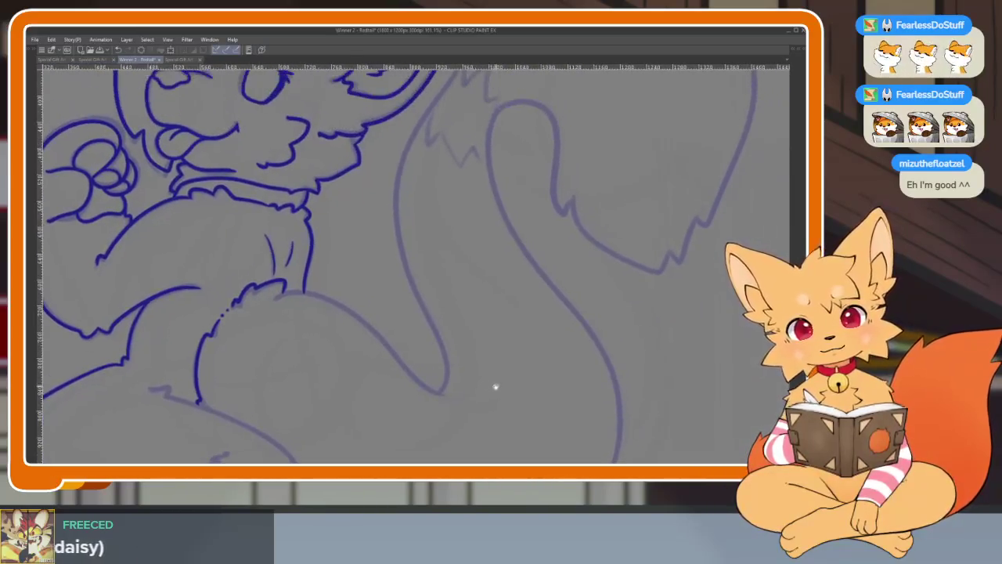
{"action": "scroll", "coordinate": [496, 387], "scroll_direction": "down", "scroll_amount": 1}
{"action": "left_click_drag", "start_coordinate": [510, 352], "coordinate": [522, 319]}
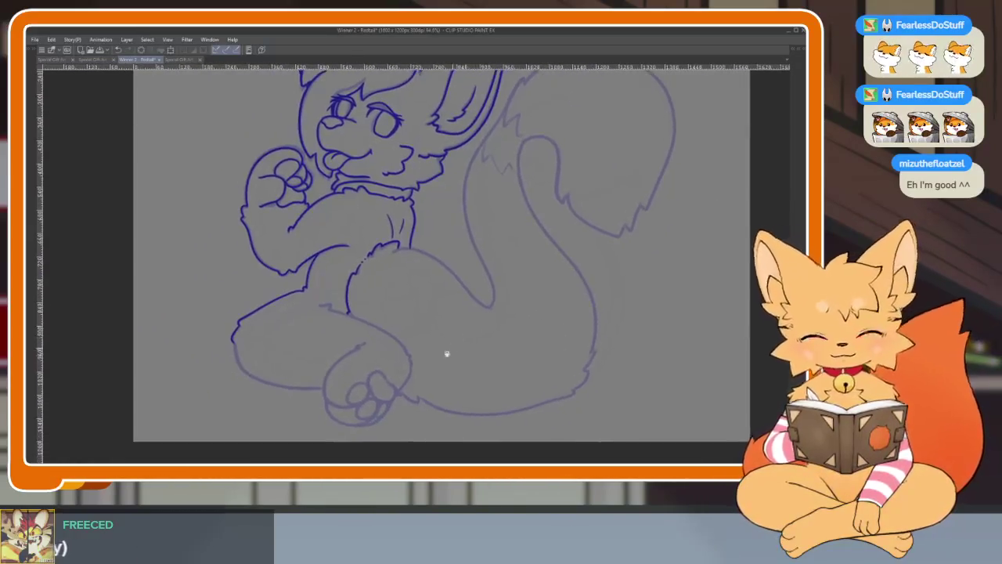
{"action": "left_click_drag", "start_coordinate": [448, 354], "coordinate": [470, 342]}
{"action": "scroll", "coordinate": [470, 342], "scroll_direction": "up", "scroll_amount": 2}
{"action": "scroll", "coordinate": [478, 360], "scroll_direction": "up", "scroll_amount": 1}
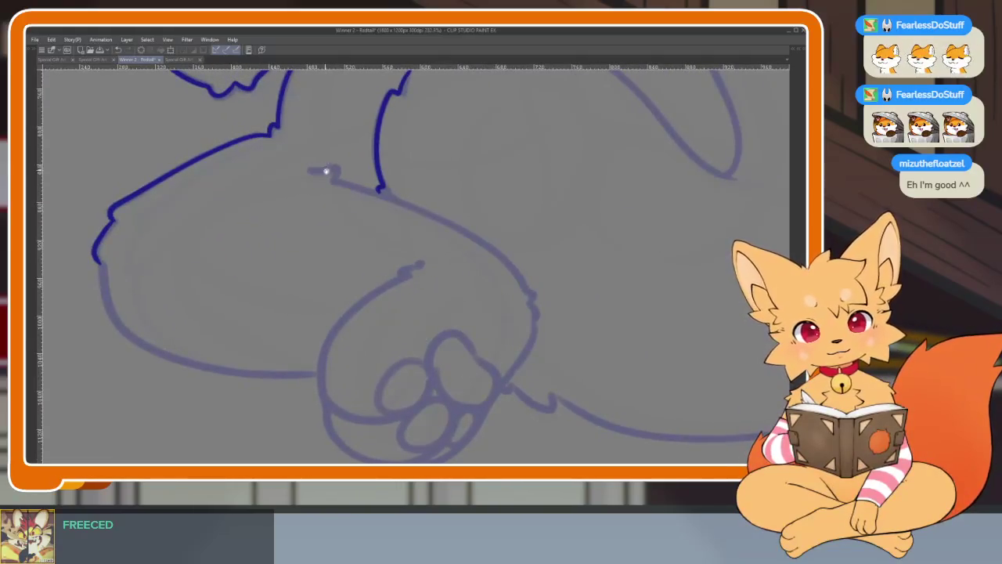
{"action": "left_click_drag", "start_coordinate": [326, 170], "coordinate": [328, 139]}
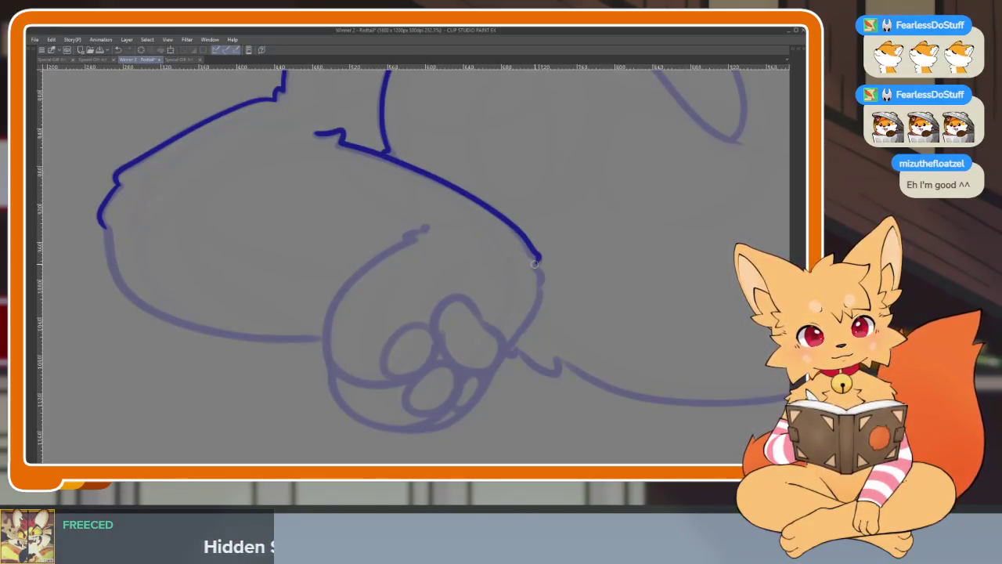
{"action": "left_click_drag", "start_coordinate": [533, 264], "coordinate": [600, 248]}
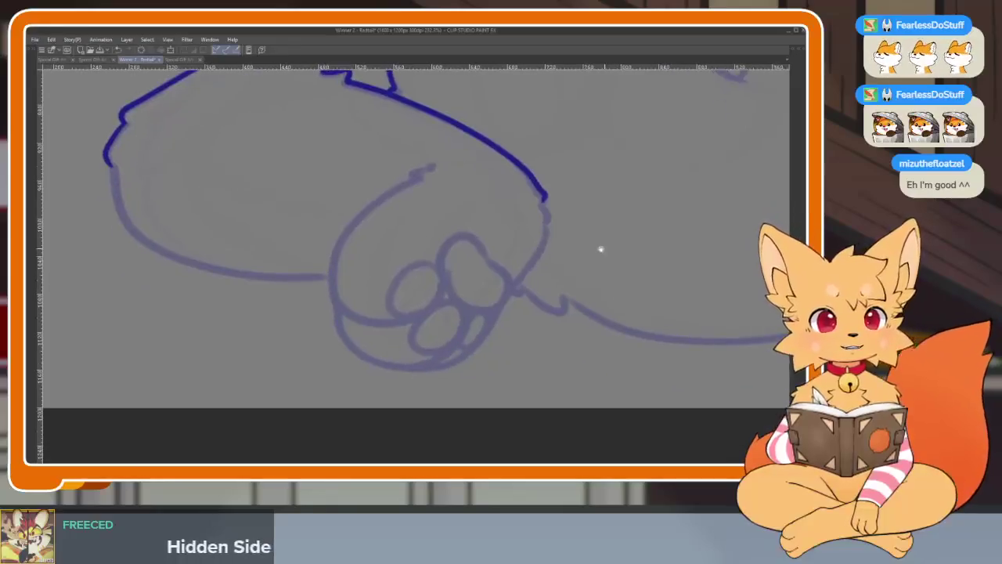
{"action": "scroll", "coordinate": [579, 250], "scroll_direction": "up", "scroll_amount": 1}
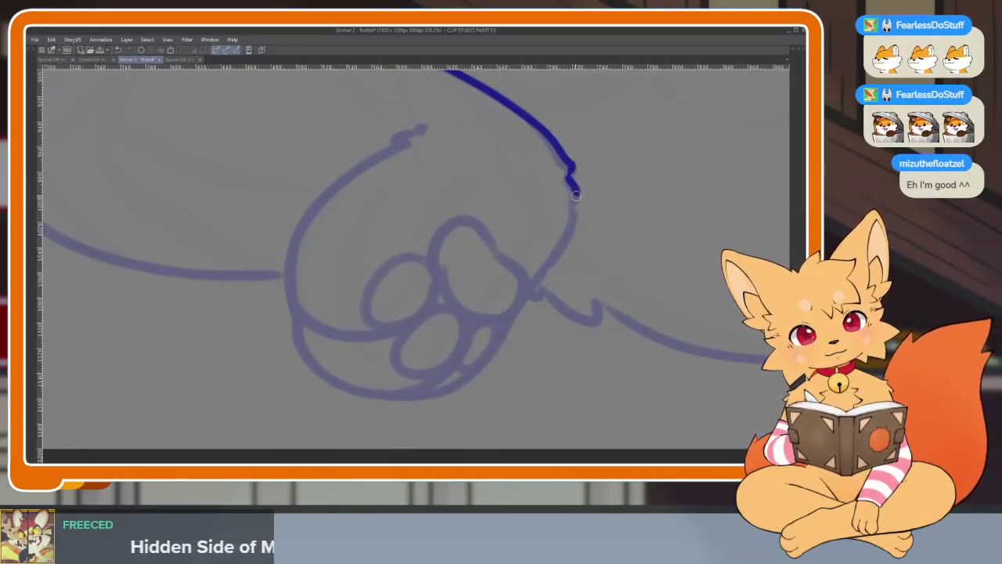
{"action": "mouse_move", "coordinate": [572, 191]}
{"action": "left_mouse_down"}
{"action": "mouse_move", "coordinate": [577, 223]}
{"action": "mouse_move", "coordinate": [529, 293]}
{"action": "left_mouse_up"}
{"action": "key", "text": "ctrl+z"}
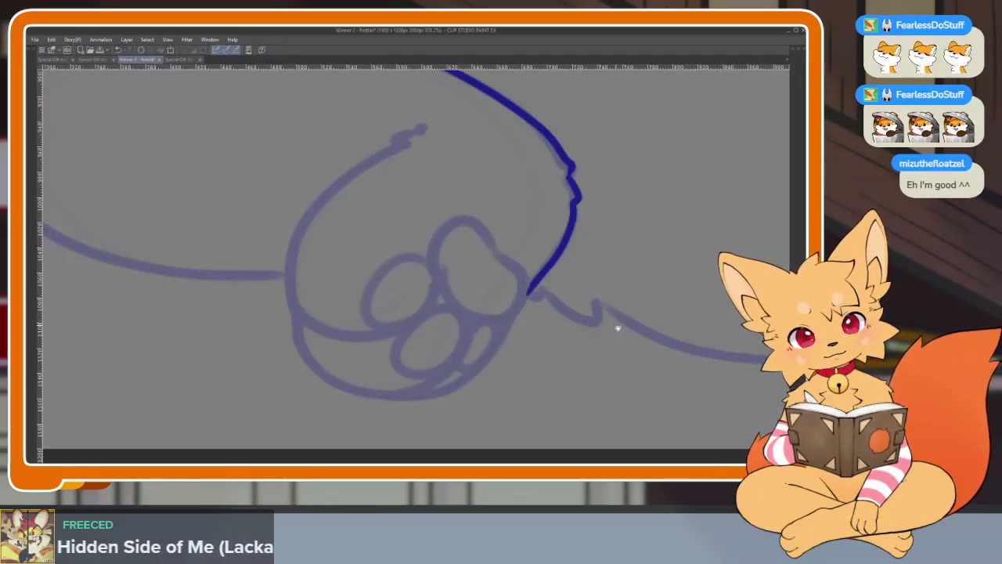
Ink the hind leg's outer outline around the foot, discarding a stray short stroke.
{"action": "left_click_drag", "start_coordinate": [618, 329], "coordinate": [559, 389]}
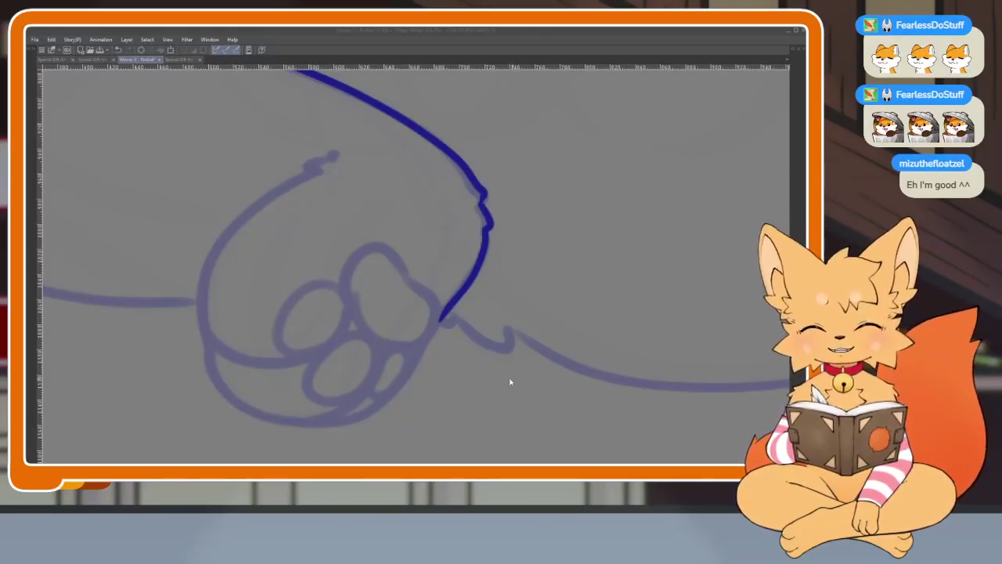
{"action": "left_click_drag", "start_coordinate": [470, 364], "coordinate": [490, 355]}
{"action": "key", "text": "ctrl+z"}
{"action": "scroll", "coordinate": [392, 361], "scroll_direction": "down", "scroll_amount": 1}
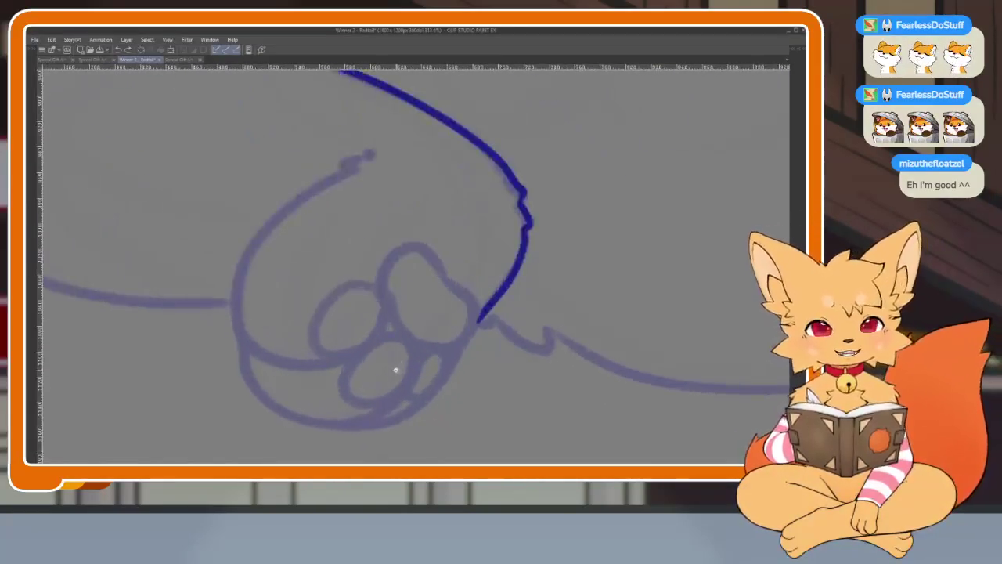
{"action": "left_click_drag", "start_coordinate": [374, 185], "coordinate": [351, 195]}
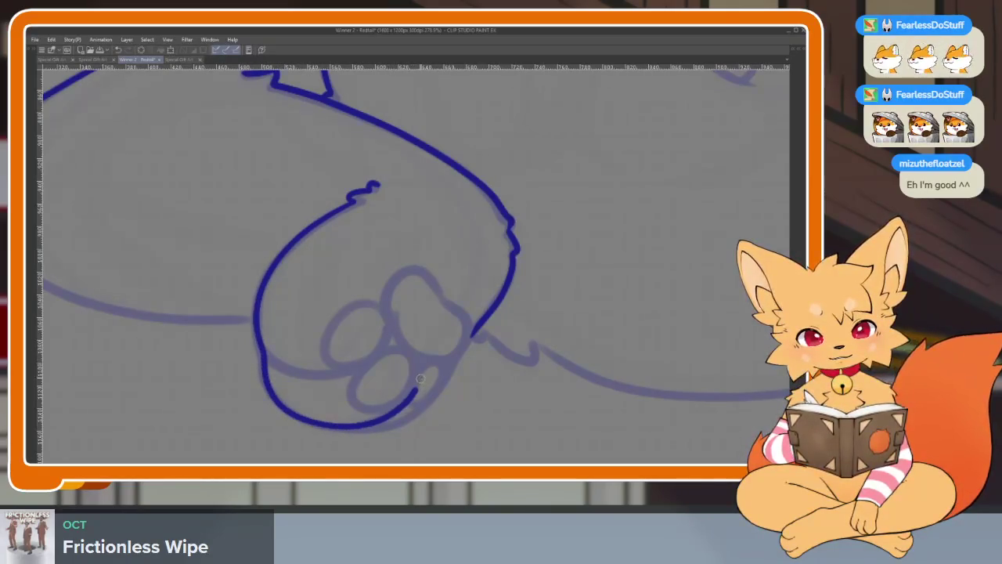
{"action": "scroll", "coordinate": [425, 374], "scroll_direction": "up", "scroll_amount": 2}
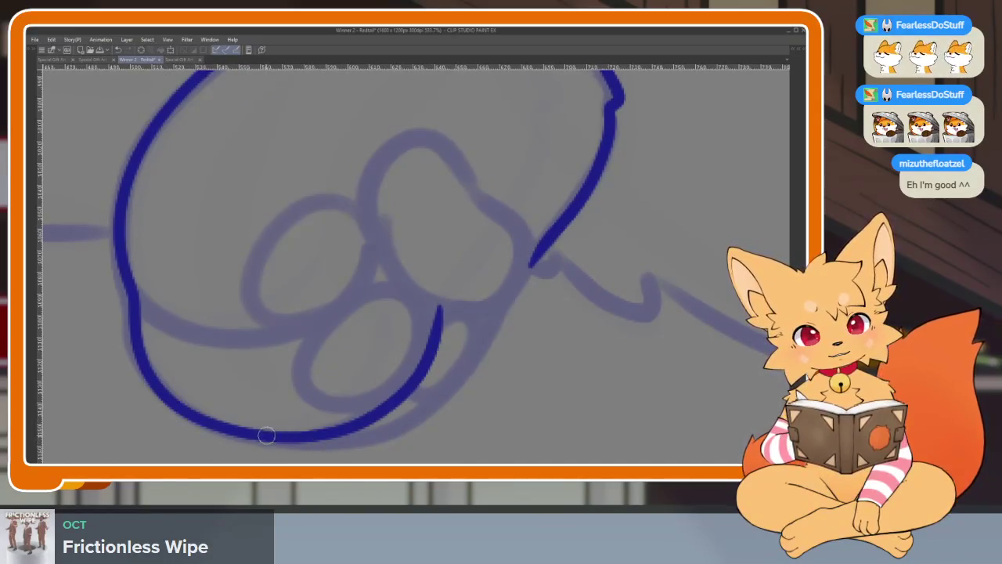
Ink the foot's bottom curve and the outlines of the upper and lower toes.
{"action": "left_click_drag", "start_coordinate": [266, 436], "coordinate": [482, 337]}
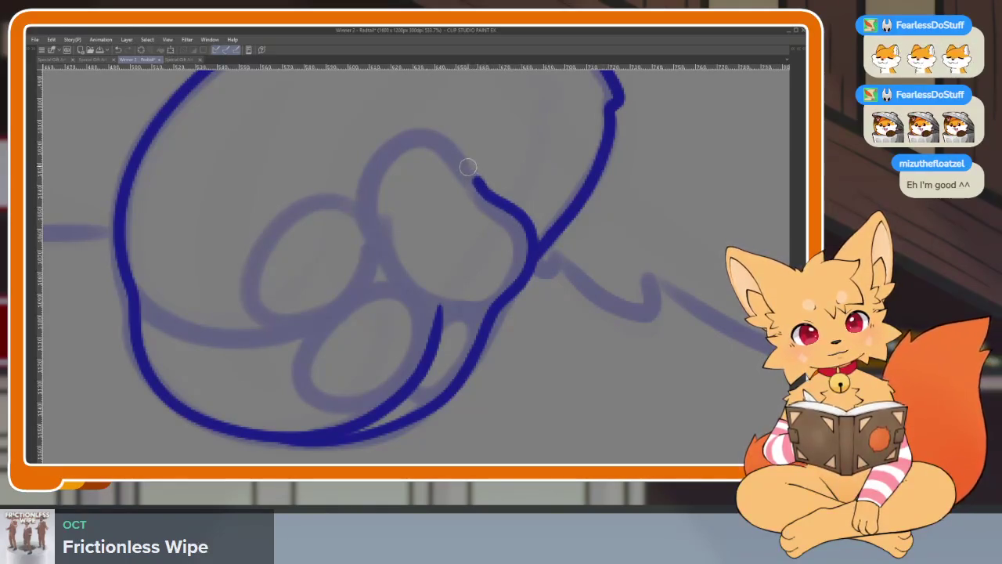
{"action": "left_click_drag", "start_coordinate": [467, 166], "coordinate": [427, 304]}
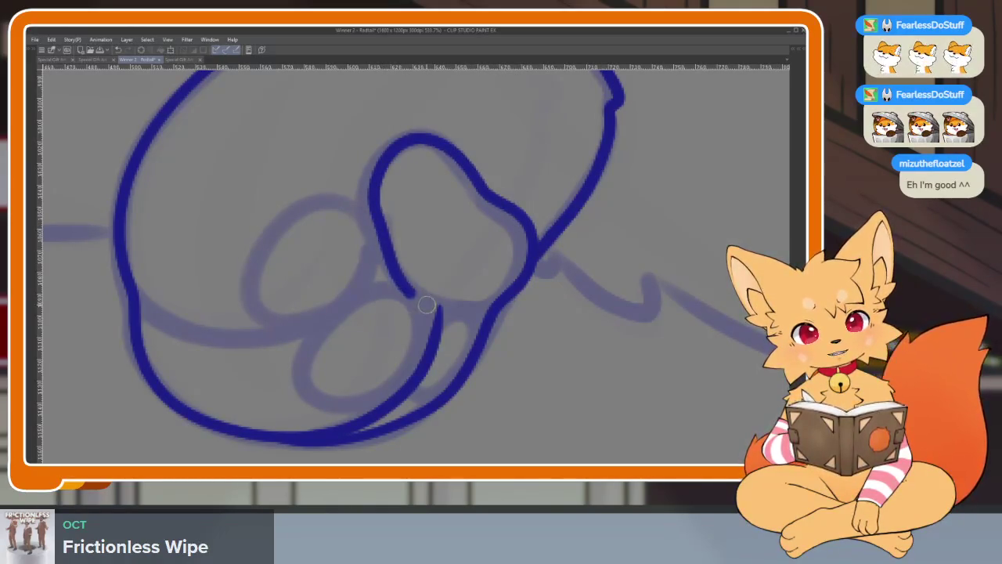
{"action": "left_click_drag", "start_coordinate": [516, 284], "coordinate": [653, 300]}
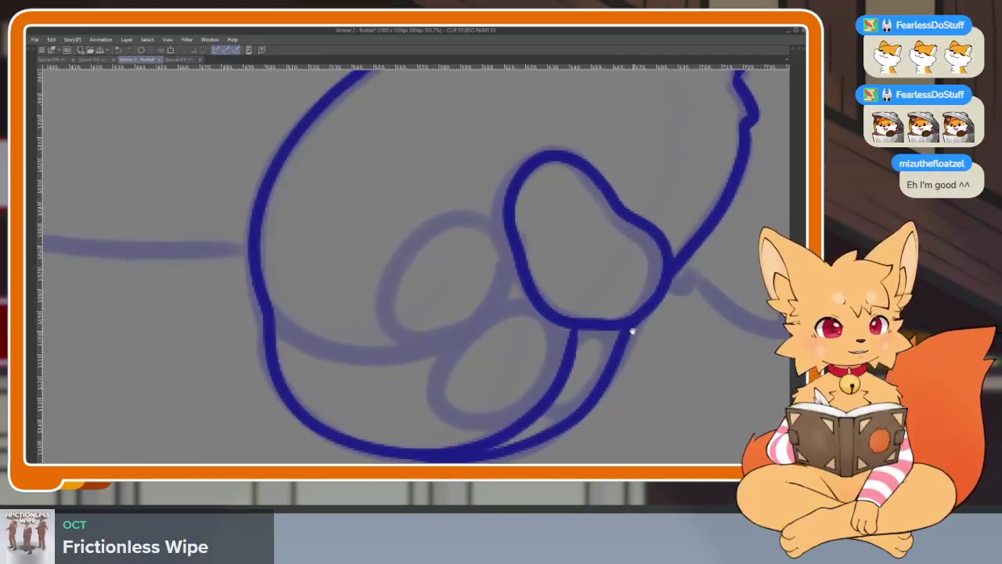
{"action": "left_click_drag", "start_coordinate": [514, 258], "coordinate": [267, 309]}
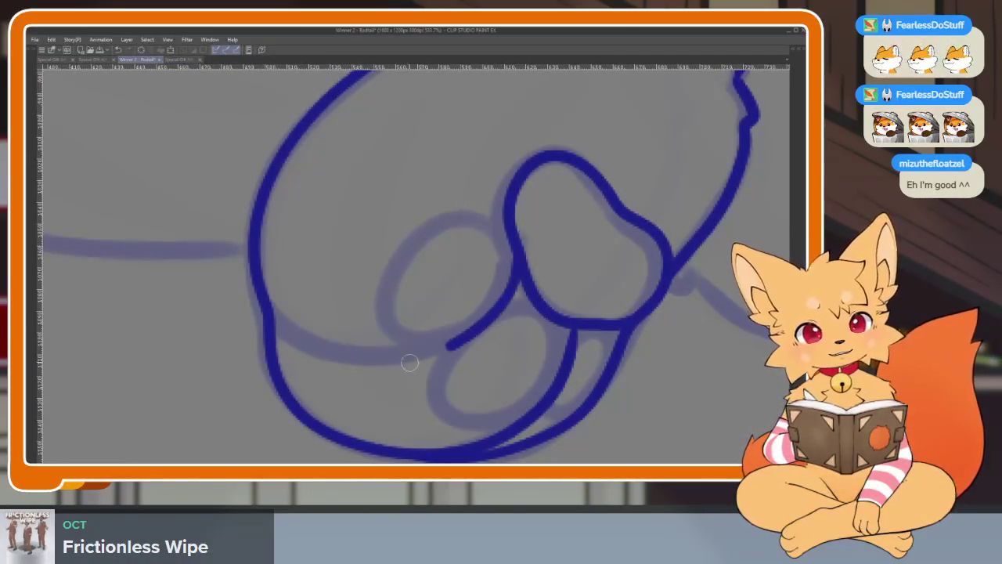
Trace the three faint toe-bean ovals on the sole in dark blue.
{"action": "scroll", "coordinate": [600, 295], "scroll_direction": "up", "scroll_amount": 3}
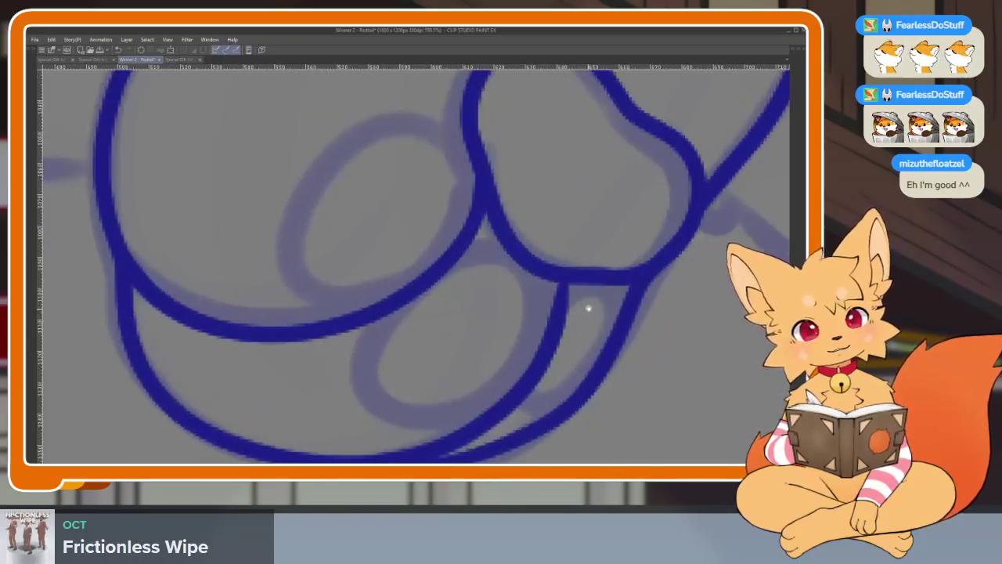
{"action": "mouse_move", "coordinate": [530, 368]}
{"action": "left_mouse_down"}
{"action": "mouse_move", "coordinate": [398, 394]}
{"action": "mouse_move", "coordinate": [426, 277]}
{"action": "mouse_move", "coordinate": [531, 258]}
{"action": "mouse_move", "coordinate": [556, 323]}
{"action": "left_mouse_up"}
{"action": "key", "text": "ctrl+Tab"}
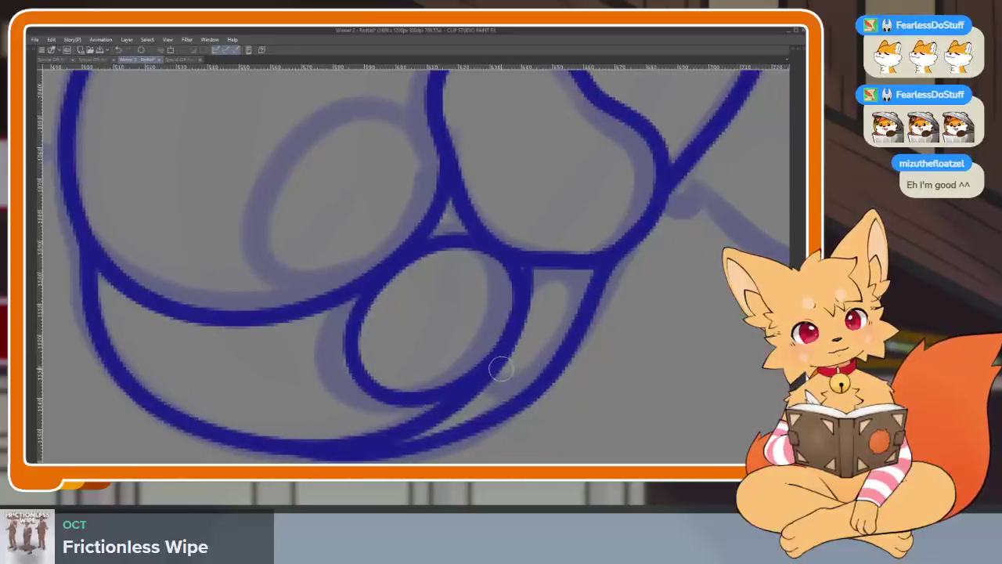
{"action": "left_click_drag", "start_coordinate": [502, 389], "coordinate": [513, 309]}
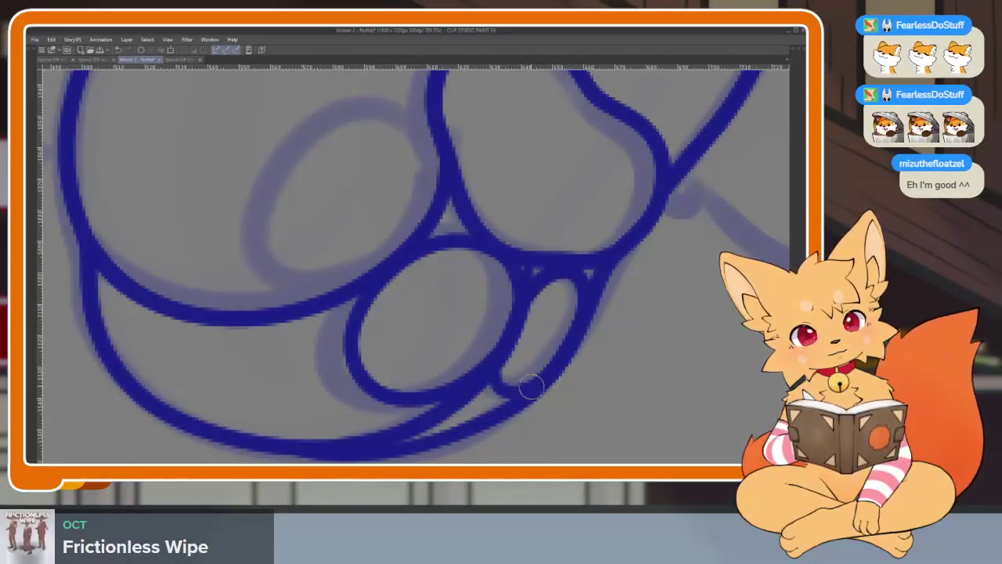
{"action": "key", "text": "ctrl+minus"}
{"action": "scroll", "coordinate": [652, 314], "scroll_direction": "up", "scroll_amount": 2}
{"action": "scroll", "coordinate": [539, 366], "scroll_direction": "up", "scroll_amount": 3}
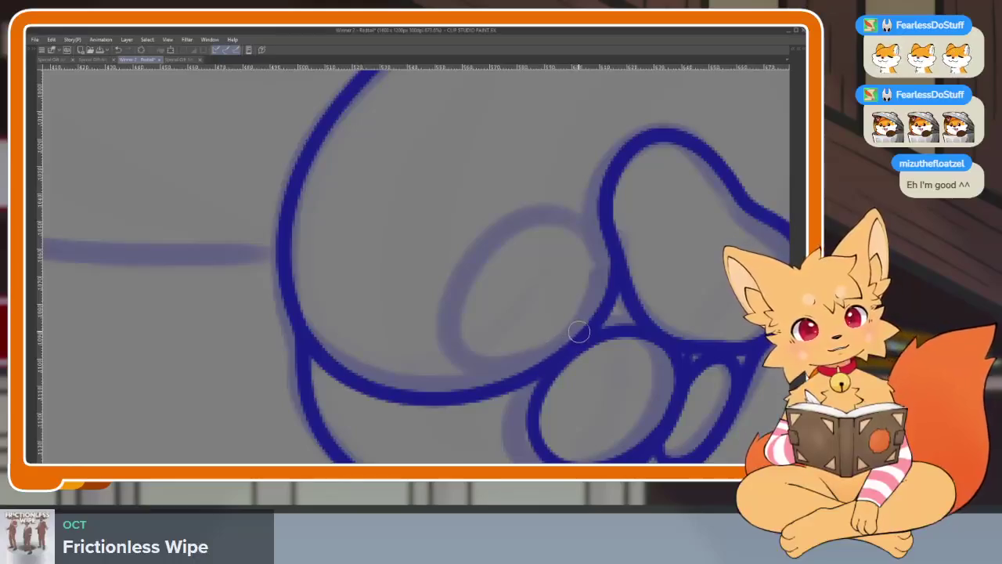
{"action": "left_click_drag", "start_coordinate": [579, 332], "coordinate": [616, 255]}
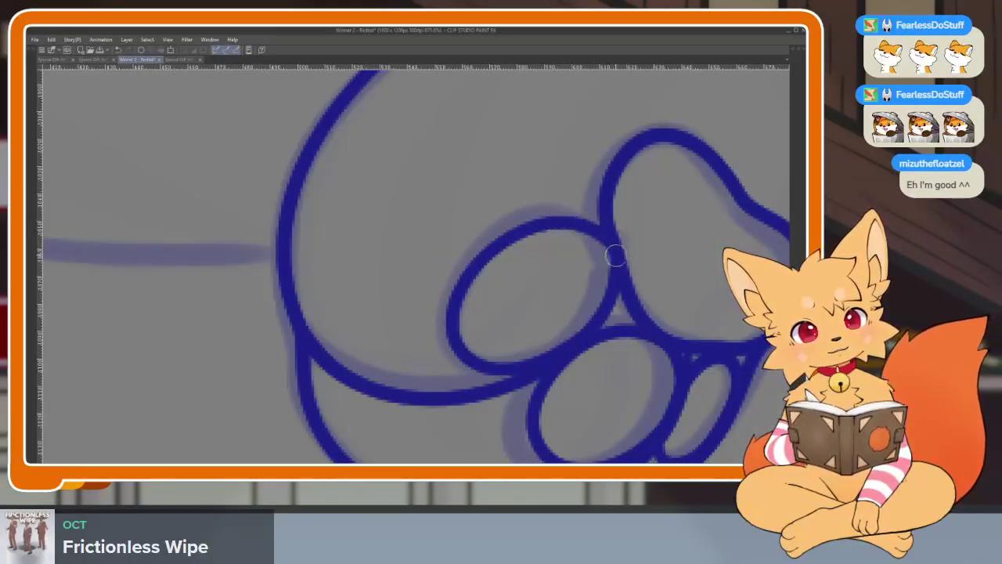
{"action": "scroll", "coordinate": [581, 360], "scroll_direction": "down", "scroll_amount": 3}
{"action": "scroll", "coordinate": [680, 320], "scroll_direction": "down", "scroll_amount": 1}
{"action": "scroll", "coordinate": [626, 340], "scroll_direction": "down", "scroll_amount": 1}
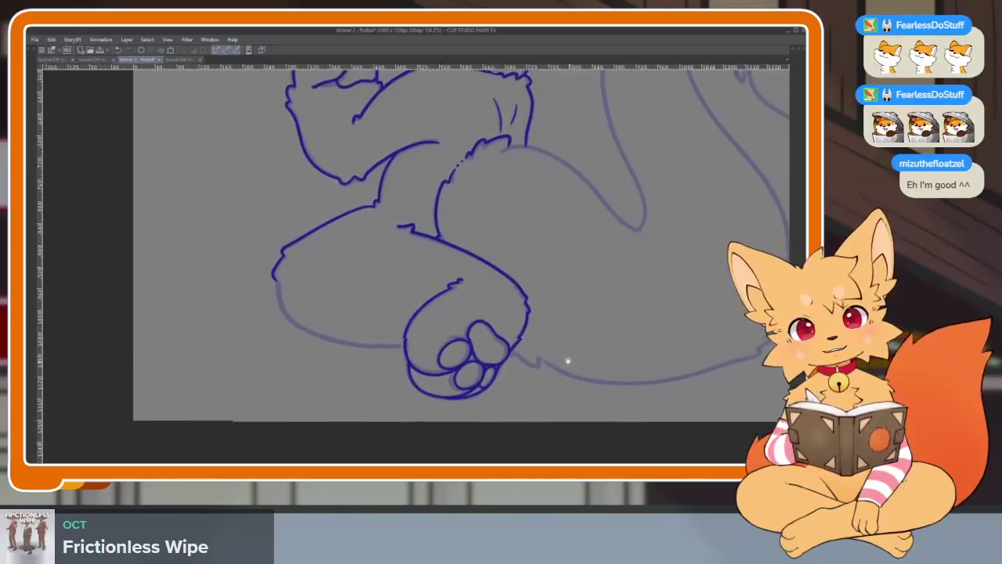
Ink the lower leg line and the leg's left arch, redrawing one misplaced stroke.
{"action": "scroll", "coordinate": [568, 358], "scroll_direction": "down", "scroll_amount": 1}
{"action": "scroll", "coordinate": [579, 343], "scroll_direction": "up", "scroll_amount": 3}
{"action": "scroll", "coordinate": [528, 369], "scroll_direction": "up", "scroll_amount": 1}
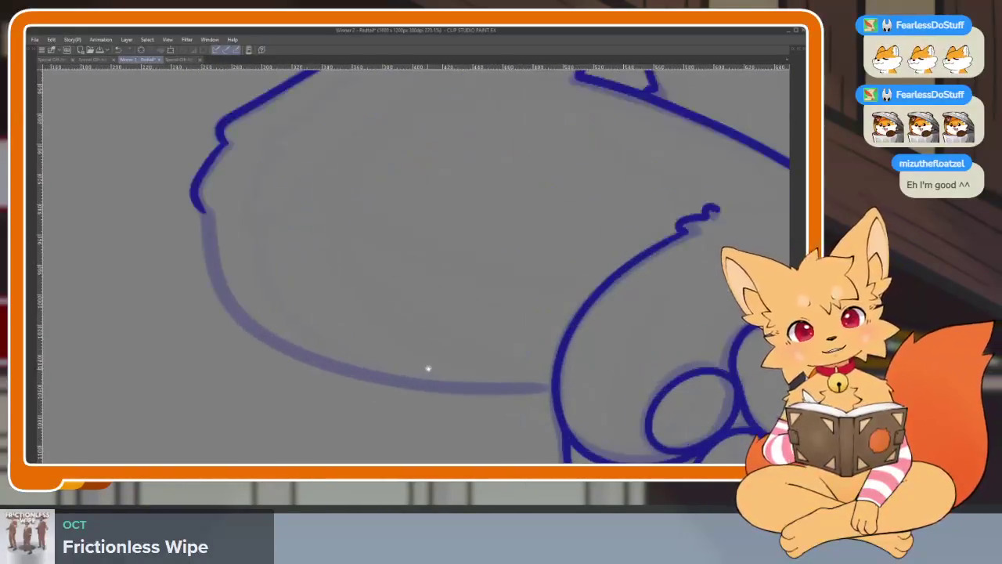
{"action": "left_click_drag", "start_coordinate": [502, 386], "coordinate": [204, 212]}
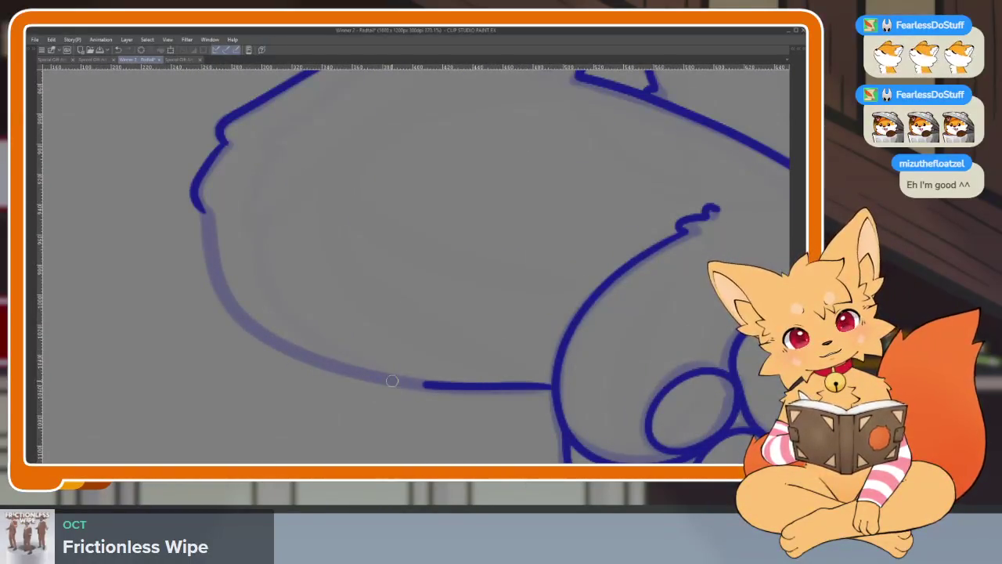
{"action": "key", "text": "ctrl+z"}
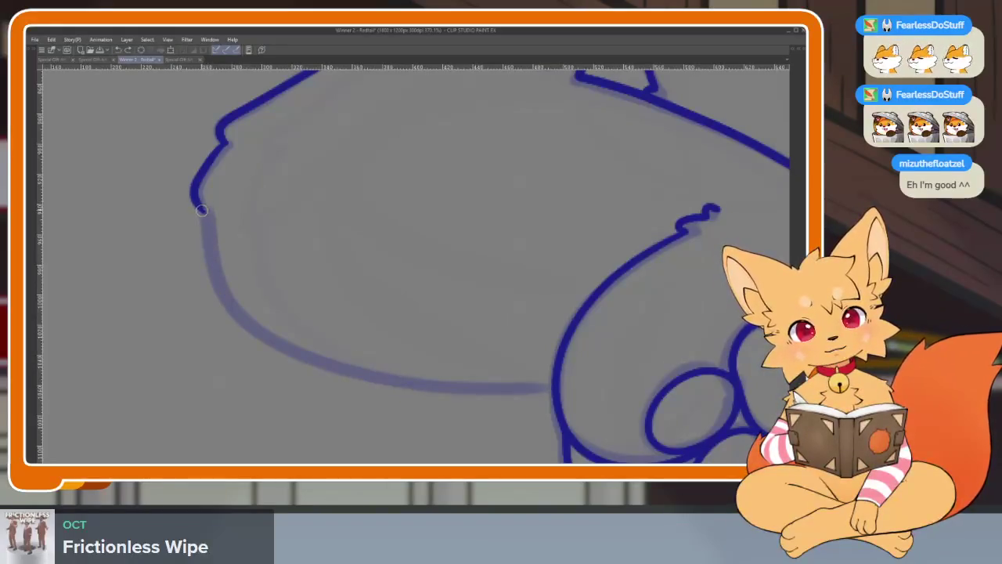
{"action": "mouse_move", "coordinate": [245, 328]}
{"action": "left_mouse_down"}
{"action": "mouse_move", "coordinate": [422, 387]}
{"action": "mouse_move", "coordinate": [529, 391]}
{"action": "mouse_move", "coordinate": [423, 331]}
{"action": "mouse_move", "coordinate": [508, 123]}
{"action": "left_mouse_up"}
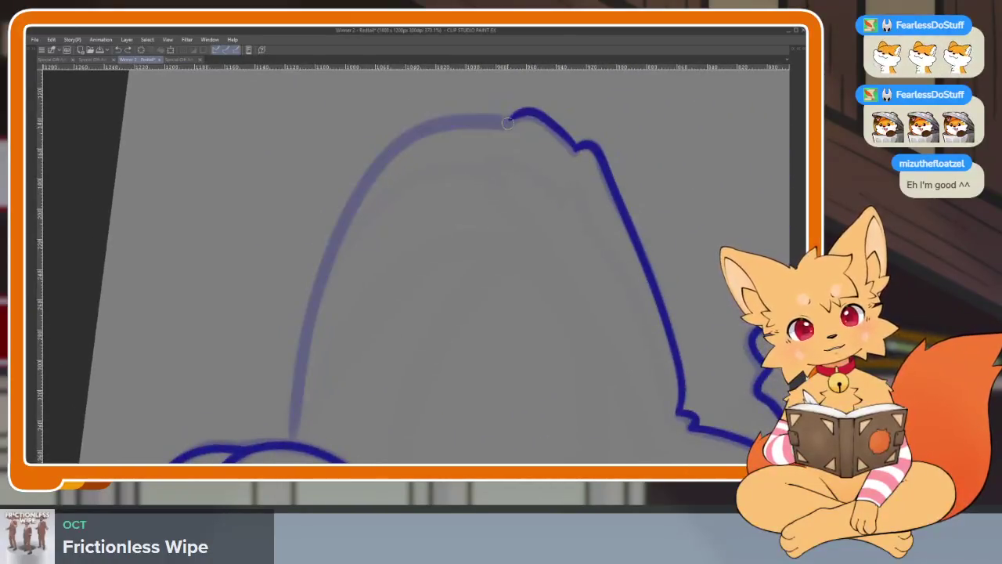
{"action": "mouse_move", "coordinate": [407, 137]}
{"action": "left_mouse_down"}
{"action": "mouse_move", "coordinate": [349, 212]}
{"action": "mouse_move", "coordinate": [302, 349]}
{"action": "mouse_move", "coordinate": [296, 432]}
{"action": "left_mouse_up"}
Straighten the canvas view and look over the whole paw drawing.
{"action": "scroll", "coordinate": [298, 436], "scroll_direction": "down", "scroll_amount": 5}
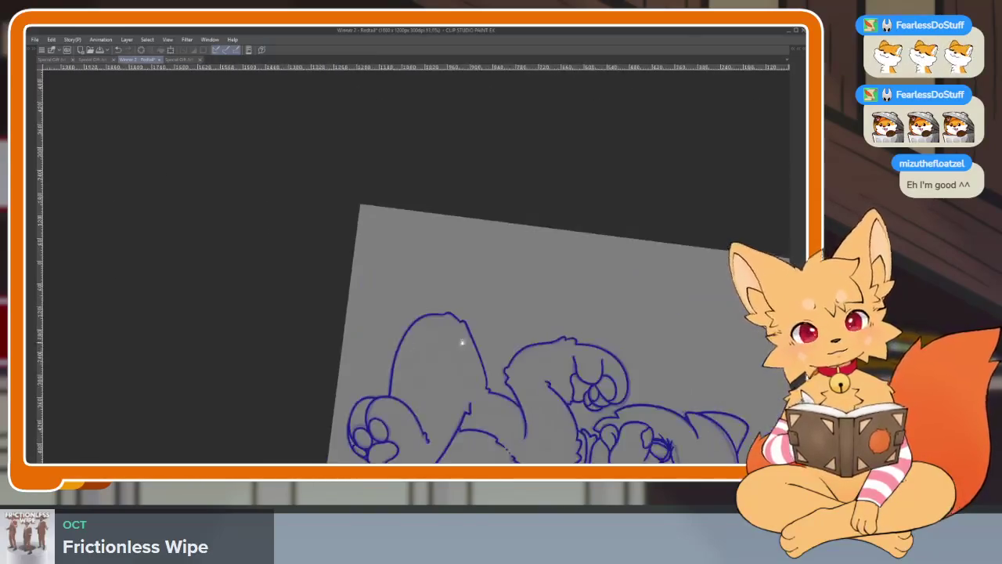
{"action": "key", "text": "Tab"}
{"action": "key", "text": "Tab"}
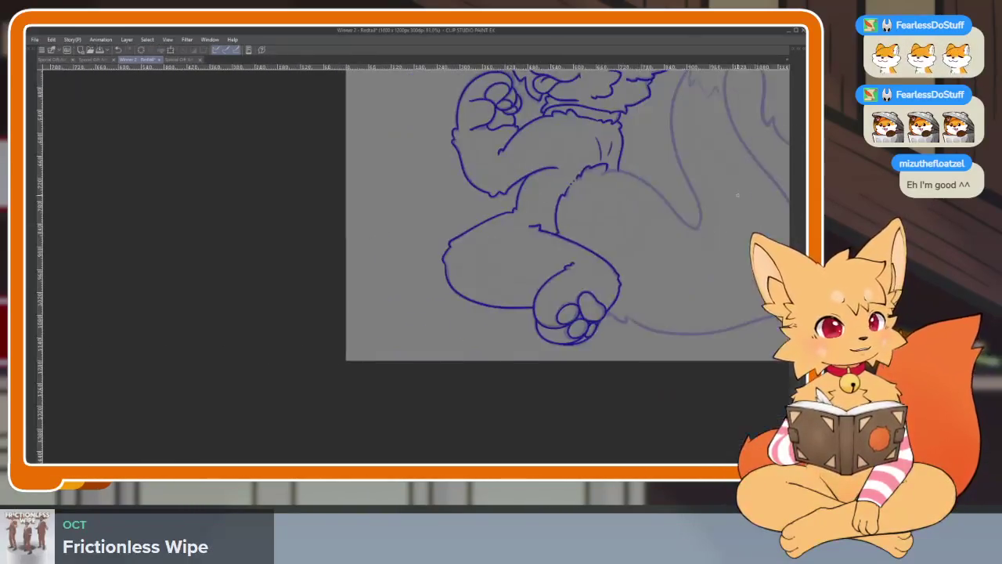
{"action": "left_click_drag", "start_coordinate": [778, 136], "coordinate": [437, 389]}
{"action": "scroll", "coordinate": [447, 384], "scroll_direction": "up", "scroll_amount": 2}
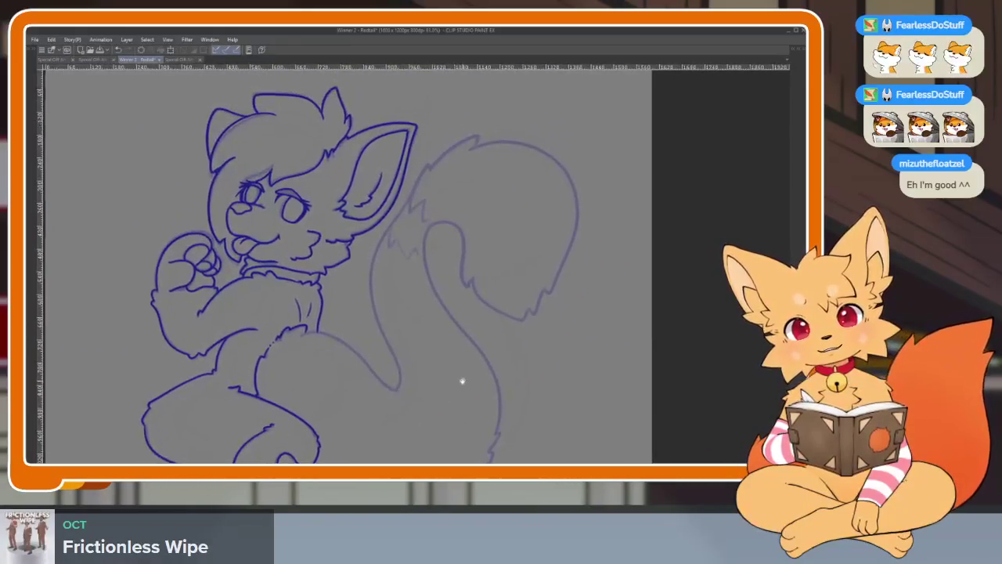
Zoom in on the tail and discard two attempts at its inner curve.
{"action": "scroll", "coordinate": [451, 379], "scroll_direction": "up", "scroll_amount": 1}
{"action": "scroll", "coordinate": [454, 384], "scroll_direction": "up", "scroll_amount": 1}
{"action": "scroll", "coordinate": [423, 383], "scroll_direction": "up", "scroll_amount": 2}
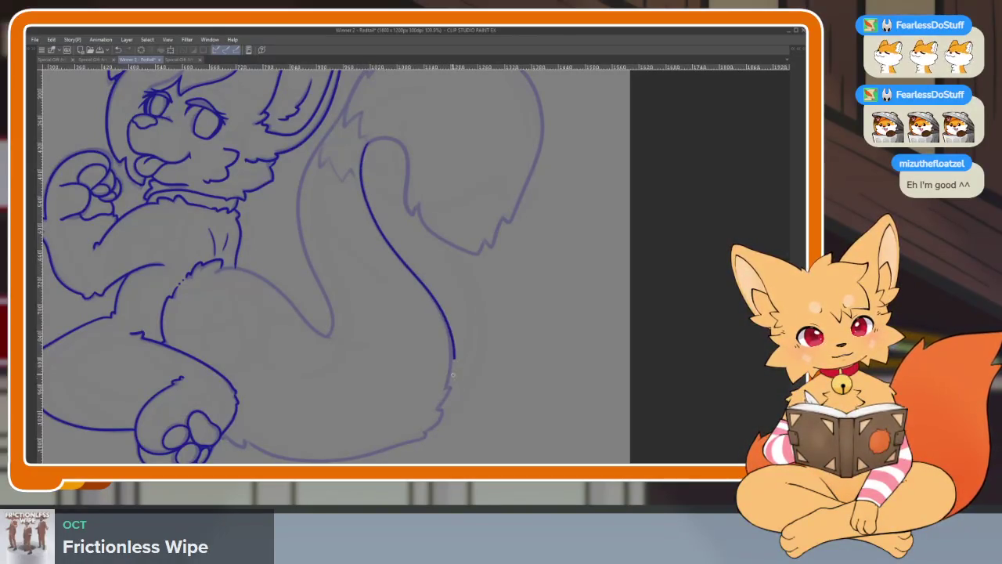
{"action": "mouse_move", "coordinate": [528, 352]}
{"action": "left_mouse_down"}
{"action": "mouse_move", "coordinate": [588, 324]}
{"action": "mouse_move", "coordinate": [539, 322]}
{"action": "left_mouse_up"}
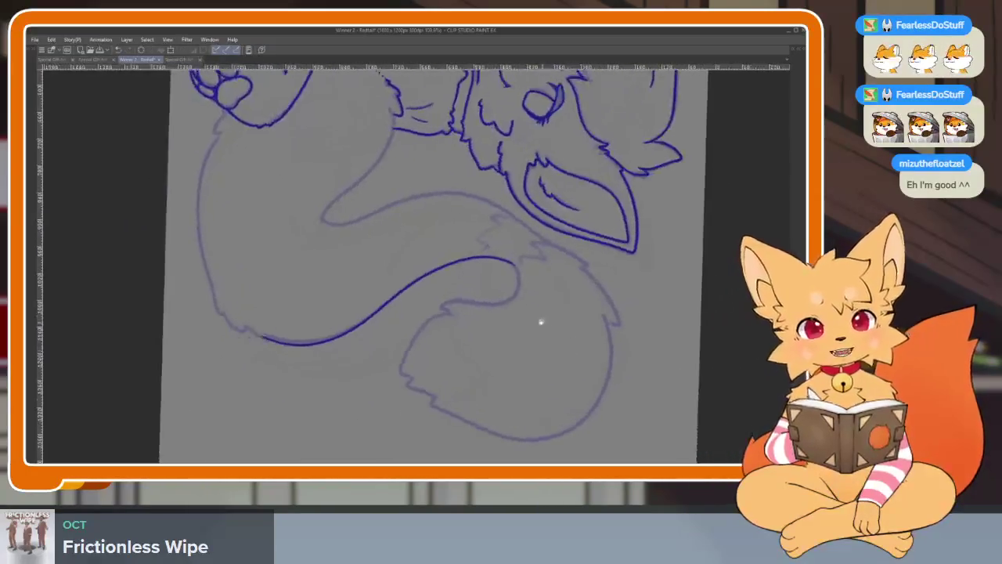
{"action": "scroll", "coordinate": [548, 355], "scroll_direction": "up", "scroll_amount": 3}
{"action": "scroll", "coordinate": [547, 354], "scroll_direction": "down", "scroll_amount": 3}
{"action": "scroll", "coordinate": [568, 344], "scroll_direction": "up", "scroll_amount": 2}
{"action": "key", "text": "ctrl+z"}
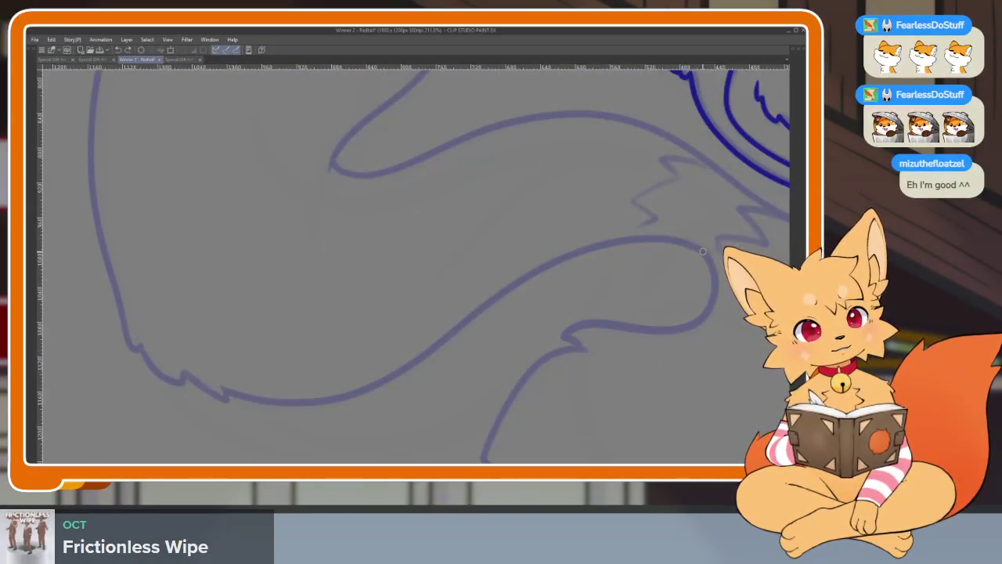
{"action": "left_click_drag", "start_coordinate": [513, 284], "coordinate": [384, 372]}
{"action": "key", "text": "ctrl+z"}
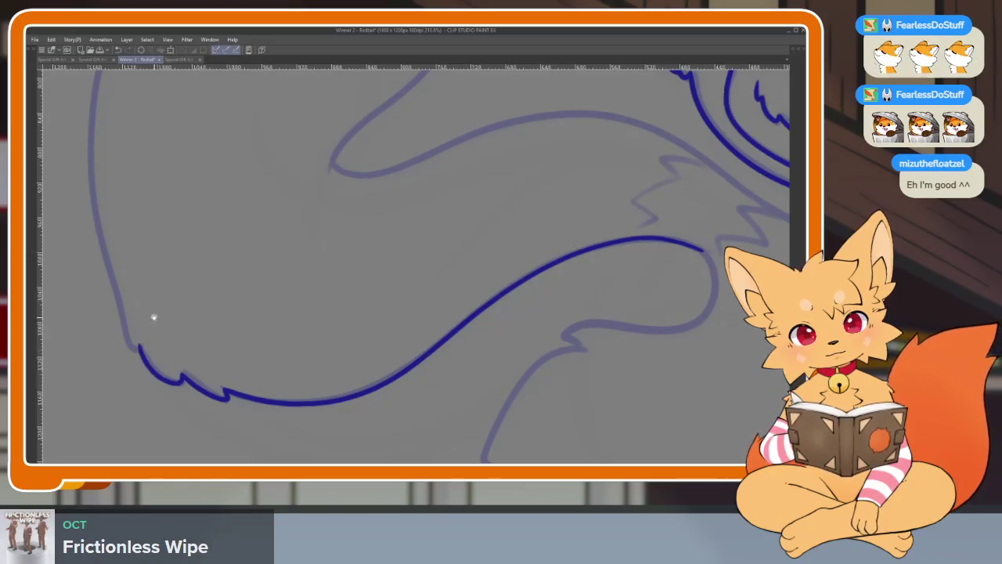
Close the gaps in the left body outline and ink it up the body.
{"action": "scroll", "coordinate": [154, 317], "scroll_direction": "down", "scroll_amount": 3}
{"action": "scroll", "coordinate": [296, 391], "scroll_direction": "down", "scroll_amount": 2}
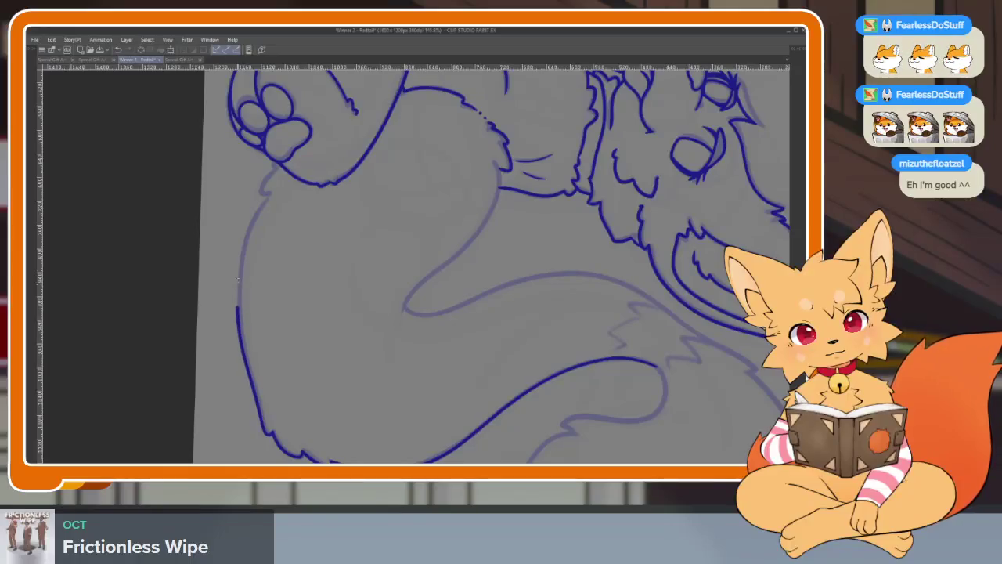
{"action": "left_click_drag", "start_coordinate": [238, 305], "coordinate": [240, 257]}
{"action": "left_click_drag", "start_coordinate": [252, 219], "coordinate": [272, 188]}
{"action": "scroll", "coordinate": [290, 203], "scroll_direction": "up", "scroll_amount": 2}
{"action": "scroll", "coordinate": [347, 290], "scroll_direction": "up", "scroll_amount": 2}
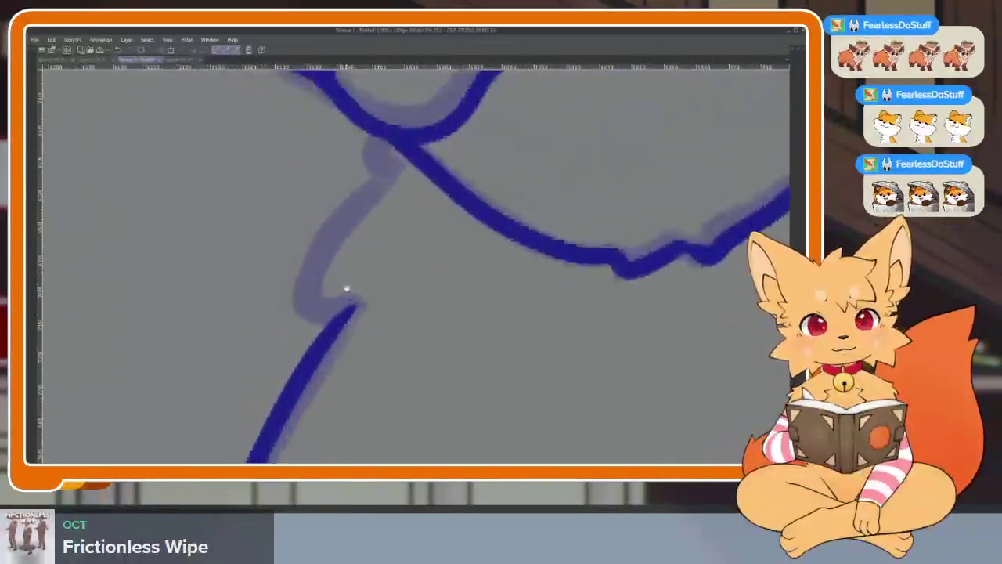
{"action": "scroll", "coordinate": [347, 289], "scroll_direction": "up", "scroll_amount": 1}
{"action": "mouse_move", "coordinate": [360, 327]}
{"action": "left_mouse_down"}
{"action": "mouse_move", "coordinate": [401, 191]}
{"action": "mouse_move", "coordinate": [394, 153]}
{"action": "left_mouse_up"}
{"action": "scroll", "coordinate": [391, 153], "scroll_direction": "down", "scroll_amount": 3}
{"action": "scroll", "coordinate": [392, 153], "scroll_direction": "down", "scroll_amount": 1}
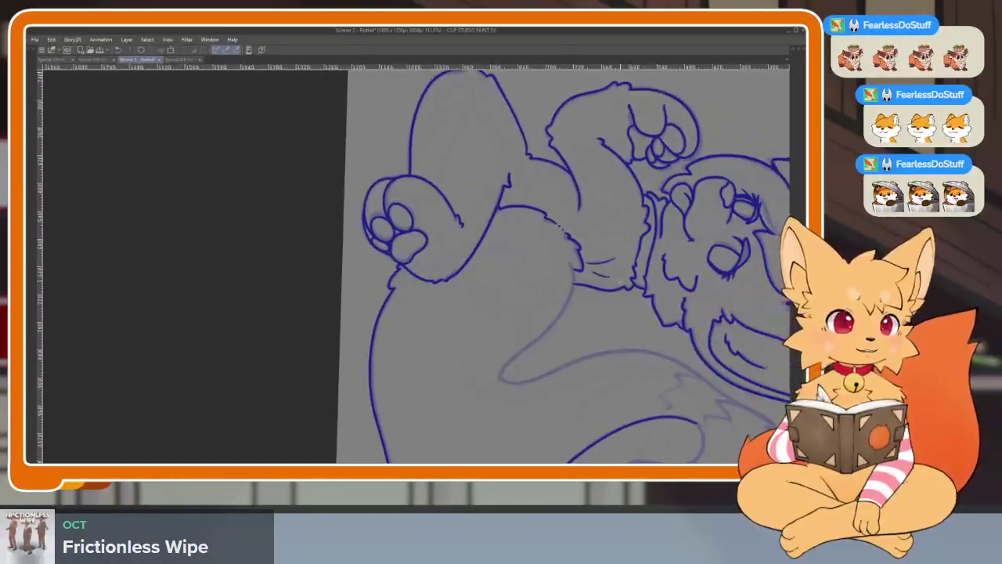
Bring back the side panels and reference image, then undo two thigh-line attempts.
{"action": "key", "text": "Tab"}
{"action": "key", "text": "Tab"}
{"action": "scroll", "coordinate": [564, 335], "scroll_direction": "down", "scroll_amount": 1}
{"action": "scroll", "coordinate": [454, 385], "scroll_direction": "up", "scroll_amount": 1}
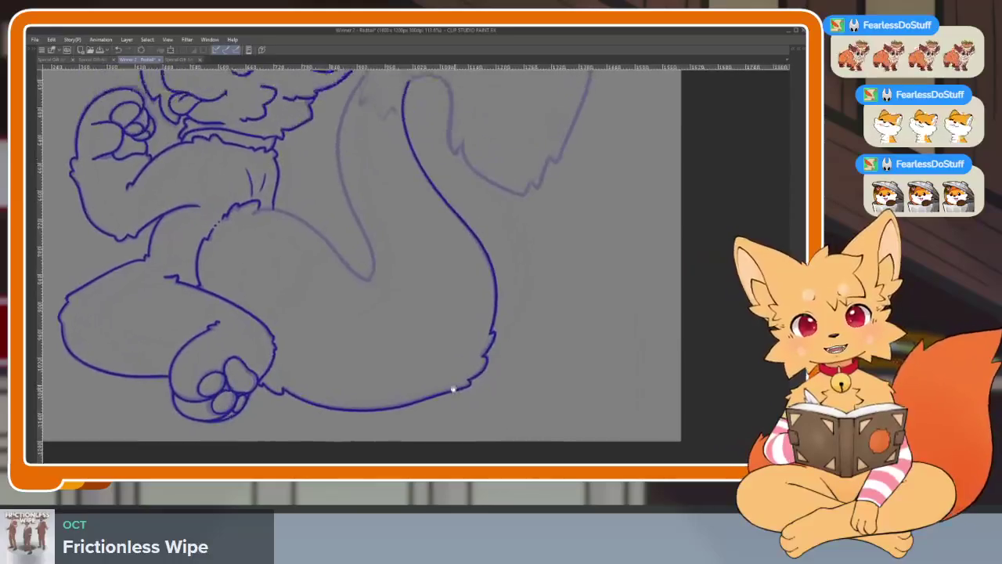
{"action": "scroll", "coordinate": [404, 357], "scroll_direction": "up", "scroll_amount": 1}
{"action": "scroll", "coordinate": [405, 357], "scroll_direction": "up", "scroll_amount": 1}
{"action": "scroll", "coordinate": [399, 348], "scroll_direction": "up", "scroll_amount": 3}
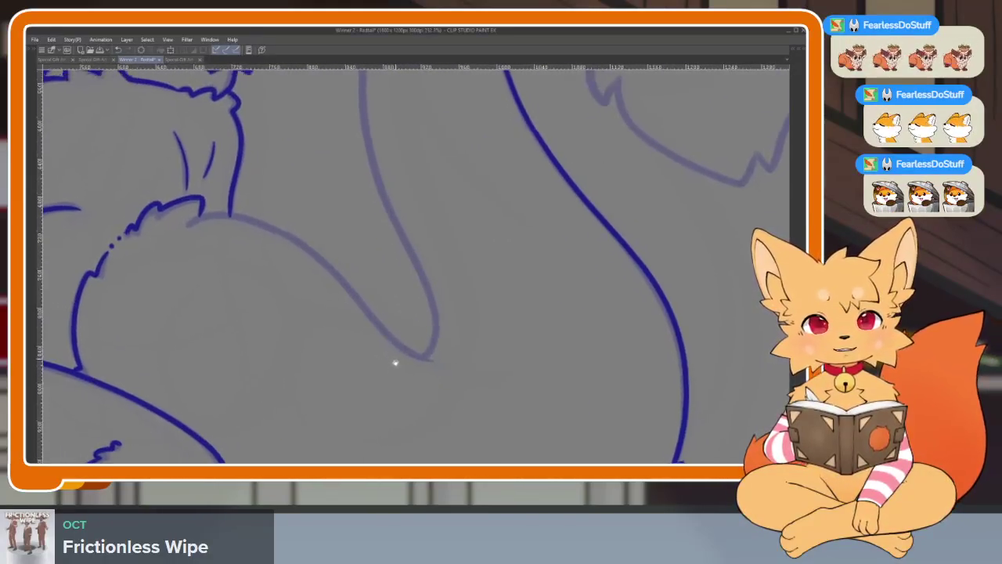
{"action": "scroll", "coordinate": [419, 395], "scroll_direction": "down", "scroll_amount": 1}
{"action": "scroll", "coordinate": [445, 394], "scroll_direction": "down", "scroll_amount": 1}
{"action": "scroll", "coordinate": [415, 409], "scroll_direction": "up", "scroll_amount": 2}
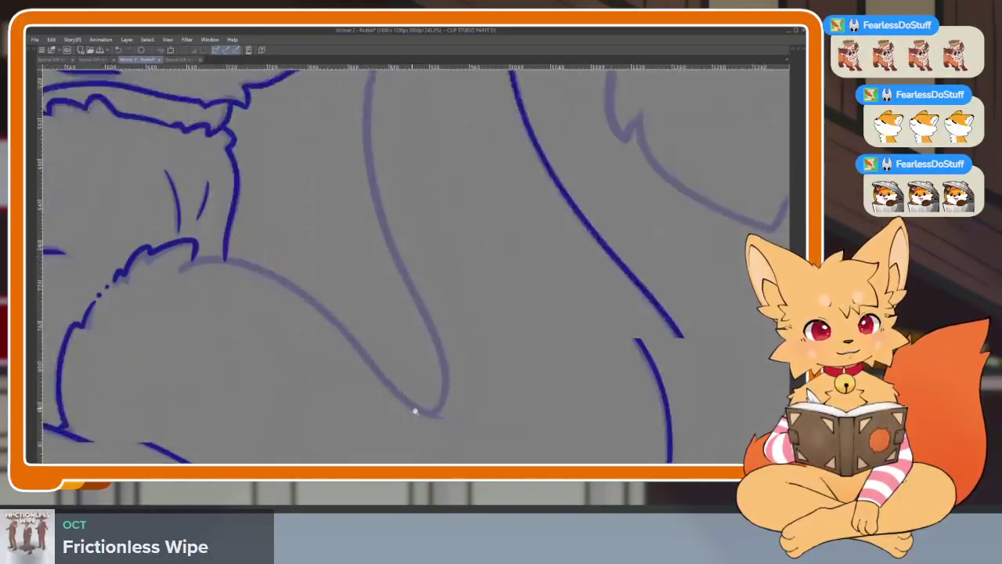
{"action": "scroll", "coordinate": [414, 410], "scroll_direction": "up", "scroll_amount": 1}
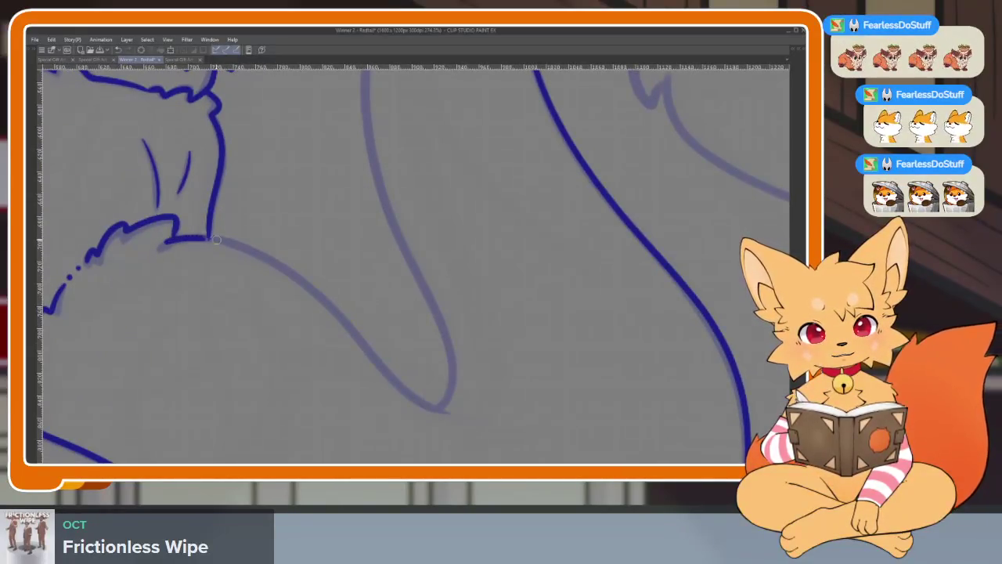
{"action": "key", "text": "ctrl+z"}
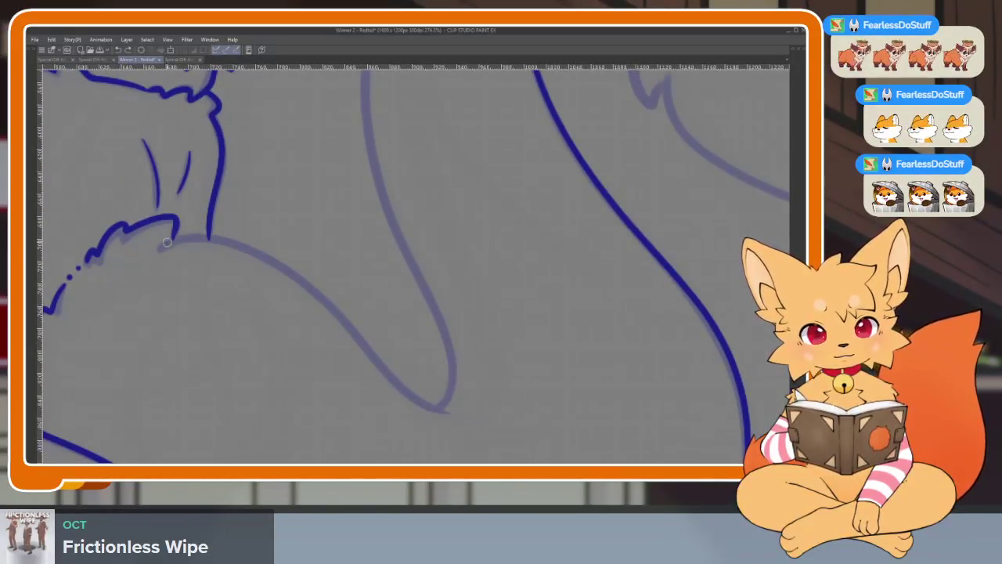
{"action": "key", "text": "ctrl+z"}
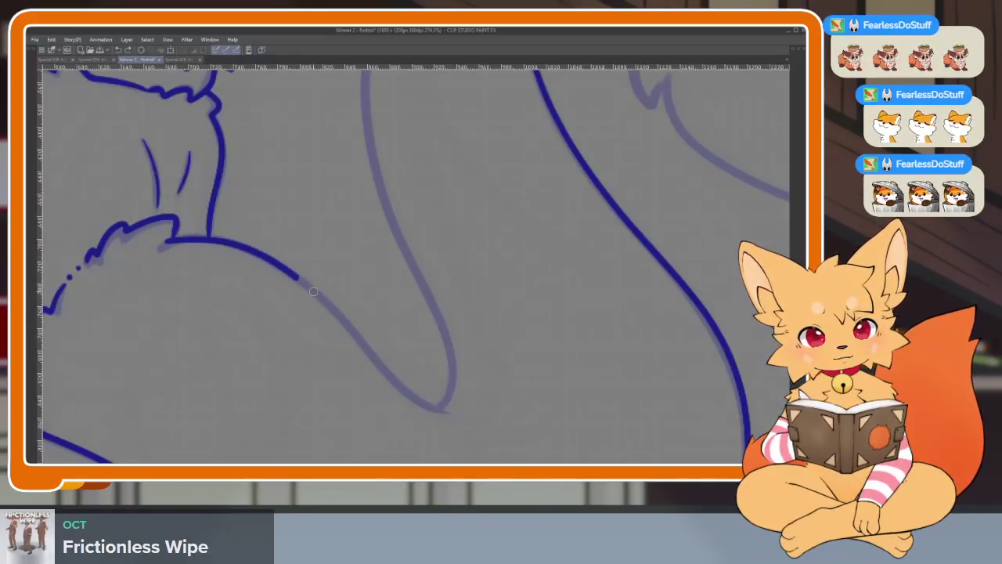
Zoom out to the whole drawing, tilt the view and show the palettes and reference.
{"action": "key", "text": "ctrl+0"}
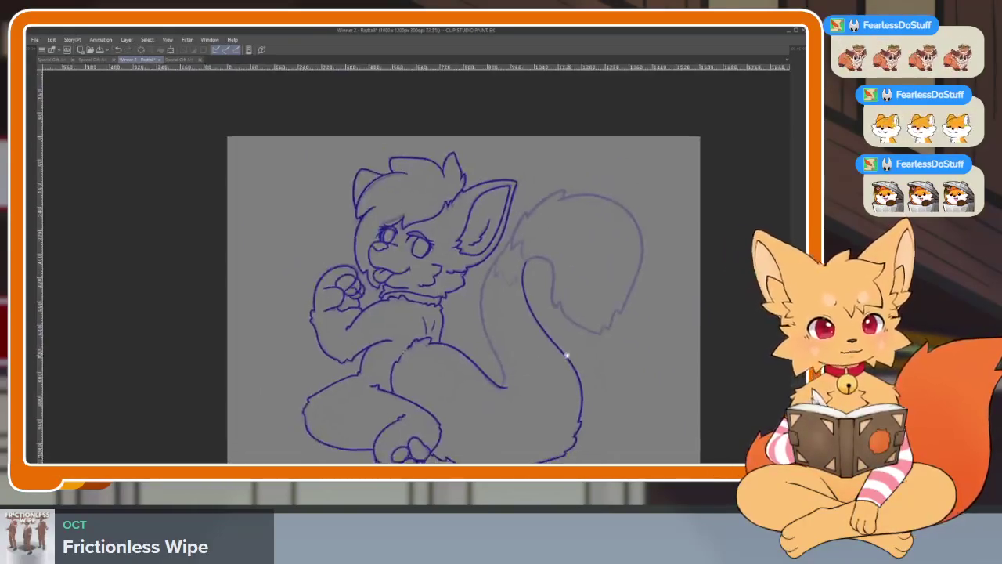
{"action": "scroll", "coordinate": [573, 353], "scroll_direction": "up", "scroll_amount": 3}
{"action": "left_click_drag", "start_coordinate": [573, 354], "coordinate": [585, 337]}
{"action": "scroll", "coordinate": [586, 336], "scroll_direction": "up", "scroll_amount": 3}
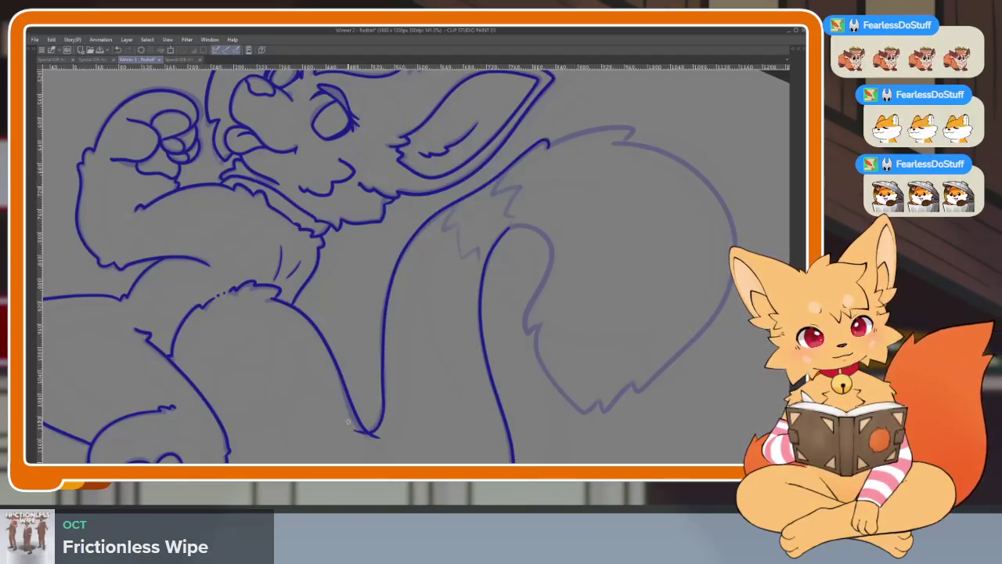
{"action": "key", "text": "Tab"}
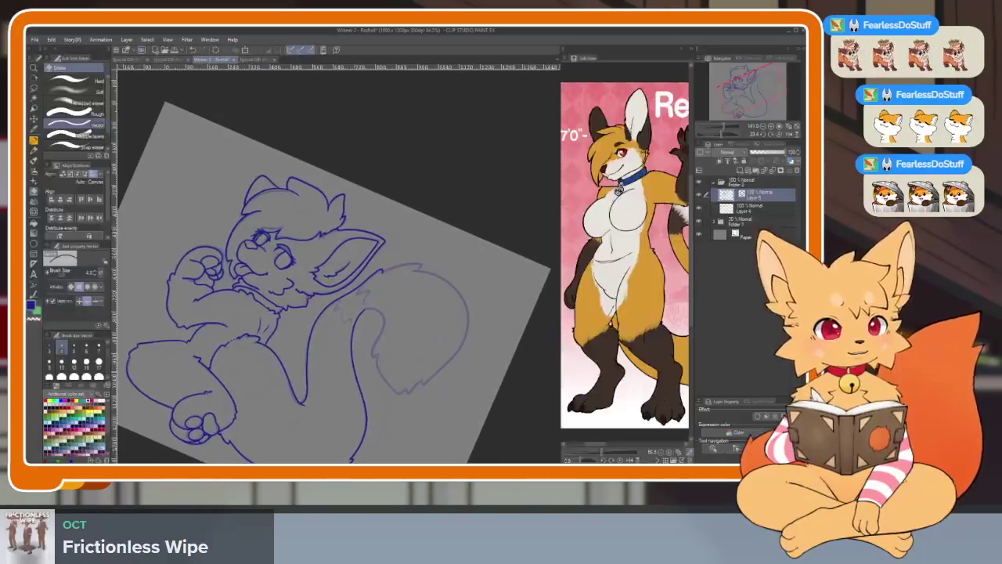
Ink the tail's curled tip and jagged tufted edge in dark blue with the G-pen.
{"action": "left_click", "coordinate": [773, 135]}
{"action": "key", "text": "Tab"}
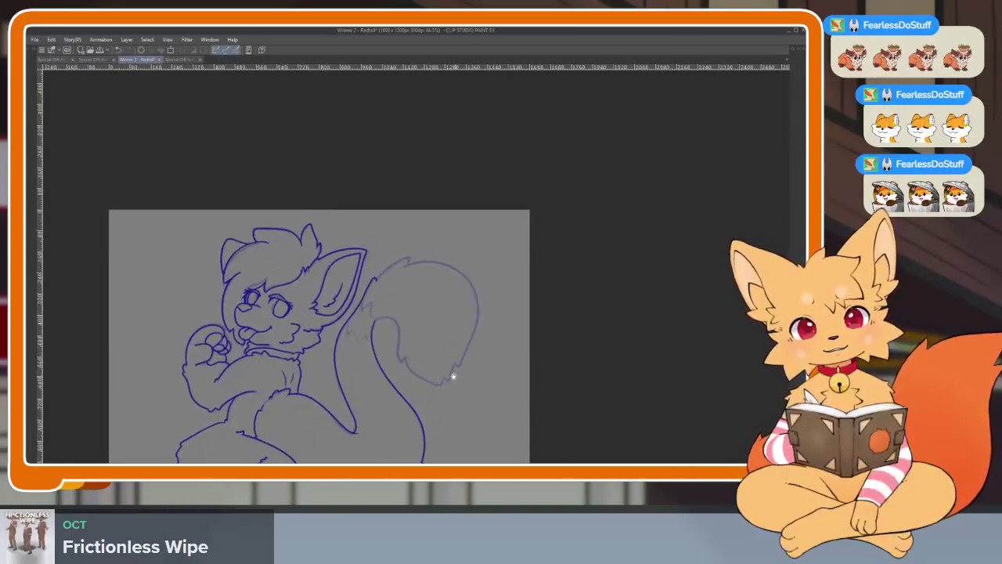
{"action": "scroll", "coordinate": [462, 380], "scroll_direction": "up", "scroll_amount": 4}
{"action": "left_click_drag", "start_coordinate": [520, 357], "coordinate": [544, 146]}
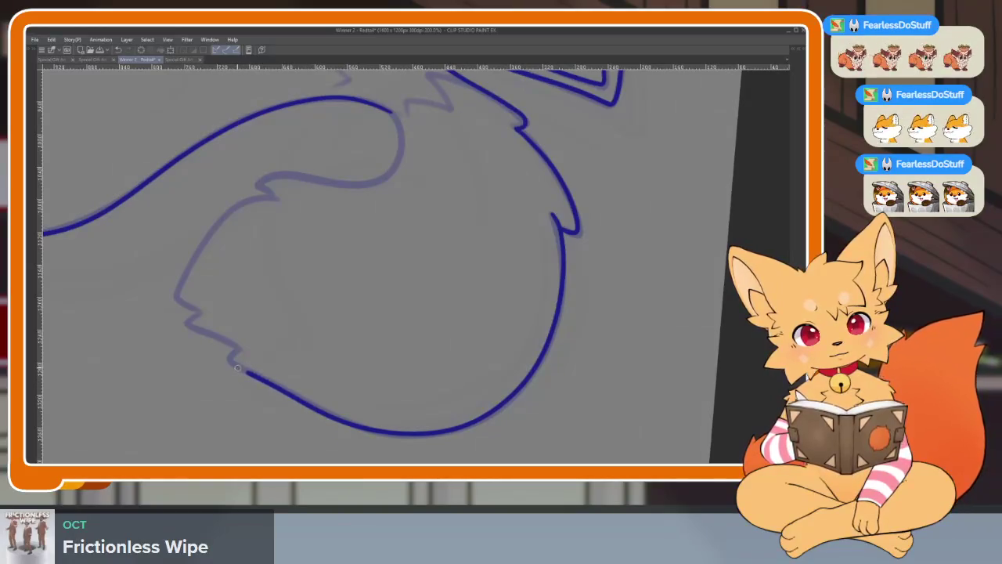
{"action": "scroll", "coordinate": [532, 290], "scroll_direction": "up", "scroll_amount": 3}
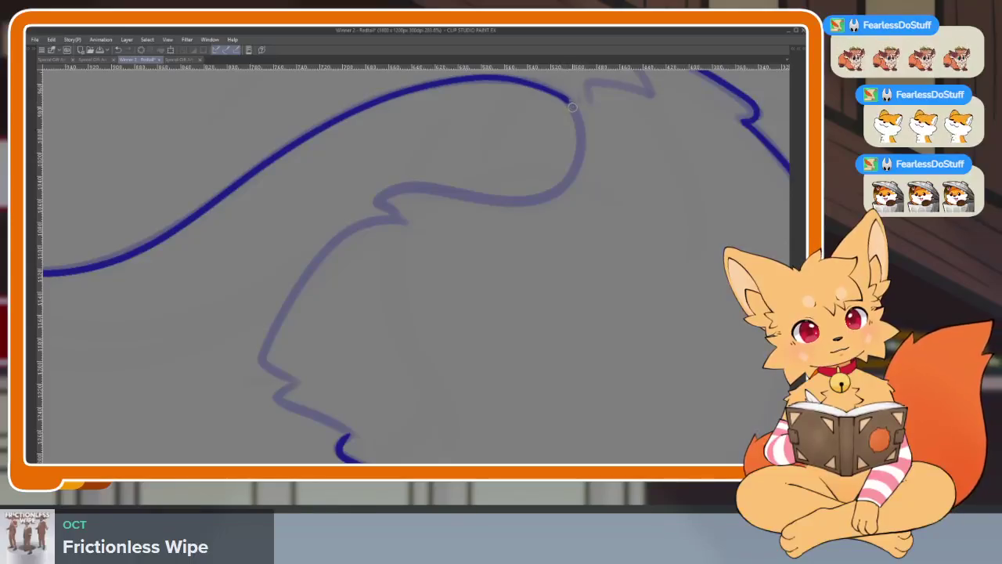
{"action": "left_click_drag", "start_coordinate": [580, 160], "coordinate": [578, 180]}
{"action": "key", "text": "ctrl+z"}
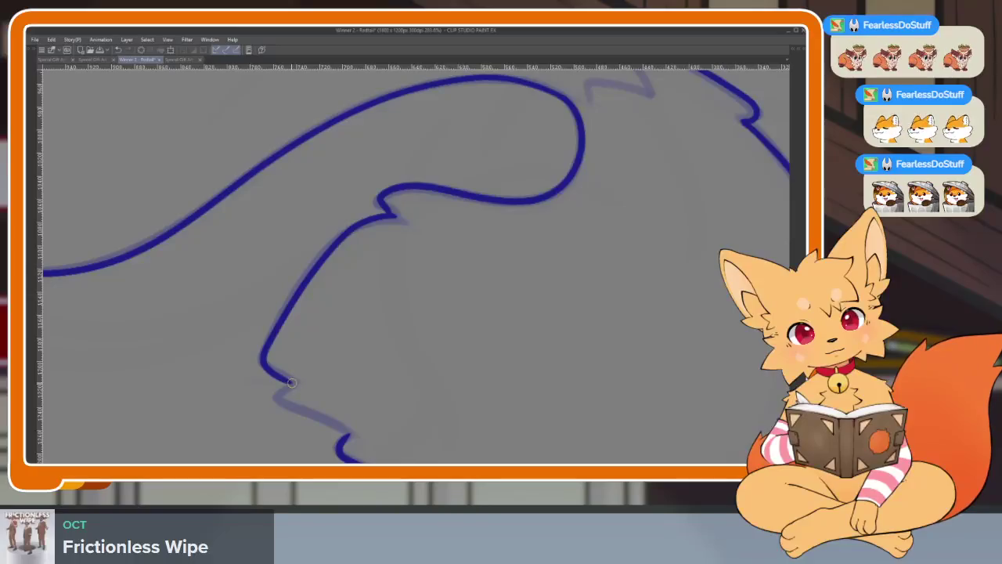
{"action": "left_click_drag", "start_coordinate": [291, 381], "coordinate": [338, 429]}
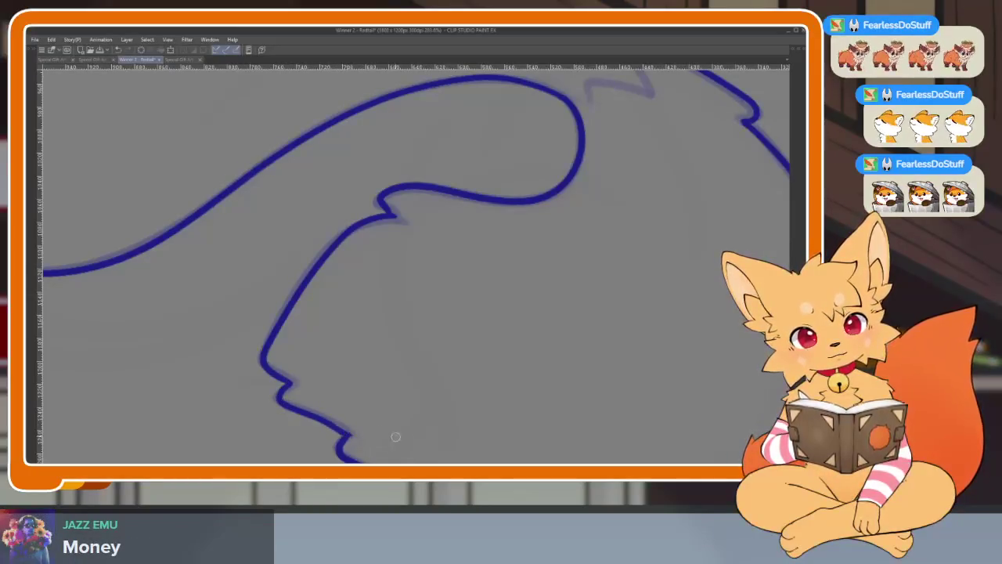
{"action": "scroll", "coordinate": [537, 374], "scroll_direction": "down", "scroll_amount": 3}
{"action": "scroll", "coordinate": [537, 347], "scroll_direction": "down", "scroll_amount": 1}
{"action": "scroll", "coordinate": [577, 340], "scroll_direction": "down", "scroll_amount": 3}
{"action": "scroll", "coordinate": [544, 358], "scroll_direction": "down", "scroll_amount": 1}
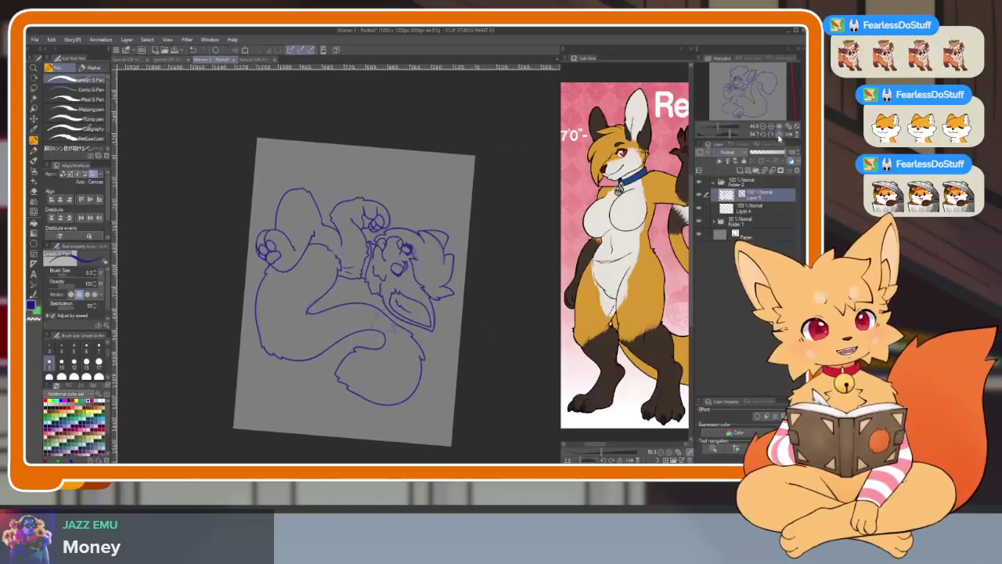
Reset the canvas rotation to upright and bring back the side palettes.
{"action": "key", "text": "ctrl+@"}
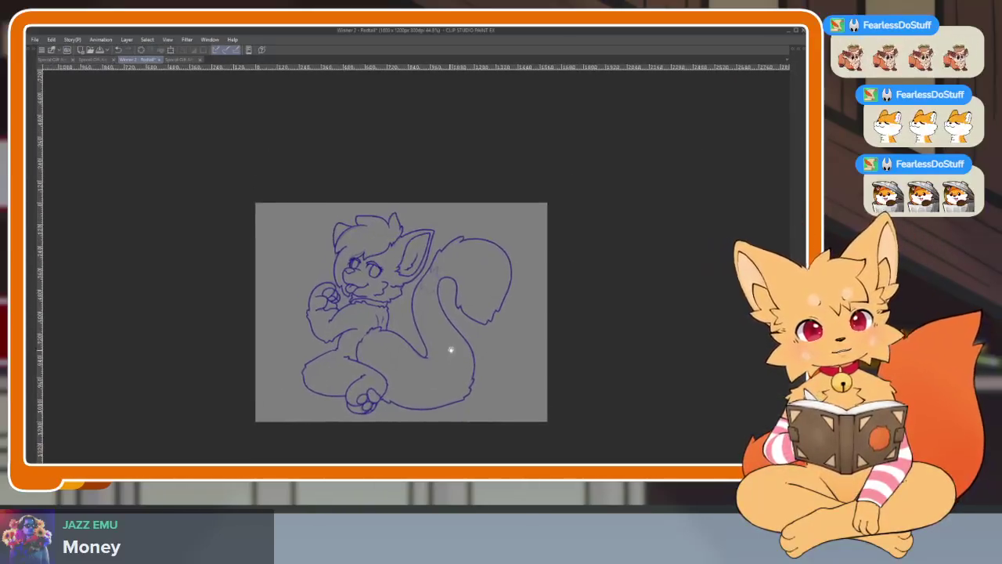
{"action": "scroll", "coordinate": [451, 350], "scroll_direction": "up", "scroll_amount": 3}
{"action": "scroll", "coordinate": [461, 374], "scroll_direction": "down", "scroll_amount": 1}
{"action": "scroll", "coordinate": [475, 344], "scroll_direction": "up", "scroll_amount": 1}
{"action": "scroll", "coordinate": [471, 360], "scroll_direction": "down", "scroll_amount": 2}
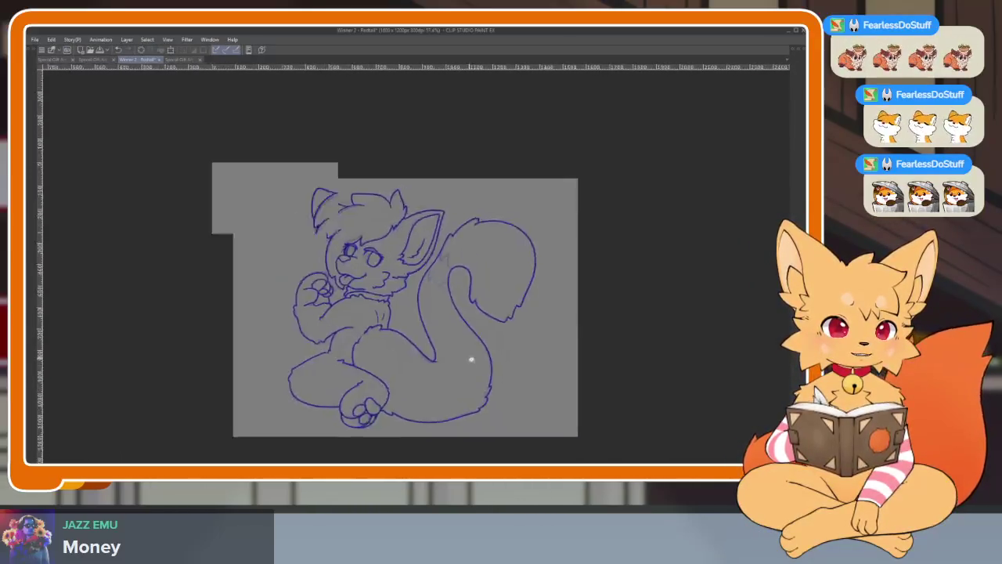
{"action": "scroll", "coordinate": [472, 359], "scroll_direction": "up", "scroll_amount": 2}
{"action": "key", "text": "Tab"}
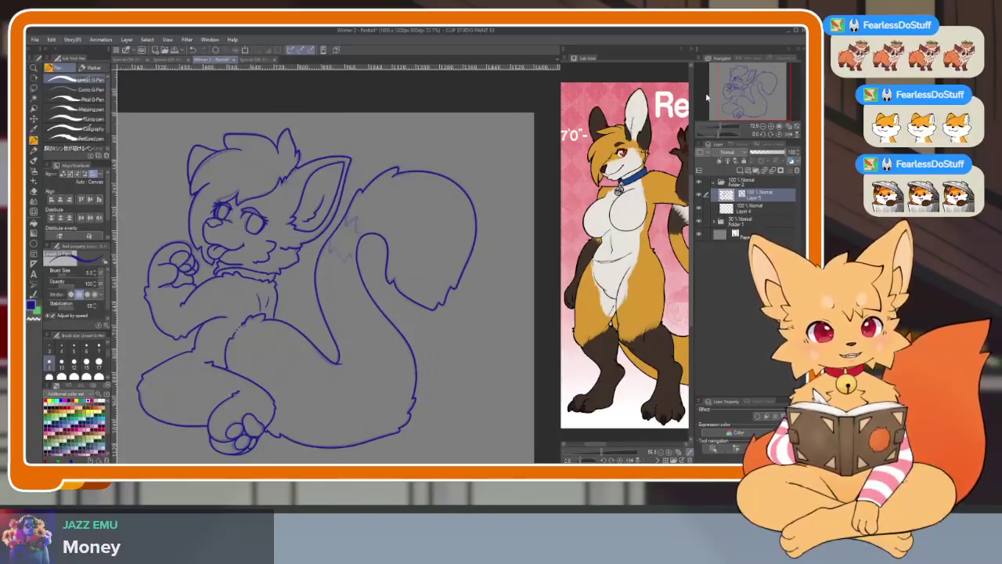
Group Layer 5 into Folder 3, add a new Layer 6 beneath it, and make Layer 6 active.
{"action": "key", "text": "ctrl+g"}
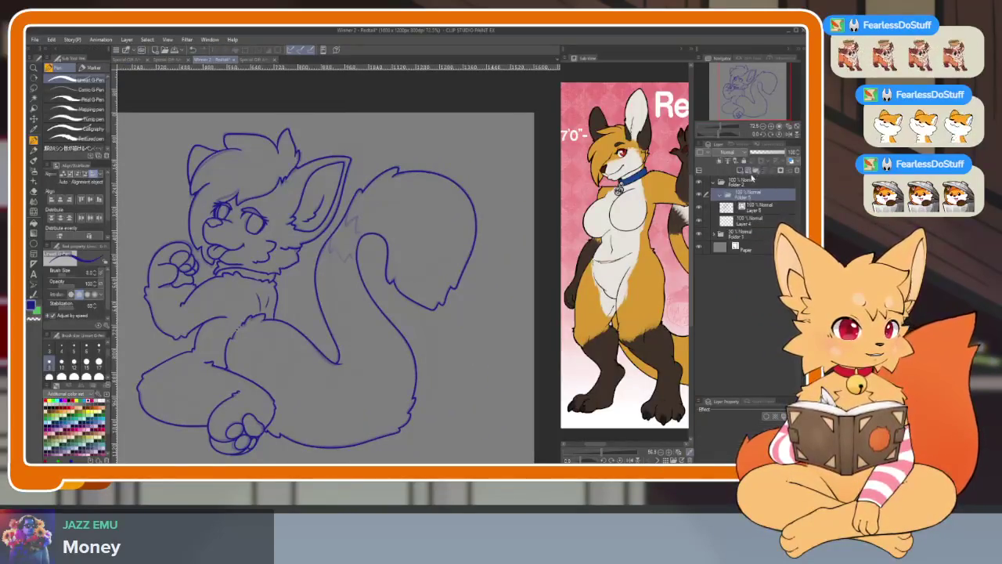
{"action": "left_click", "coordinate": [750, 208]}
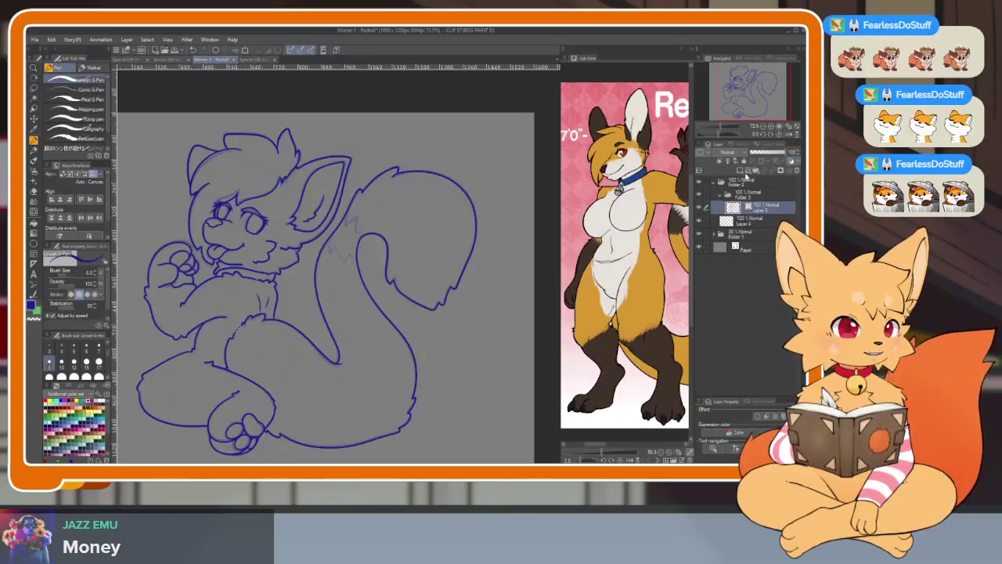
{"action": "left_click", "coordinate": [740, 172]}
{"action": "left_click_drag", "start_coordinate": [759, 224], "coordinate": [759, 210]}
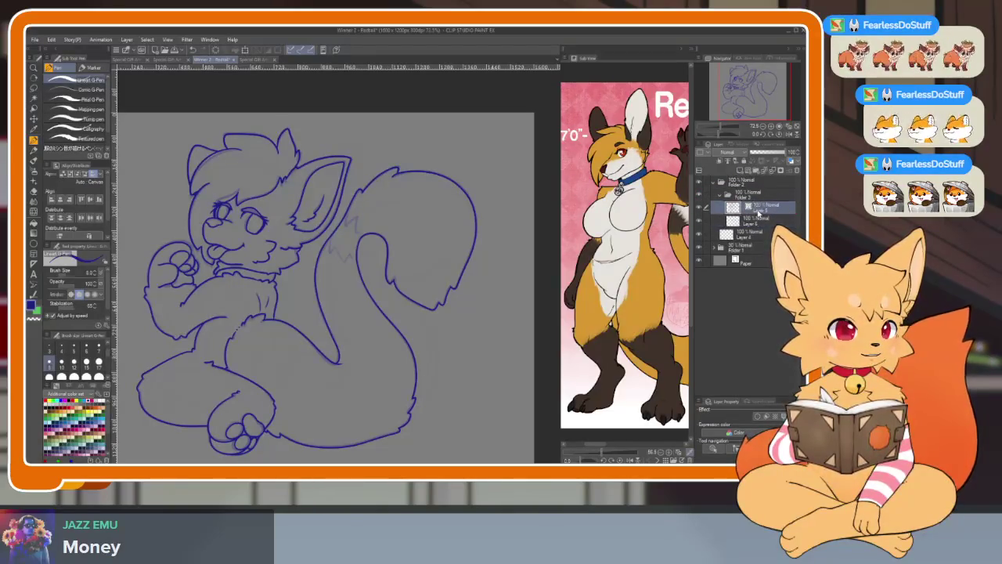
{"action": "left_click", "coordinate": [754, 223]}
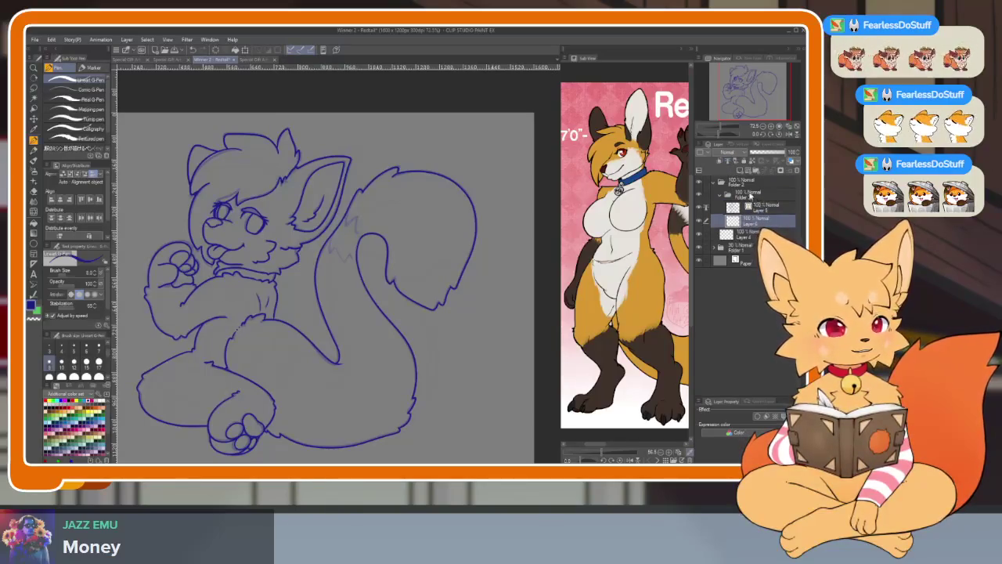
{"action": "key", "text": "Tab"}
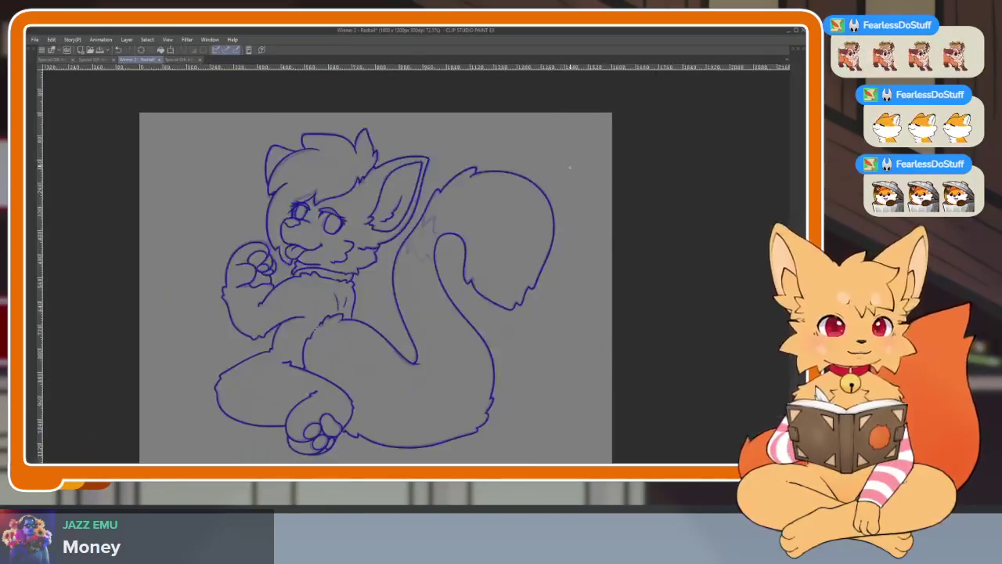
{"action": "scroll", "coordinate": [410, 230], "scroll_direction": "up", "scroll_amount": 5}
{"action": "scroll", "coordinate": [410, 230], "scroll_direction": "up", "scroll_amount": 1}
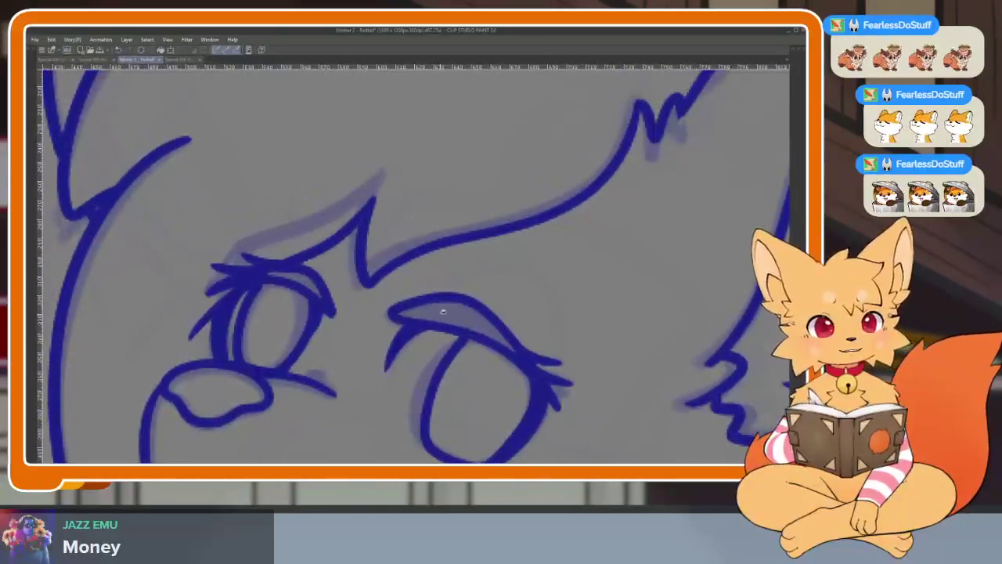
{"action": "scroll", "coordinate": [288, 280], "scroll_direction": "up", "scroll_amount": 2}
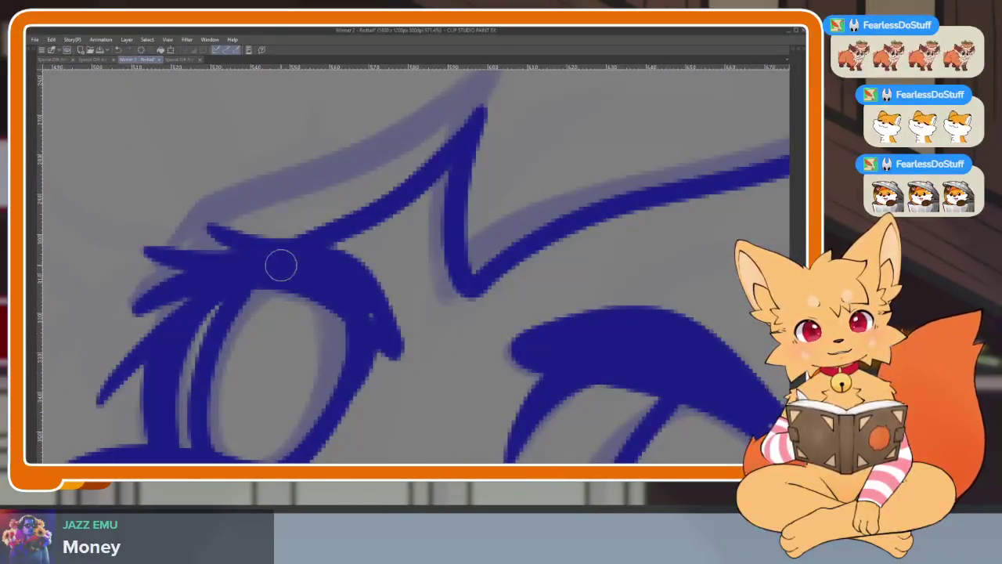
{"action": "left_click_drag", "start_coordinate": [649, 298], "coordinate": [430, 266]}
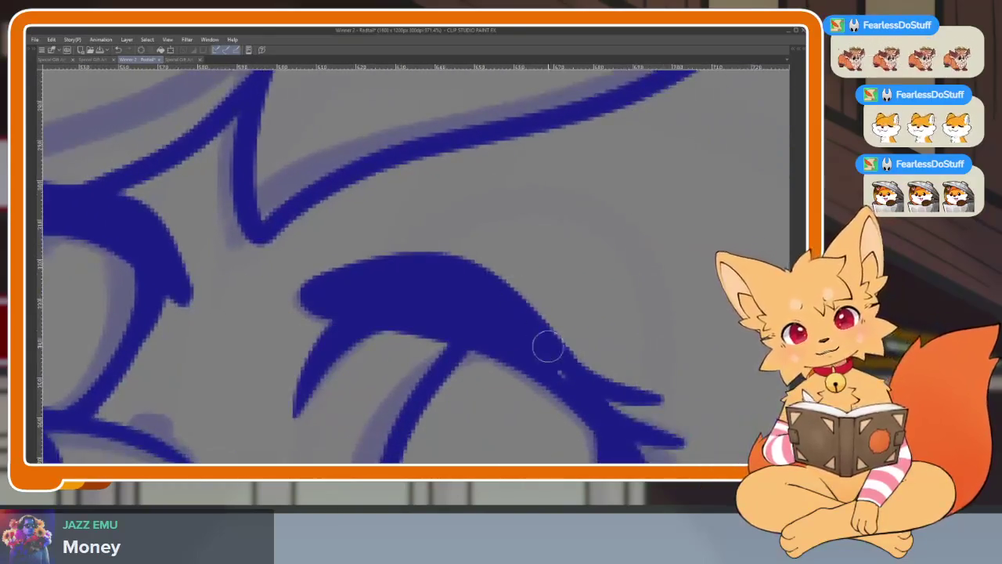
{"action": "scroll", "coordinate": [614, 408], "scroll_direction": "down", "scroll_amount": 5}
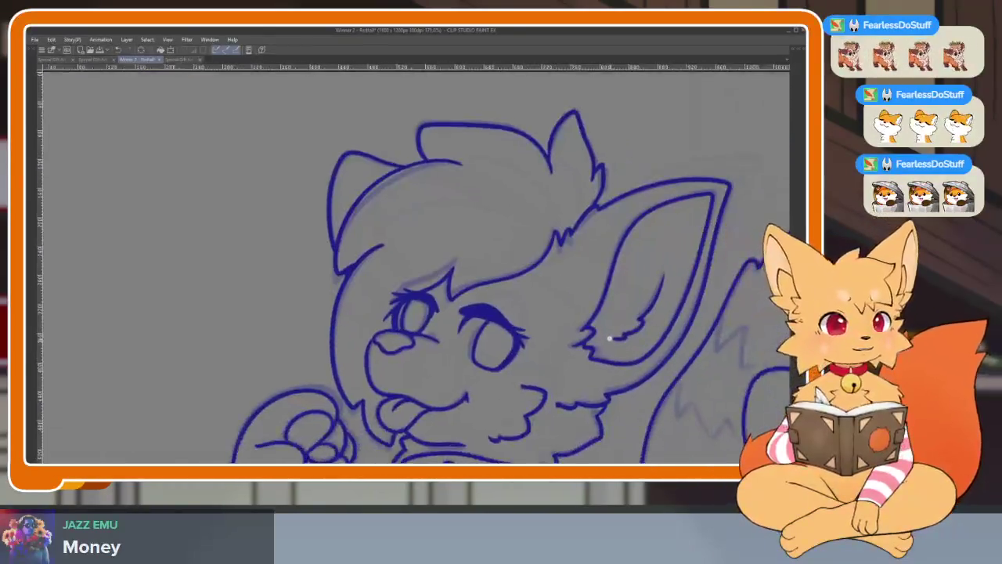
{"action": "scroll", "coordinate": [603, 368], "scroll_direction": "down", "scroll_amount": 2}
{"action": "scroll", "coordinate": [595, 335], "scroll_direction": "up", "scroll_amount": 3}
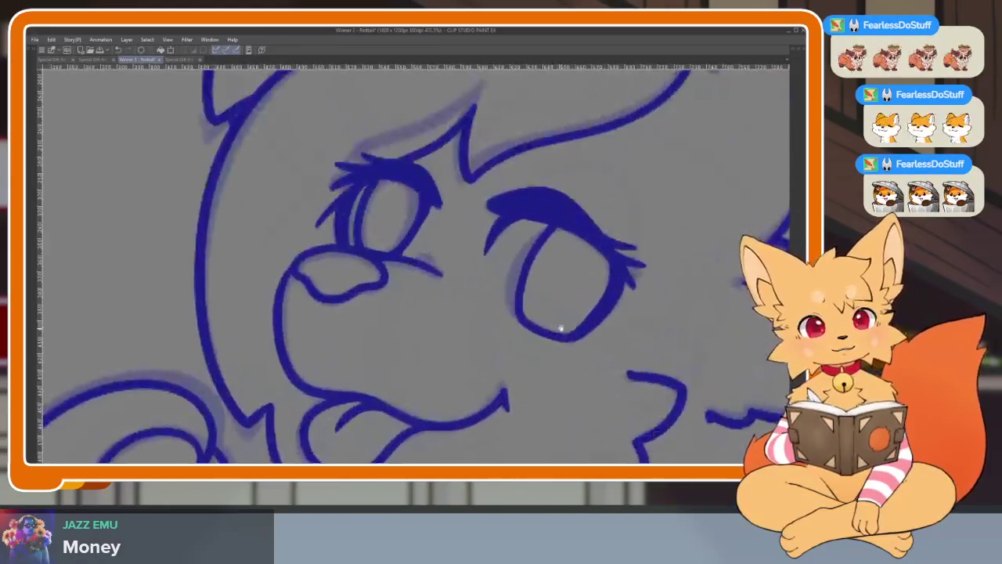
{"action": "scroll", "coordinate": [567, 326], "scroll_direction": "up", "scroll_amount": 2}
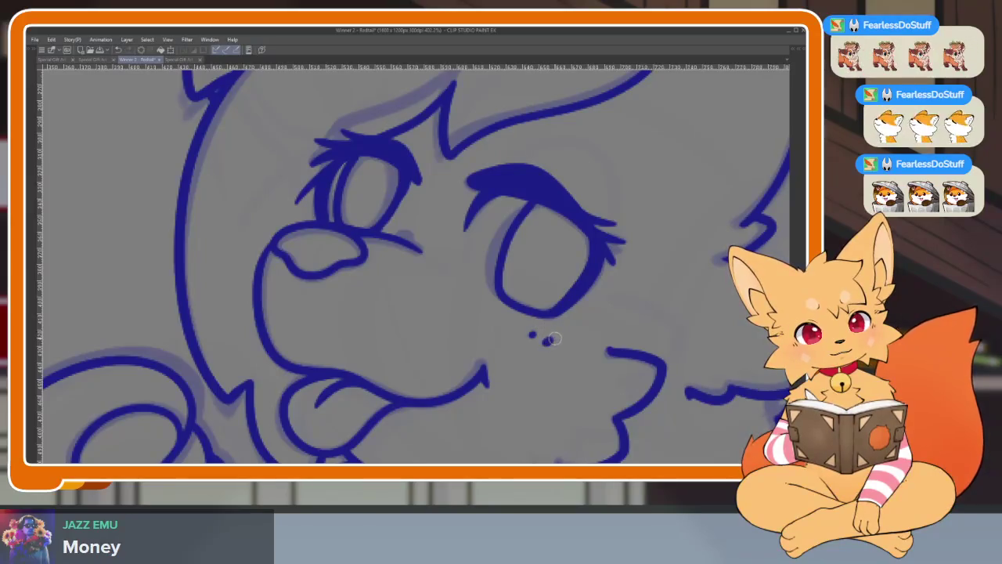
{"action": "scroll", "coordinate": [554, 339], "scroll_direction": "down", "scroll_amount": 5}
{"action": "key", "text": "Tab"}
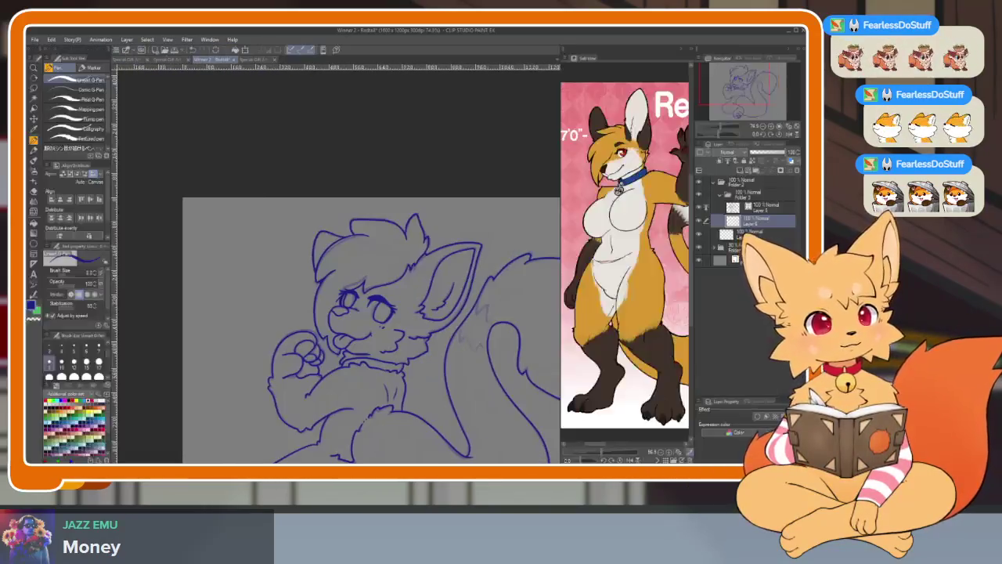
{"action": "key", "text": "Tab"}
{"action": "scroll", "coordinate": [488, 329], "scroll_direction": "up", "scroll_amount": 3}
{"action": "scroll", "coordinate": [494, 316], "scroll_direction": "up", "scroll_amount": 2}
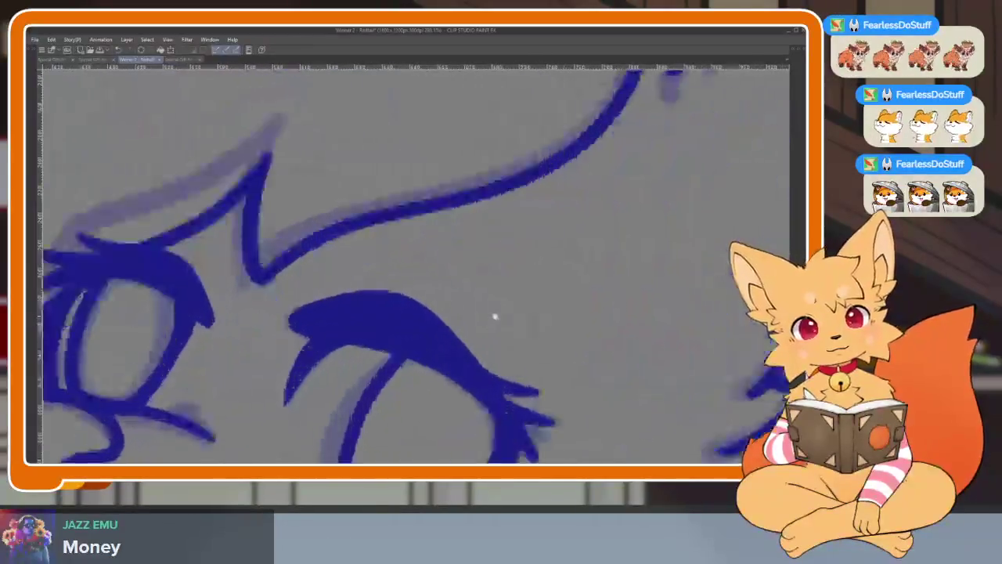
{"action": "scroll", "coordinate": [582, 307], "scroll_direction": "up", "scroll_amount": 1}
{"action": "key", "text": "ctrl+z"}
{"action": "key", "text": "Tab"}
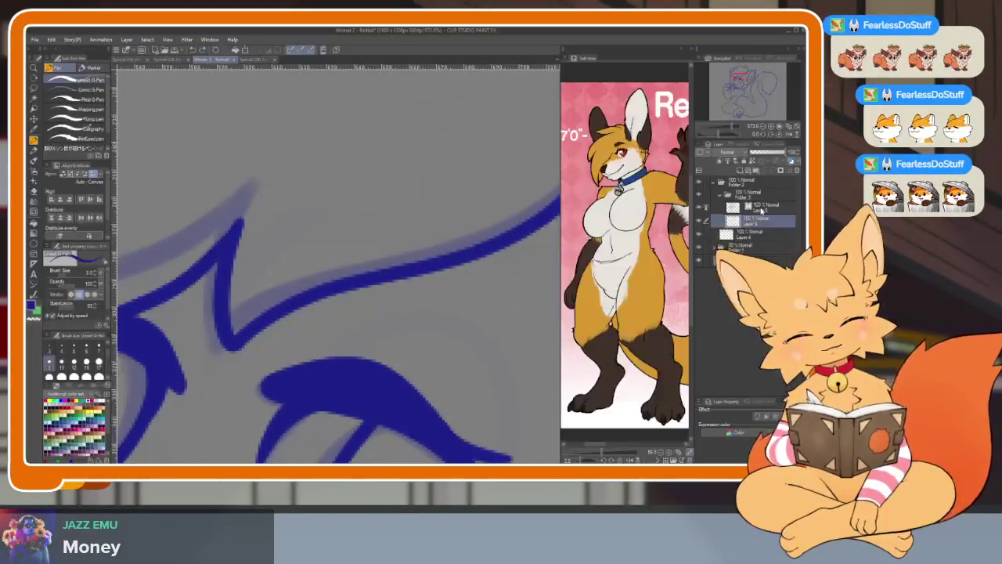
{"action": "key", "text": "Tab"}
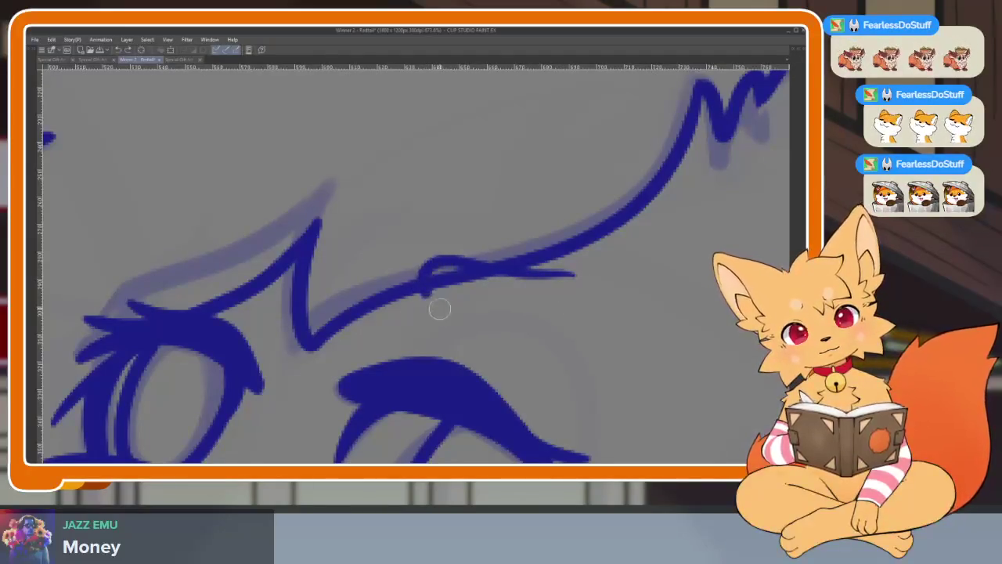
{"action": "key", "text": "ctrl+z"}
{"action": "mouse_move", "coordinate": [541, 274]}
{"action": "left_mouse_down"}
{"action": "mouse_move", "coordinate": [569, 274]}
{"action": "mouse_move", "coordinate": [563, 312]}
{"action": "left_mouse_up"}
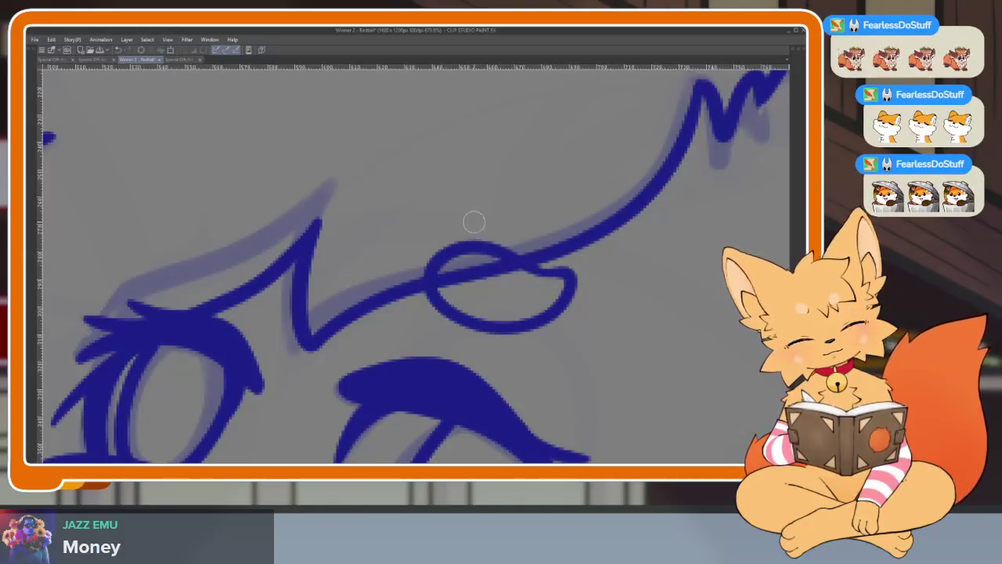
{"action": "scroll", "coordinate": [474, 222], "scroll_direction": "down", "scroll_amount": 5}
{"action": "scroll", "coordinate": [564, 287], "scroll_direction": "up", "scroll_amount": 5}
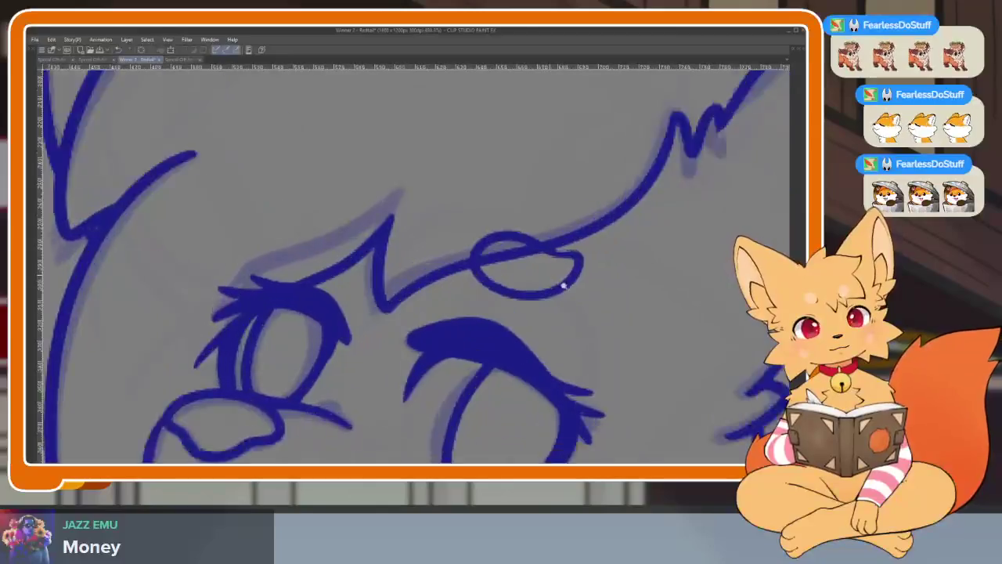
{"action": "scroll", "coordinate": [564, 288], "scroll_direction": "up", "scroll_amount": 3}
{"action": "key", "text": "ctrl+z"}
{"action": "mouse_move", "coordinate": [624, 279]}
{"action": "left_mouse_down"}
{"action": "mouse_move", "coordinate": [486, 226]}
{"action": "mouse_move", "coordinate": [463, 313]}
{"action": "mouse_move", "coordinate": [616, 284]}
{"action": "mouse_move", "coordinate": [592, 253]}
{"action": "left_mouse_up"}
{"action": "scroll", "coordinate": [629, 269], "scroll_direction": "down", "scroll_amount": 2}
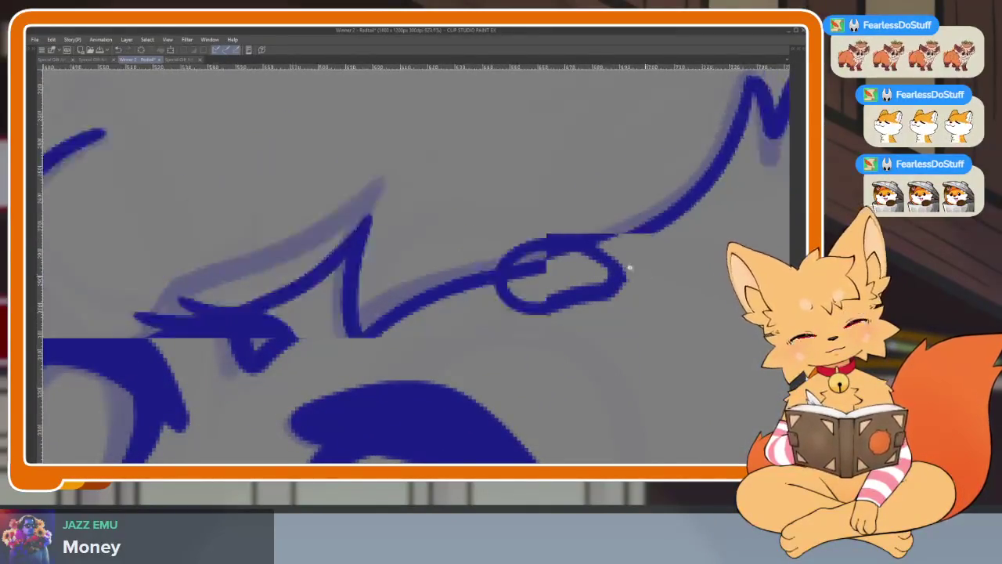
{"action": "scroll", "coordinate": [649, 269], "scroll_direction": "down", "scroll_amount": 3}
{"action": "scroll", "coordinate": [637, 299], "scroll_direction": "up", "scroll_amount": 6}
{"action": "key", "text": "o"}
{"action": "left_click", "coordinate": [586, 318]}
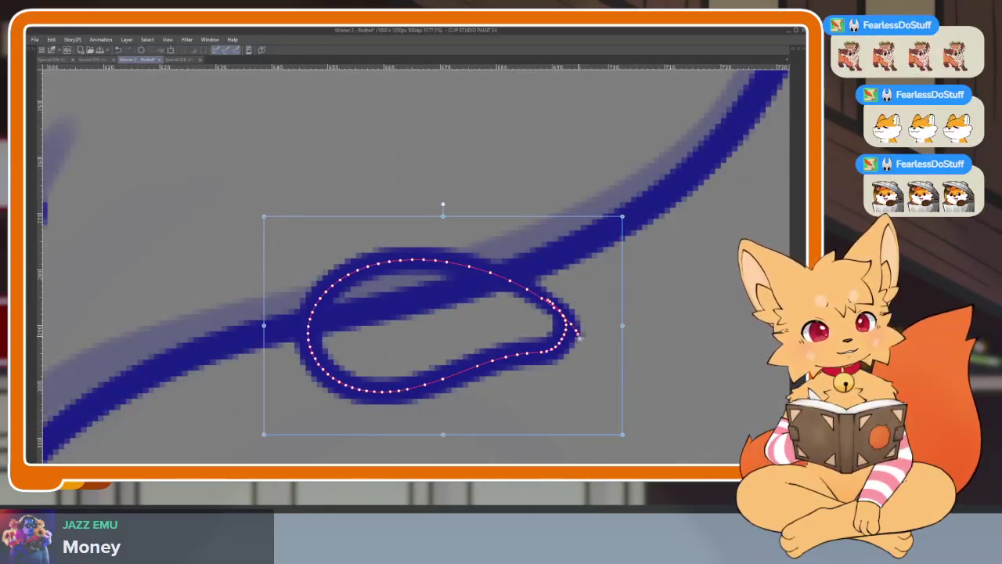
{"action": "key", "text": "p"}
{"action": "scroll", "coordinate": [606, 320], "scroll_direction": "down", "scroll_amount": 3}
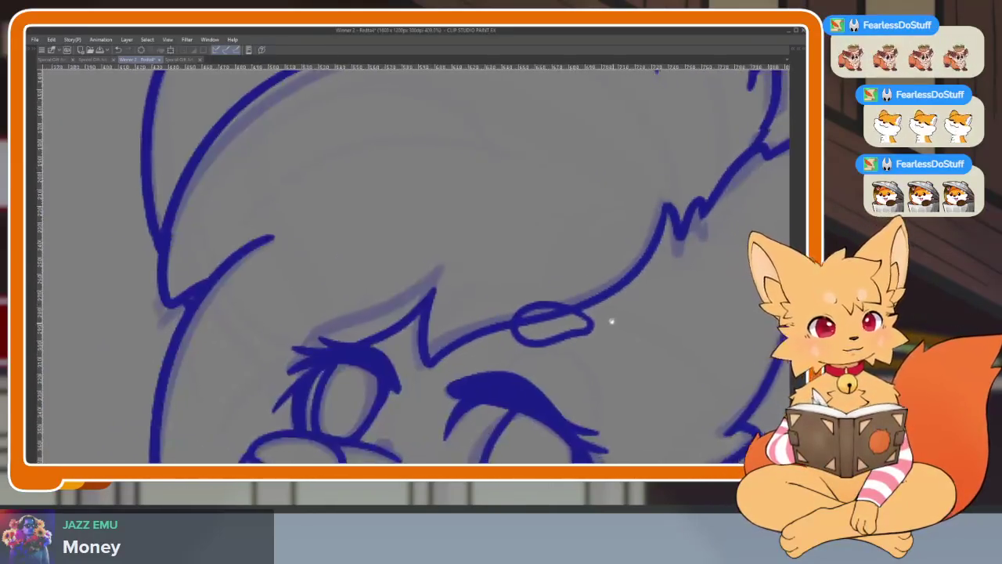
{"action": "scroll", "coordinate": [621, 317], "scroll_direction": "down", "scroll_amount": 2}
{"action": "scroll", "coordinate": [621, 317], "scroll_direction": "up", "scroll_amount": 2}
{"action": "scroll", "coordinate": [592, 285], "scroll_direction": "up", "scroll_amount": 4}
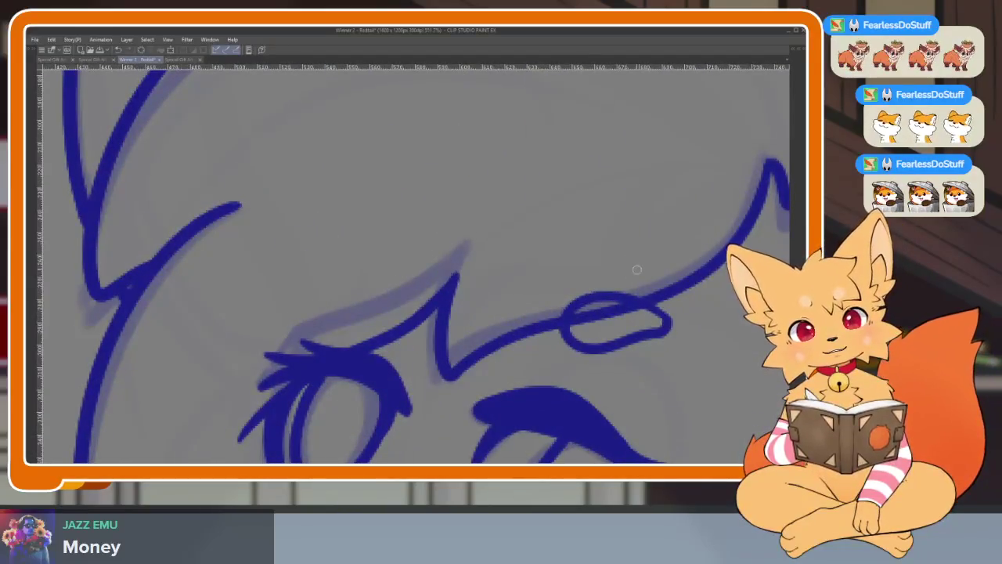
{"action": "key", "text": "ctrl+z"}
{"action": "scroll", "coordinate": [634, 282], "scroll_direction": "down", "scroll_amount": 2}
{"action": "scroll", "coordinate": [631, 286], "scroll_direction": "down", "scroll_amount": 3}
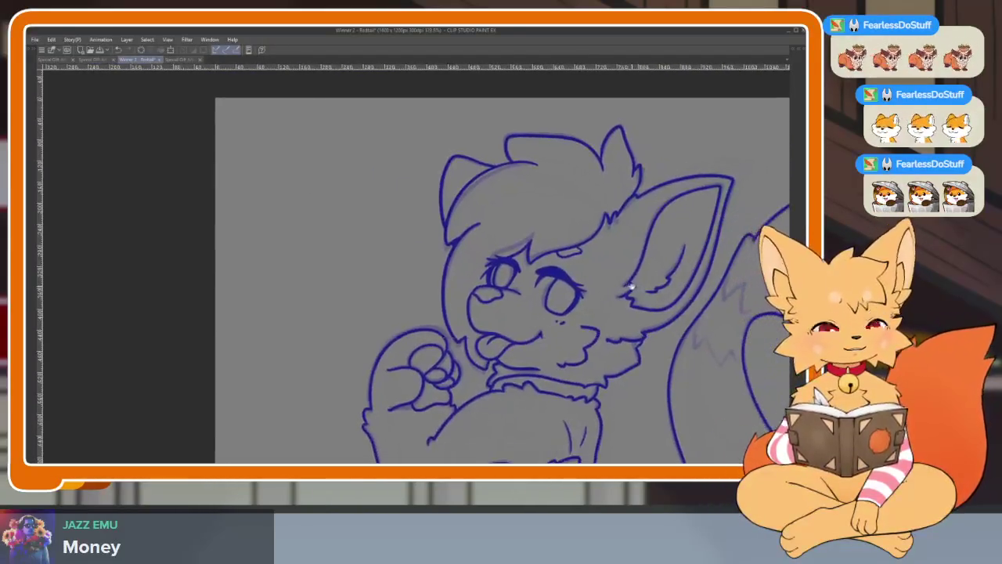
{"action": "scroll", "coordinate": [632, 287], "scroll_direction": "down", "scroll_amount": 1}
{"action": "scroll", "coordinate": [588, 274], "scroll_direction": "down", "scroll_amount": 2}
{"action": "scroll", "coordinate": [618, 324], "scroll_direction": "down", "scroll_amount": 2}
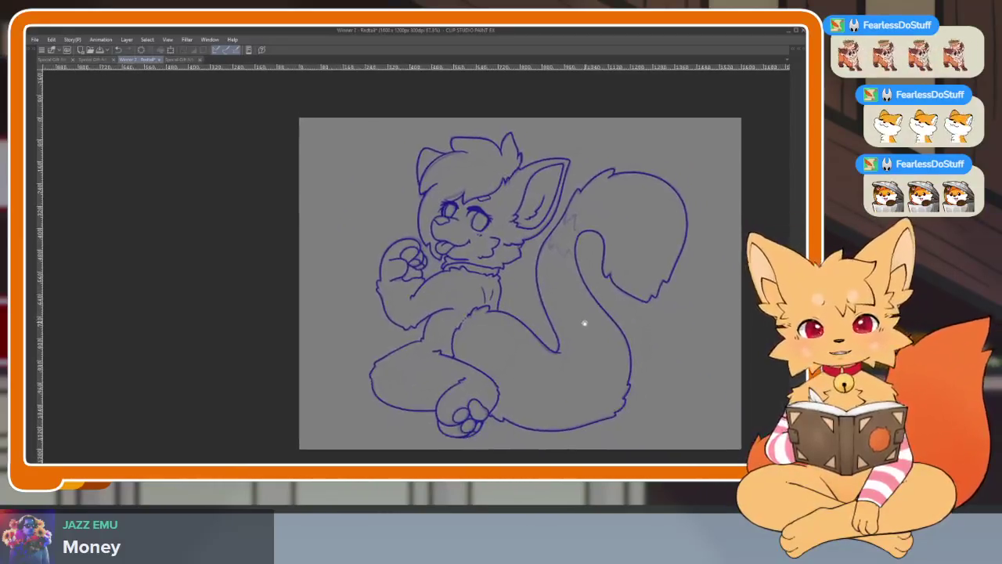
{"action": "key", "text": "Tab"}
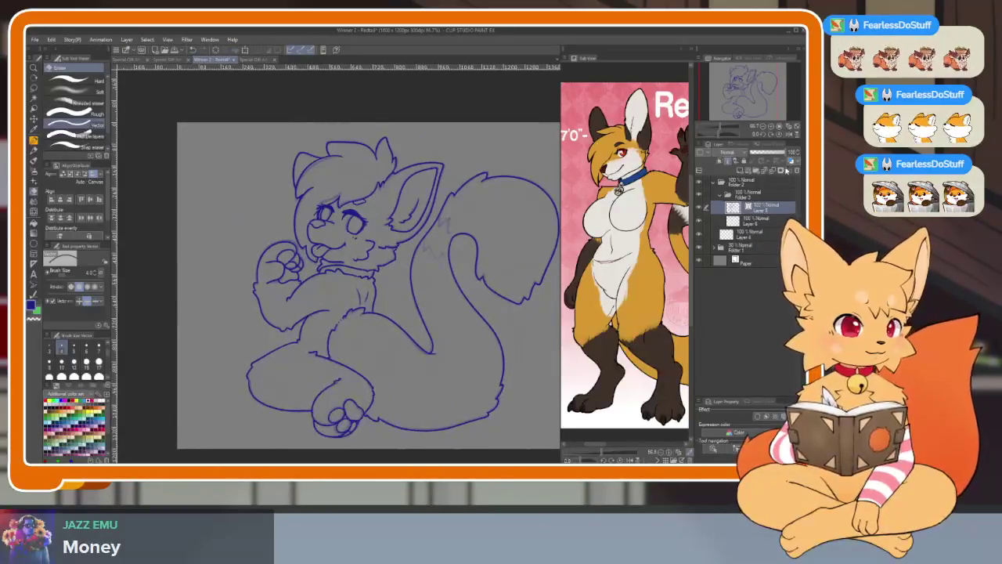
Change the lineart's layer colour so it shows dark grey instead of blue.
{"action": "left_click", "coordinate": [727, 197]}
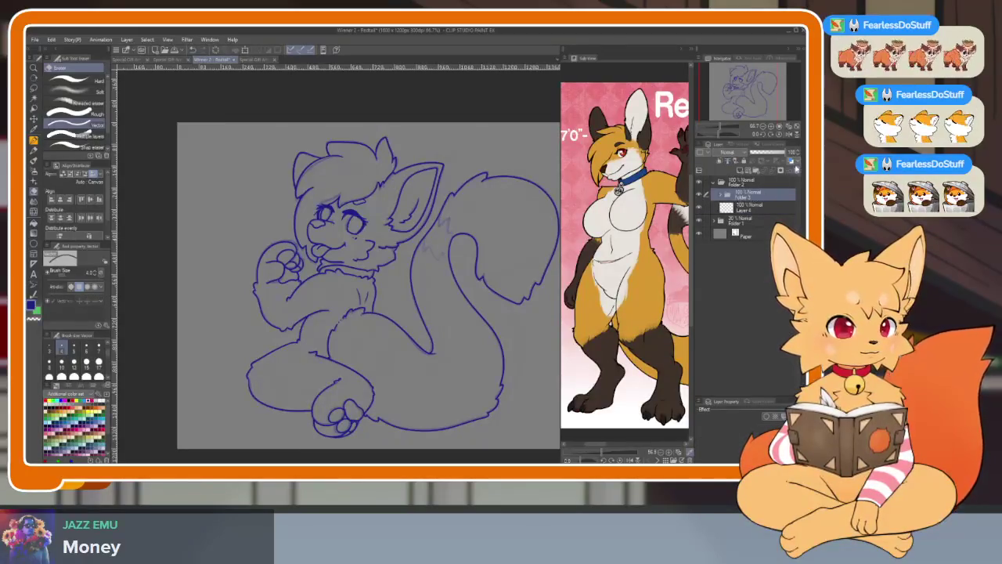
{"action": "left_click", "coordinate": [790, 161]}
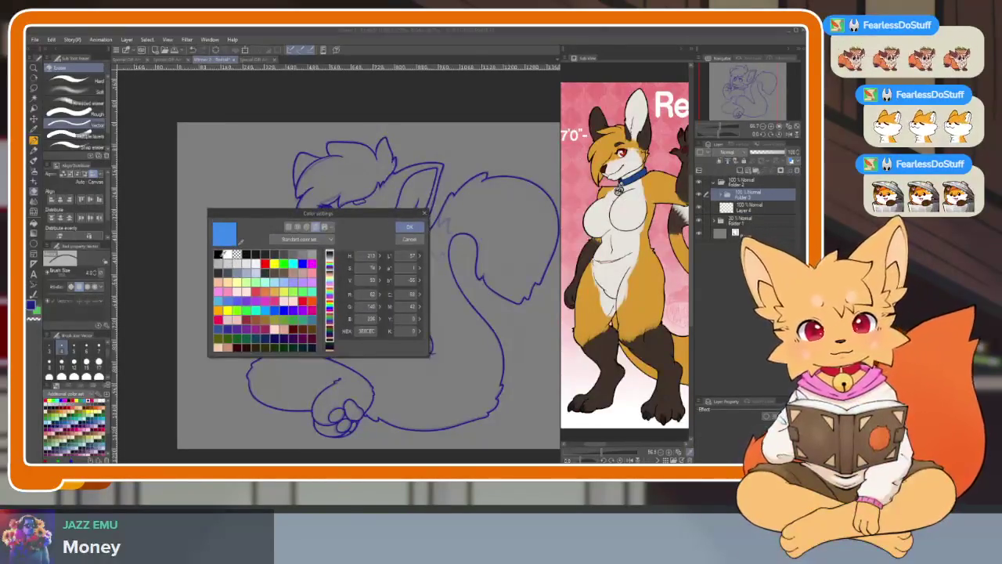
{"action": "left_click", "coordinate": [409, 227]}
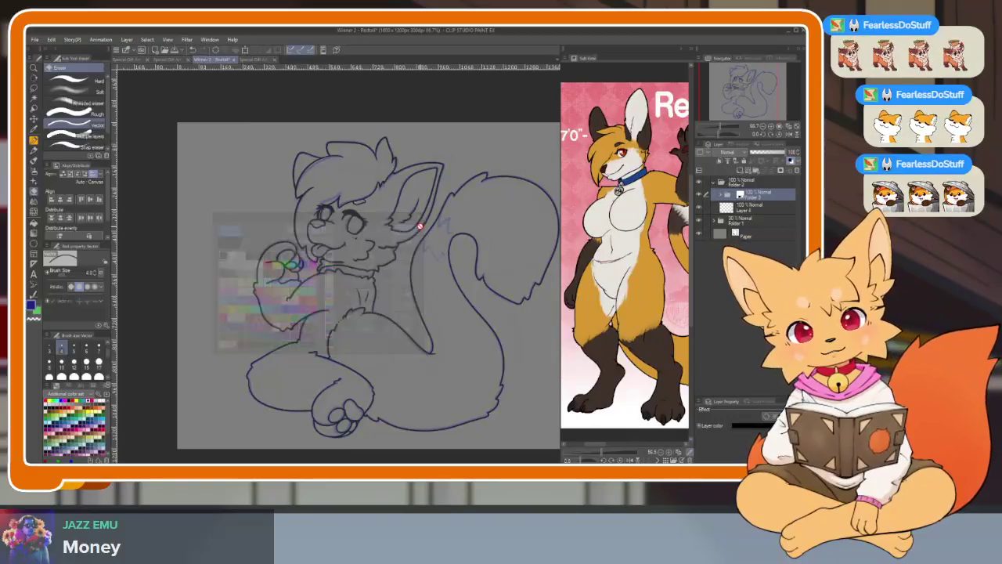
{"action": "left_click", "coordinate": [762, 203]}
Select Folder 3 and auto-select the empty background around the fox.
{"action": "left_click", "coordinate": [762, 197]}
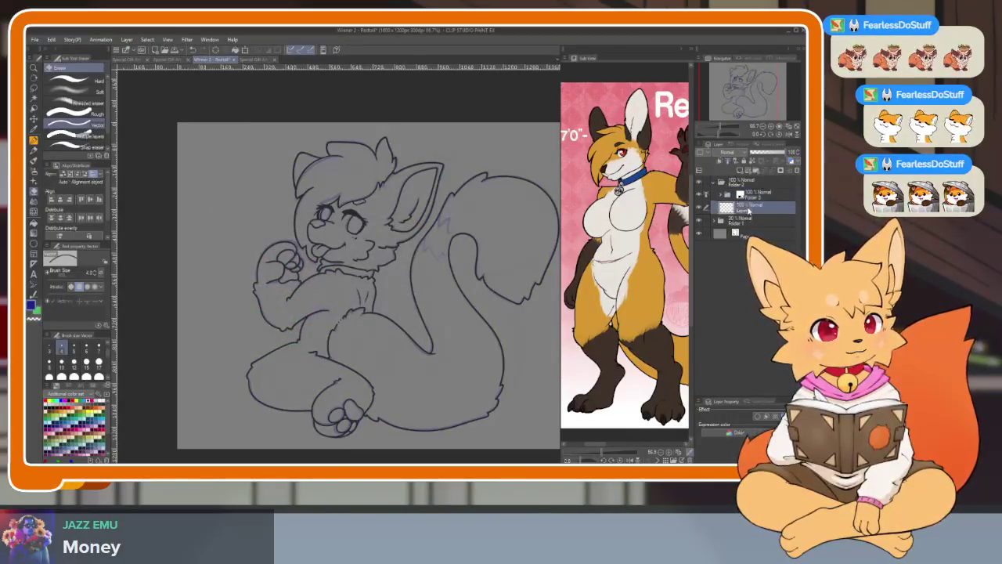
{"action": "key", "text": "Tab"}
{"action": "scroll", "coordinate": [506, 340], "scroll_direction": "down", "scroll_amount": 2}
{"action": "scroll", "coordinate": [459, 344], "scroll_direction": "up", "scroll_amount": 3}
{"action": "scroll", "coordinate": [450, 363], "scroll_direction": "down", "scroll_amount": 1}
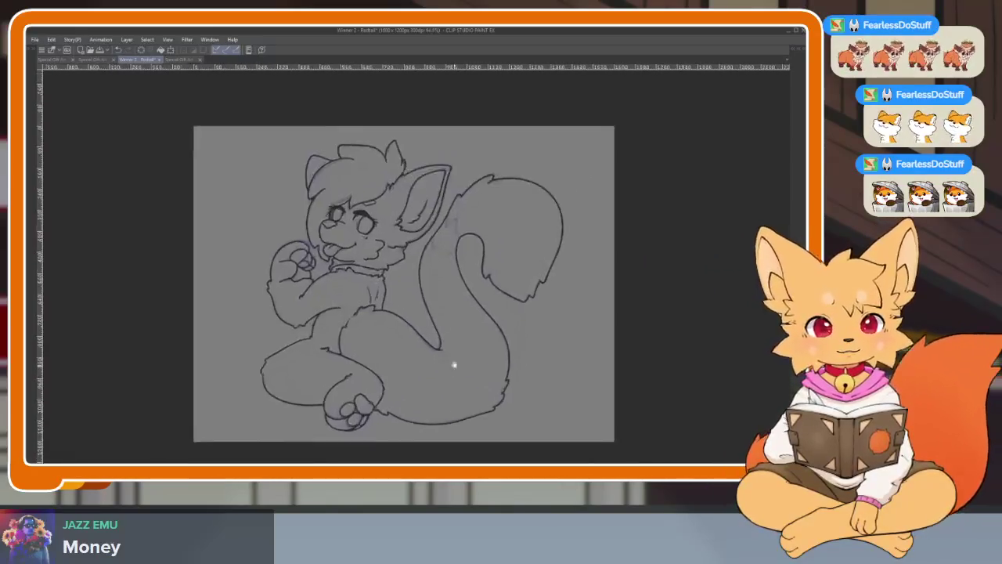
{"action": "key", "text": "Tab"}
{"action": "scroll", "coordinate": [463, 331], "scroll_direction": "down", "scroll_amount": 1}
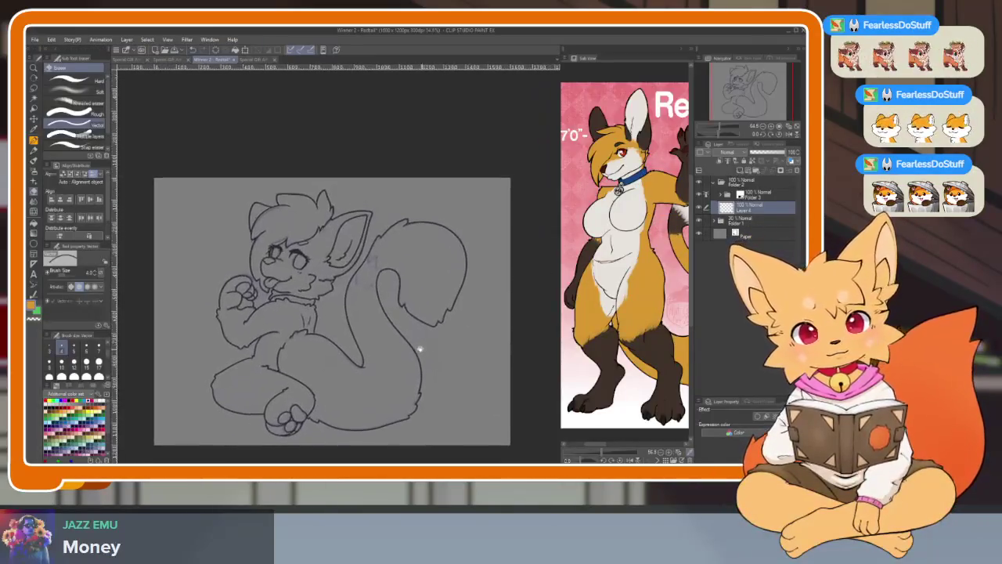
{"action": "key", "text": "w"}
{"action": "left_click", "coordinate": [208, 224]}
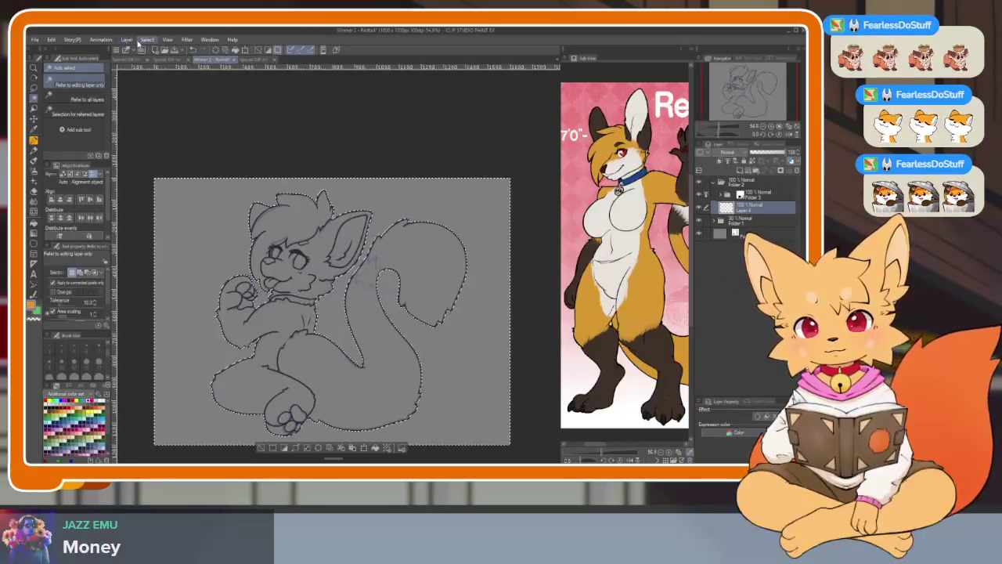
Expand the background selection with Select > Expand selected area so it overlaps the fox outline.
{"action": "left_click", "coordinate": [147, 39]}
{"action": "left_click", "coordinate": [177, 91]}
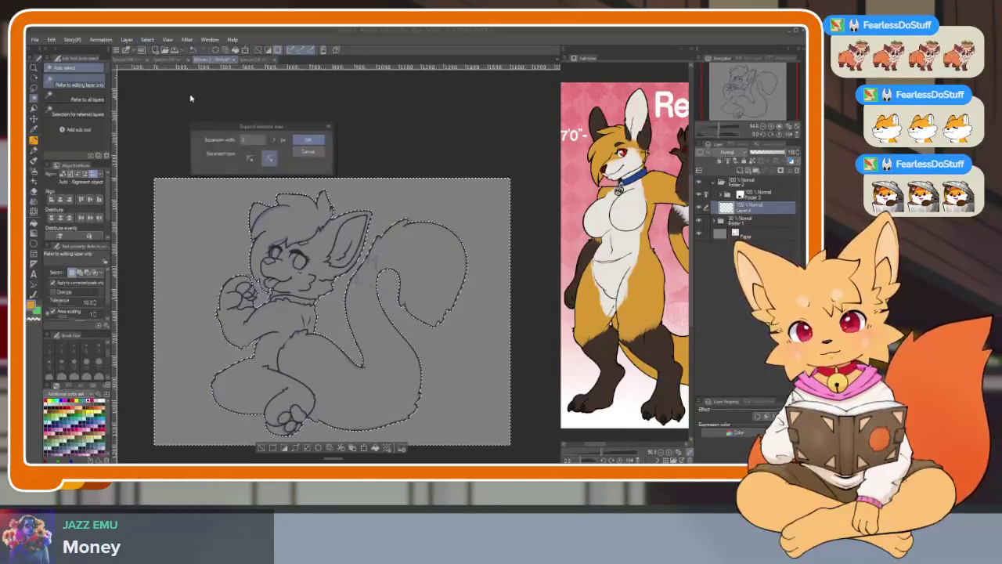
{"action": "left_click", "coordinate": [310, 143]}
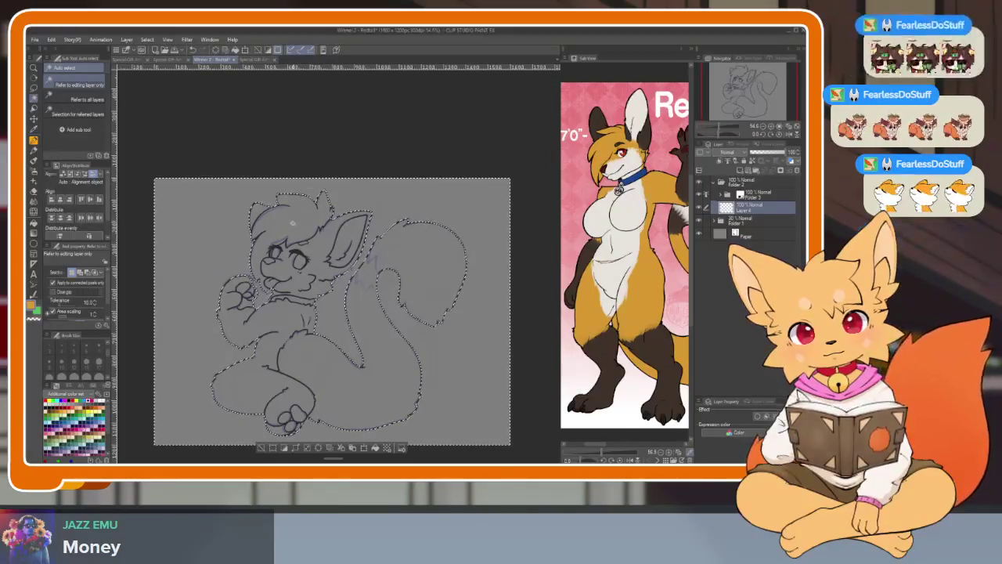
{"action": "scroll", "coordinate": [387, 188], "scroll_direction": "up", "scroll_amount": 5}
{"action": "scroll", "coordinate": [387, 188], "scroll_direction": "down", "scroll_amount": 5}
{"action": "scroll", "coordinate": [386, 195], "scroll_direction": "down", "scroll_amount": 3}
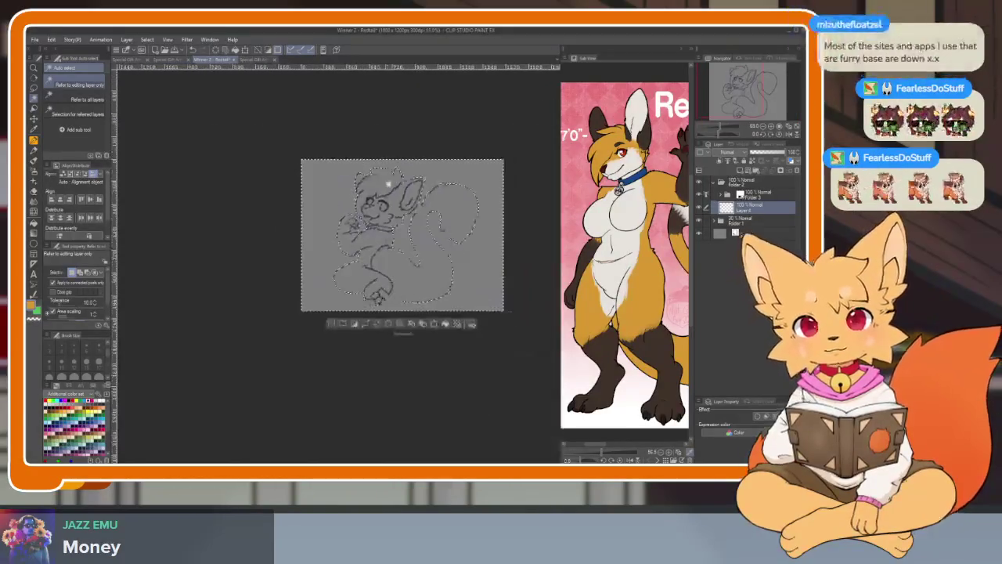
{"action": "scroll", "coordinate": [387, 204], "scroll_direction": "up", "scroll_amount": 2}
{"action": "scroll", "coordinate": [386, 209], "scroll_direction": "down", "scroll_amount": 1}
{"action": "scroll", "coordinate": [387, 209], "scroll_direction": "up", "scroll_amount": 2}
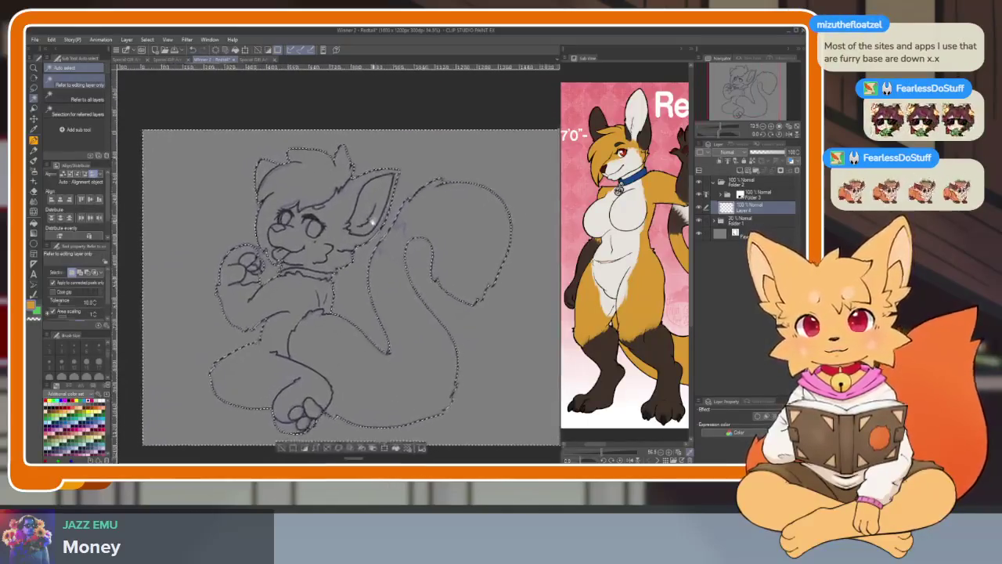
{"action": "scroll", "coordinate": [384, 227], "scroll_direction": "down", "scroll_amount": 1}
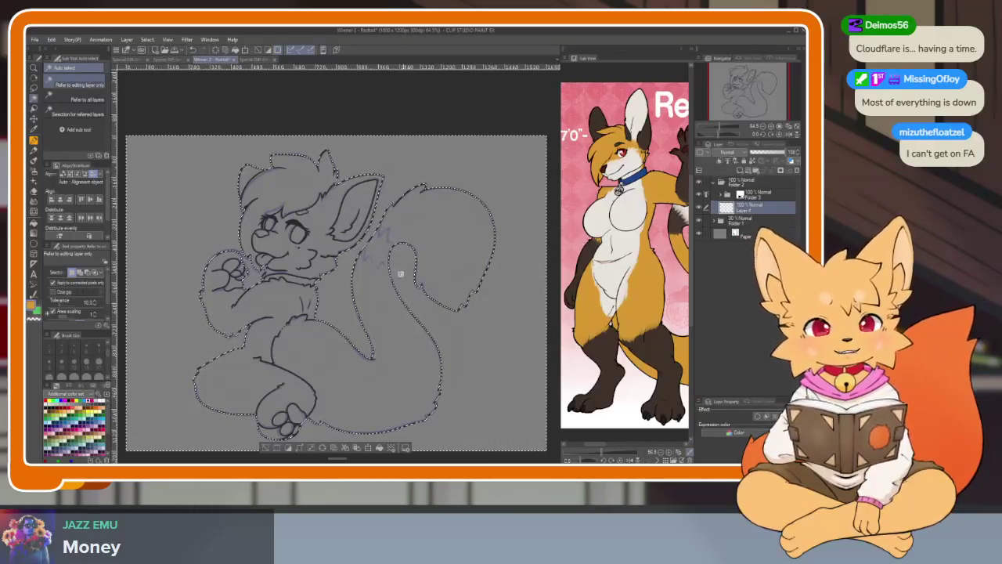
{"action": "scroll", "coordinate": [395, 274], "scroll_direction": "down", "scroll_amount": 2}
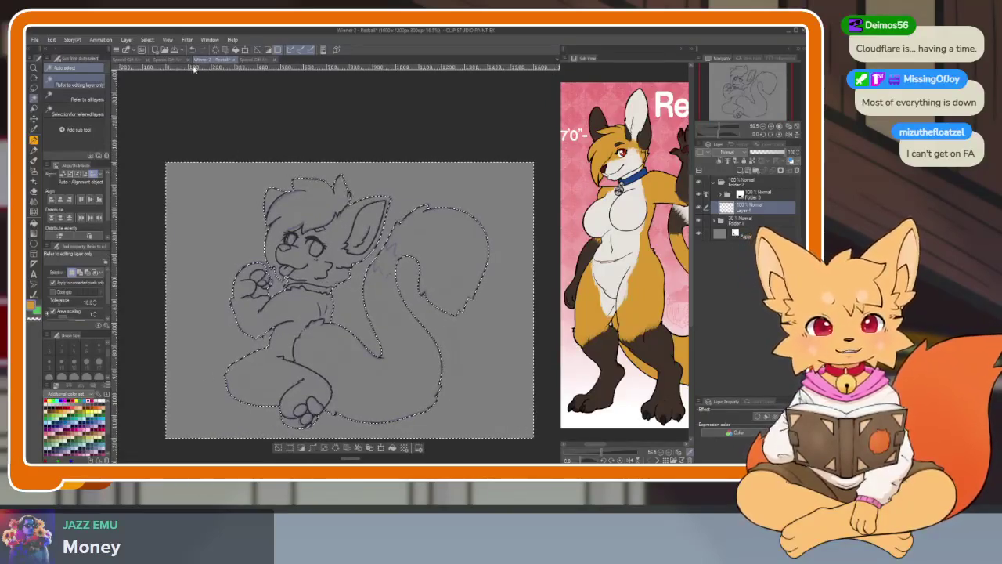
Invert the selection and fill the fox shape golden-orange with a filled rectangle.
{"action": "left_click", "coordinate": [147, 40]}
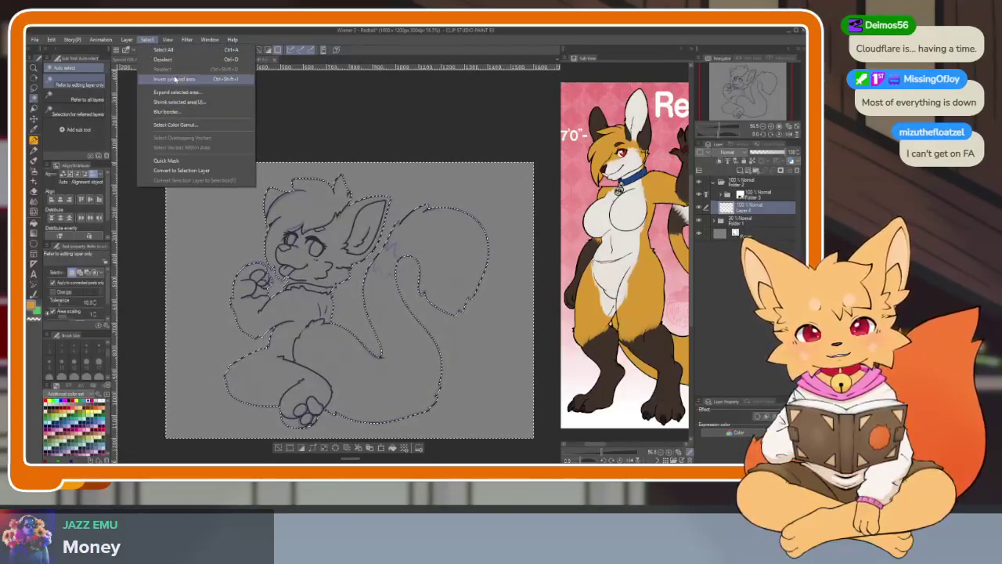
{"action": "left_click", "coordinate": [176, 81]}
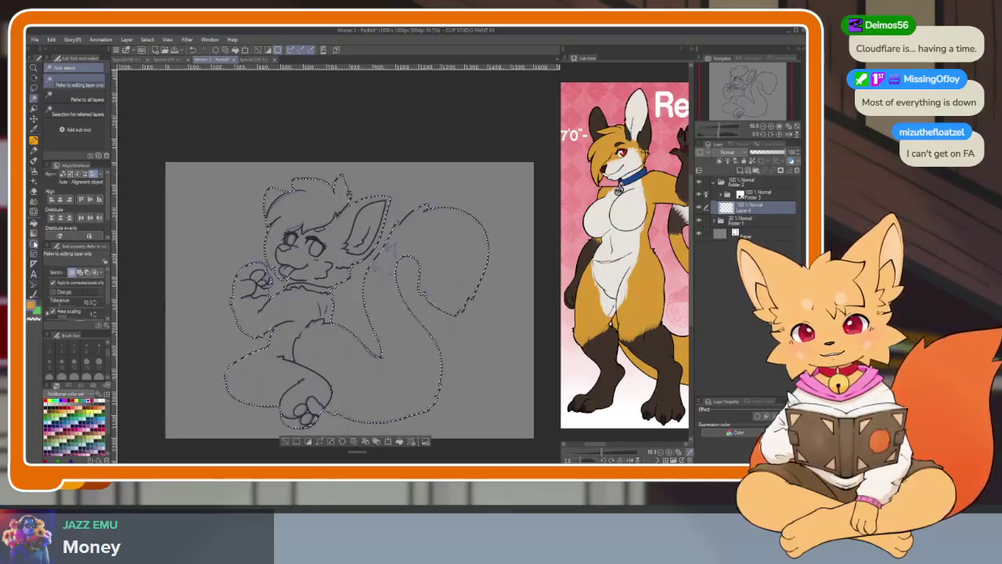
{"action": "left_click", "coordinate": [34, 244]}
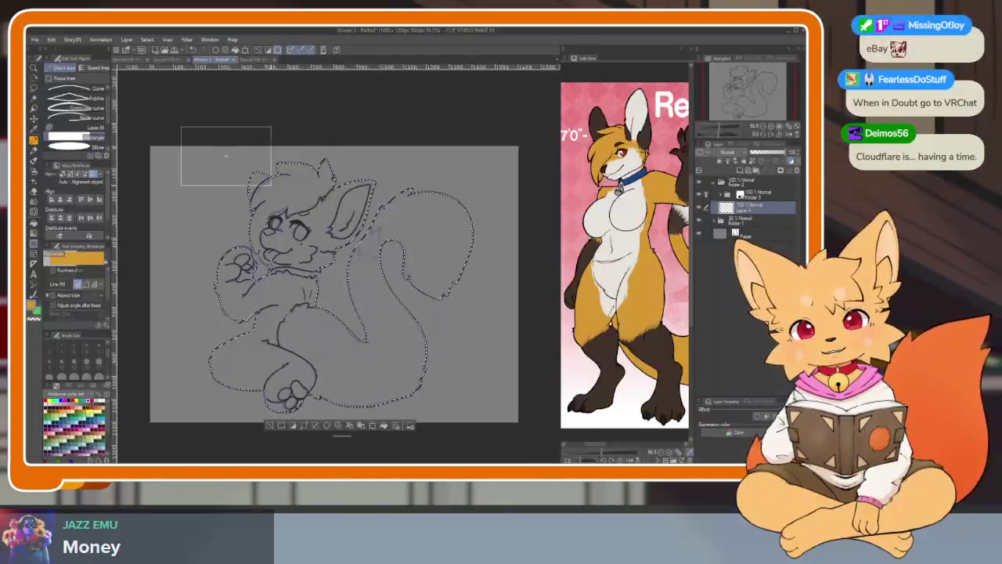
{"action": "left_click_drag", "start_coordinate": [226, 155], "coordinate": [525, 381]}
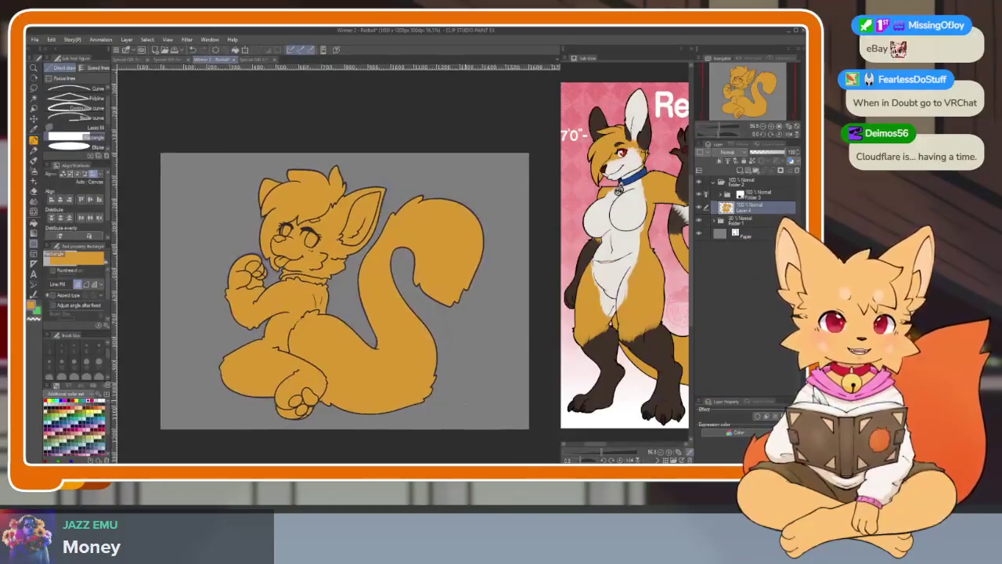
{"action": "key", "text": "Tab"}
{"action": "scroll", "coordinate": [441, 385], "scroll_direction": "up", "scroll_amount": 3}
{"action": "scroll", "coordinate": [442, 385], "scroll_direction": "up", "scroll_amount": 2}
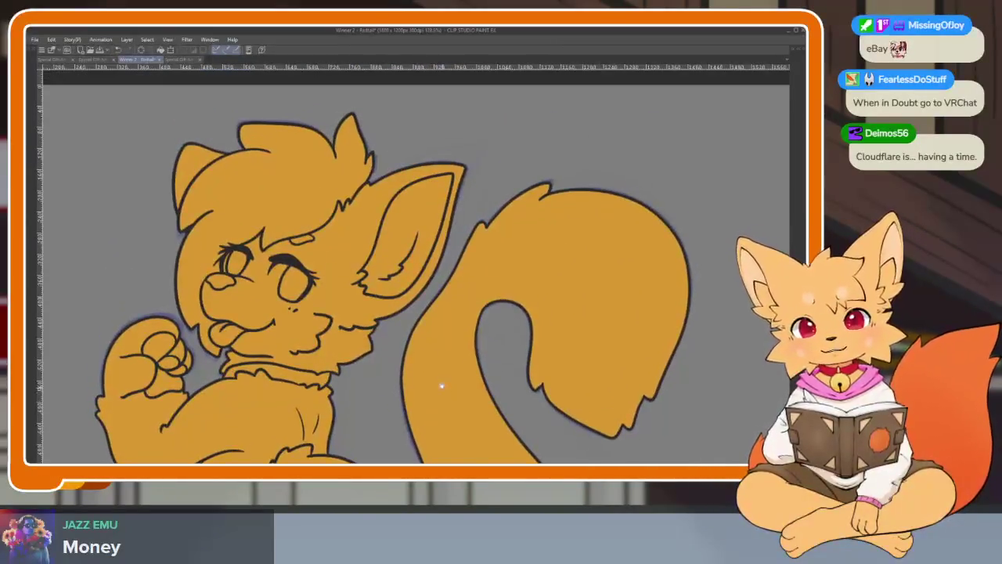
{"action": "scroll", "coordinate": [422, 366], "scroll_direction": "down", "scroll_amount": 1}
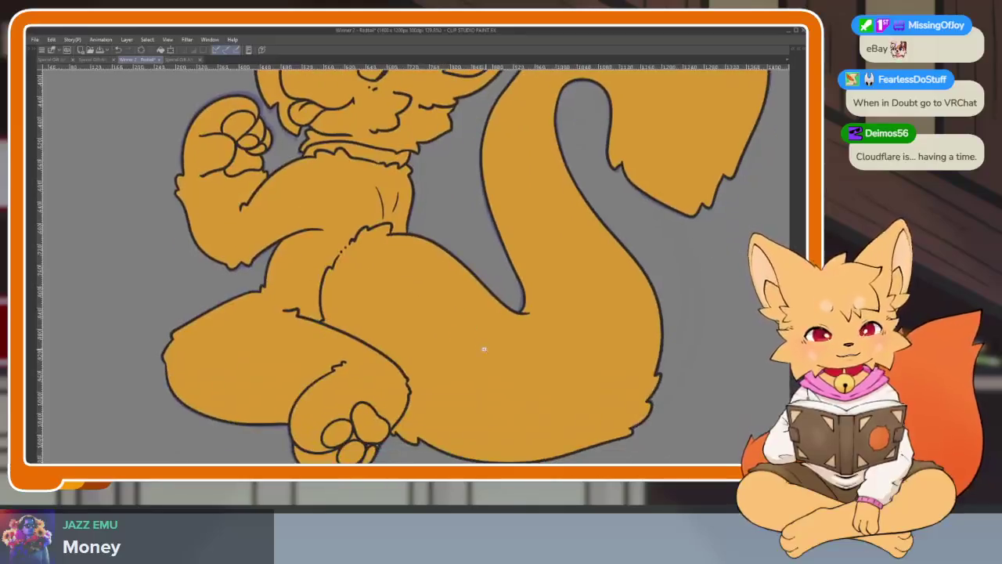
Move the Folder 1 sketch folder to the top of the layer stack.
{"action": "scroll", "coordinate": [483, 347], "scroll_direction": "down", "scroll_amount": 3}
{"action": "scroll", "coordinate": [541, 349], "scroll_direction": "up", "scroll_amount": 2}
{"action": "scroll", "coordinate": [524, 351], "scroll_direction": "down", "scroll_amount": 1}
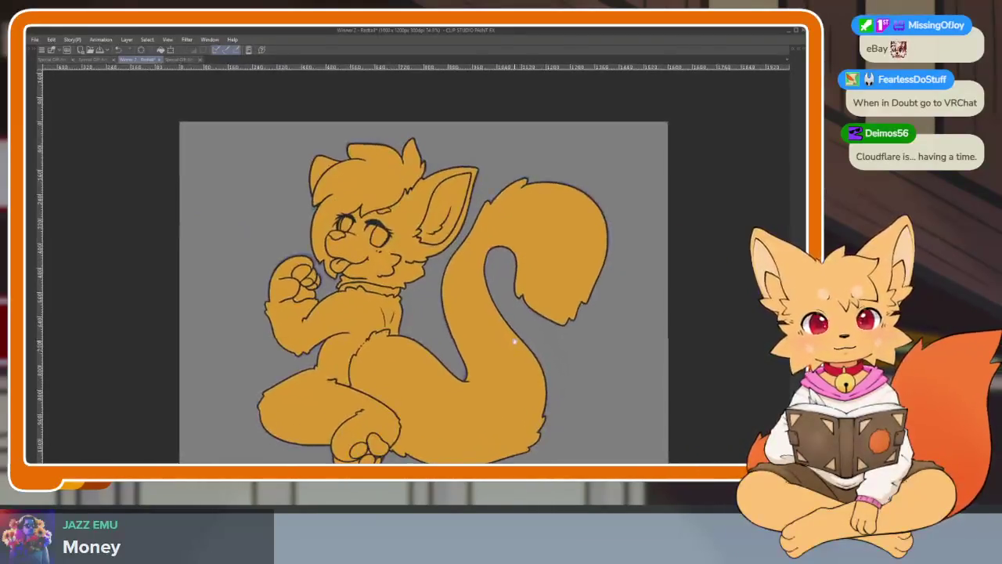
{"action": "key", "text": "Tab"}
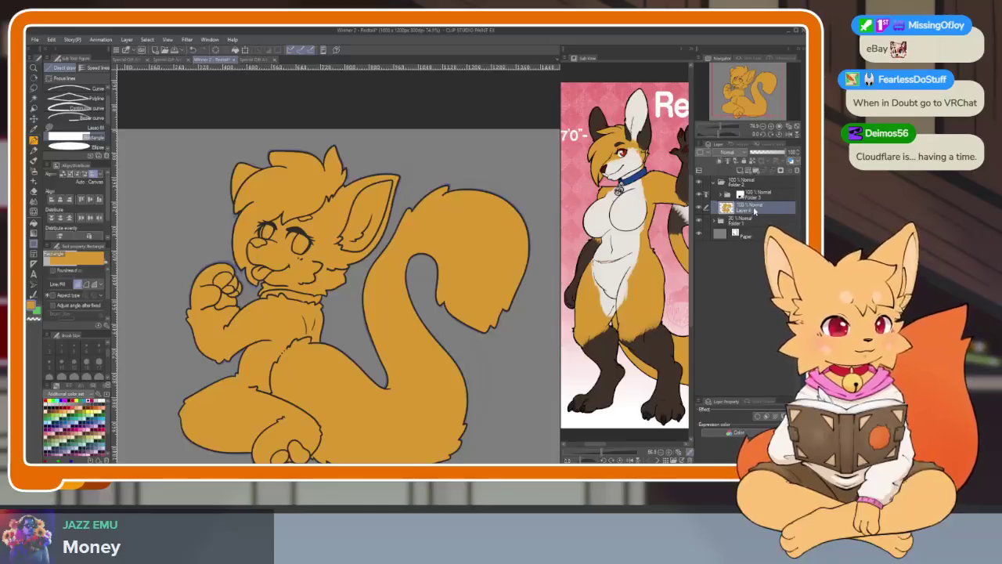
{"action": "left_click", "coordinate": [743, 223]}
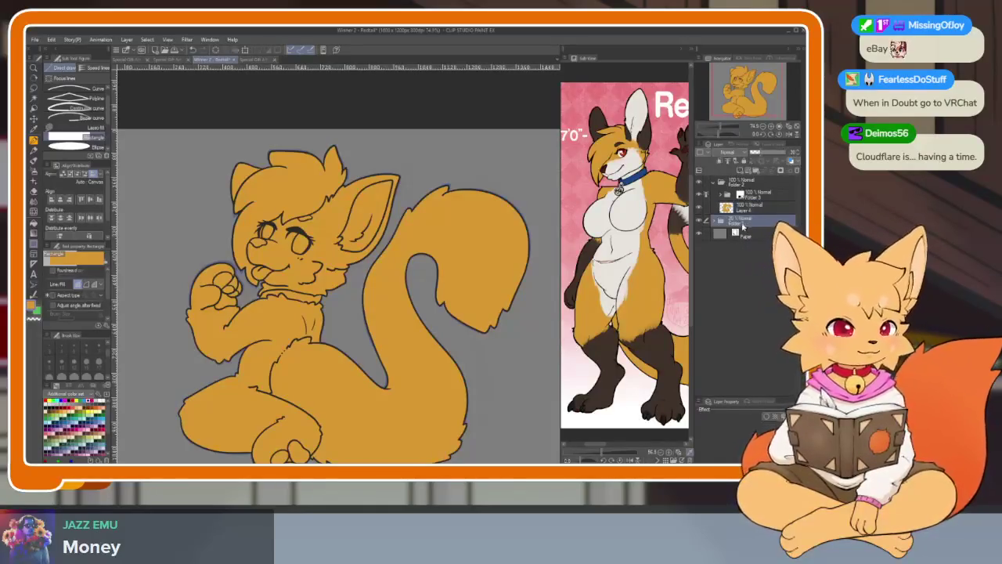
{"action": "left_click_drag", "start_coordinate": [745, 224], "coordinate": [748, 180]}
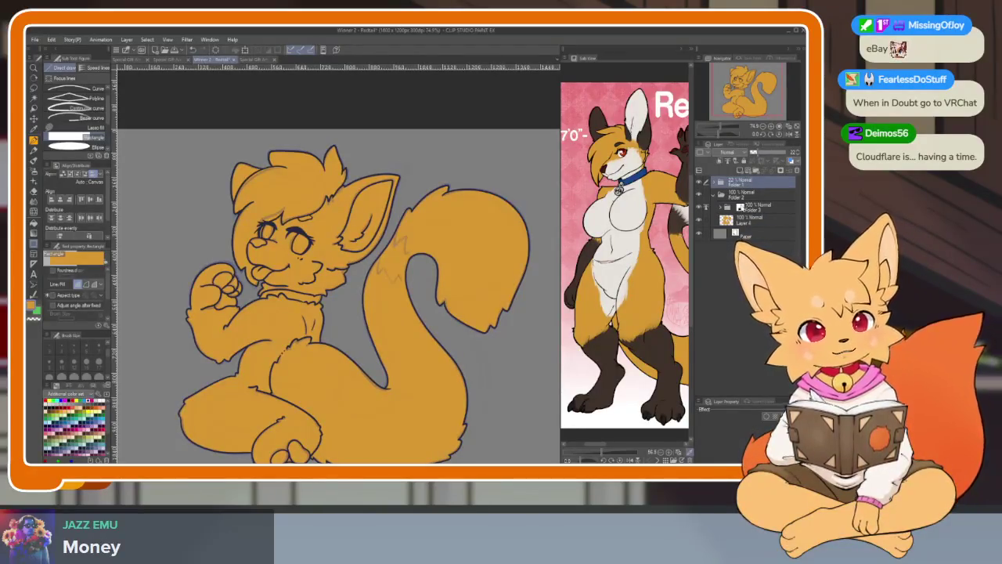
Select Layer 4 and fill the fox's inner ear with white.
{"action": "left_click", "coordinate": [752, 220]}
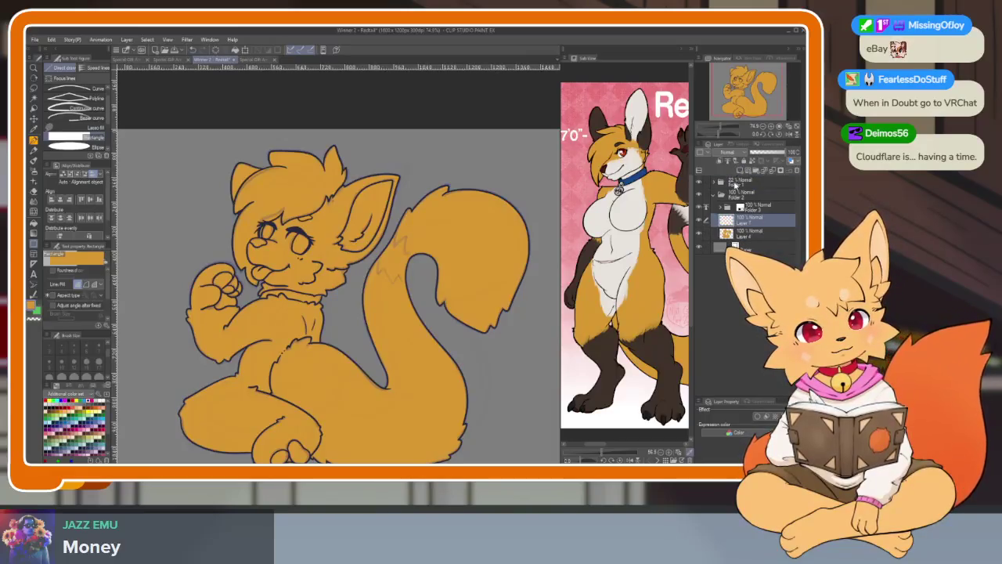
{"action": "left_click_drag", "start_coordinate": [355, 248], "coordinate": [378, 315]}
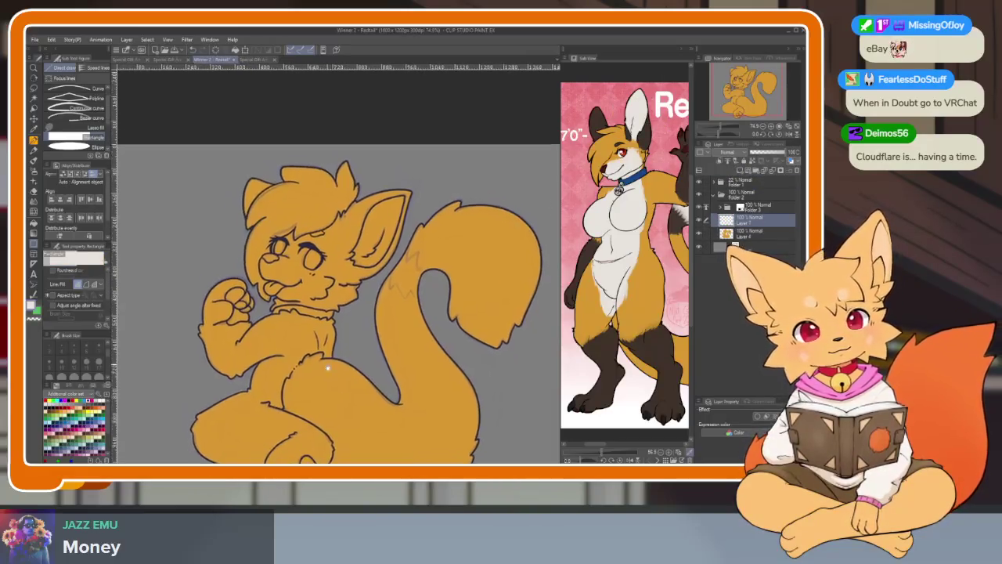
{"action": "scroll", "coordinate": [378, 315], "scroll_direction": "up", "scroll_amount": 2}
{"action": "scroll", "coordinate": [378, 314], "scroll_direction": "up", "scroll_amount": 1}
{"action": "scroll", "coordinate": [392, 325], "scroll_direction": "up", "scroll_amount": 1}
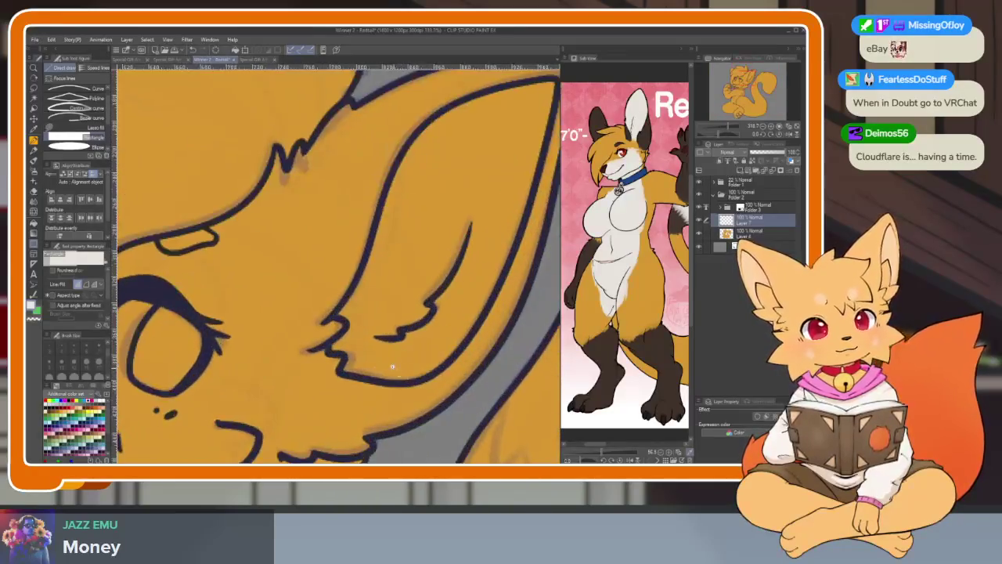
{"action": "scroll", "coordinate": [415, 343], "scroll_direction": "up", "scroll_amount": 2}
{"action": "key", "text": "g"}
{"action": "left_click", "coordinate": [415, 343]}
Fill the tail's tufted tip with off-white.
{"action": "scroll", "coordinate": [423, 354], "scroll_direction": "down", "scroll_amount": 3}
{"action": "scroll", "coordinate": [431, 366], "scroll_direction": "down", "scroll_amount": 1}
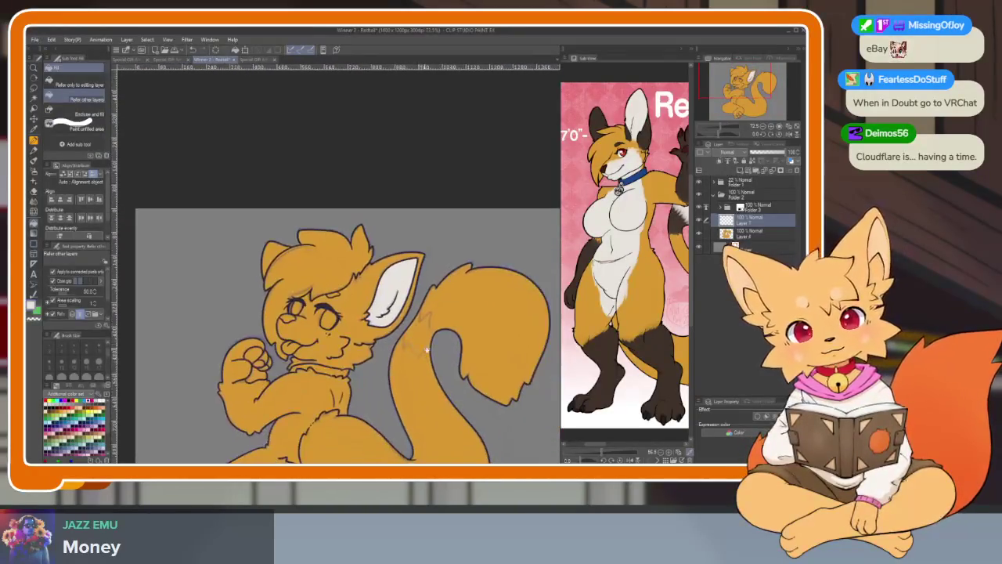
{"action": "scroll", "coordinate": [433, 373], "scroll_direction": "down", "scroll_amount": 1}
{"action": "scroll", "coordinate": [617, 339], "scroll_direction": "up", "scroll_amount": 1}
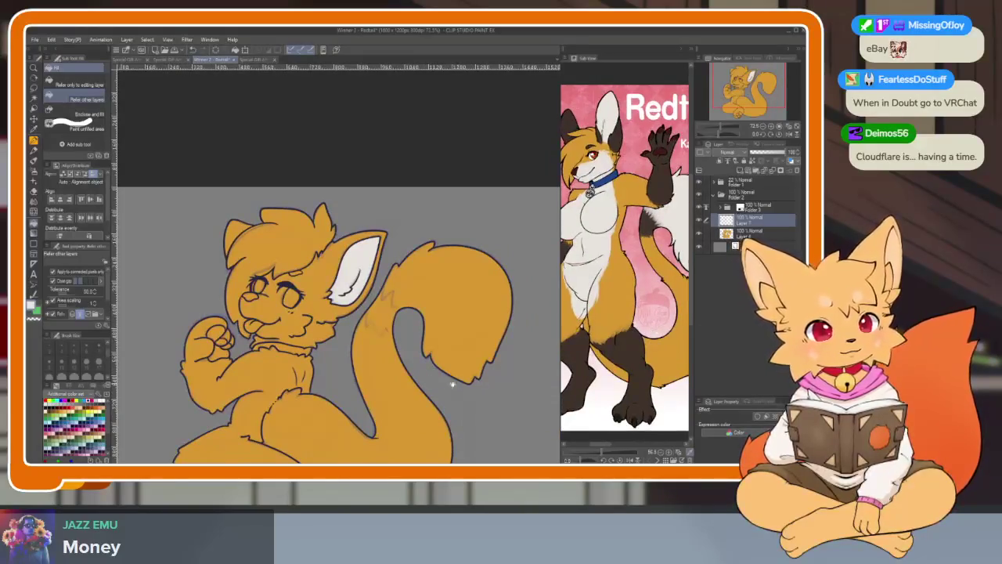
{"action": "left_click_drag", "start_coordinate": [452, 384], "coordinate": [399, 384]}
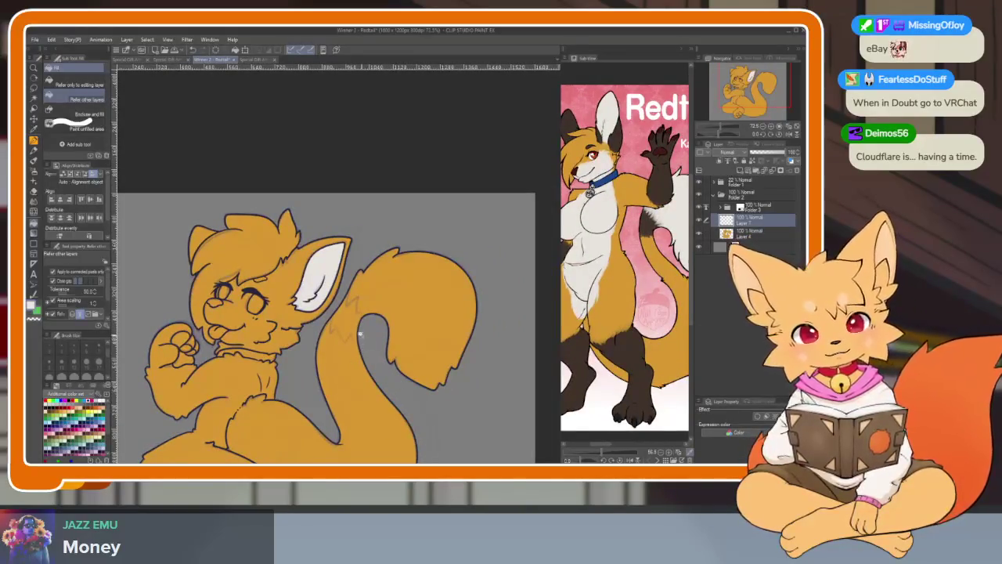
{"action": "scroll", "coordinate": [360, 335], "scroll_direction": "up", "scroll_amount": 5}
{"action": "key", "text": "p"}
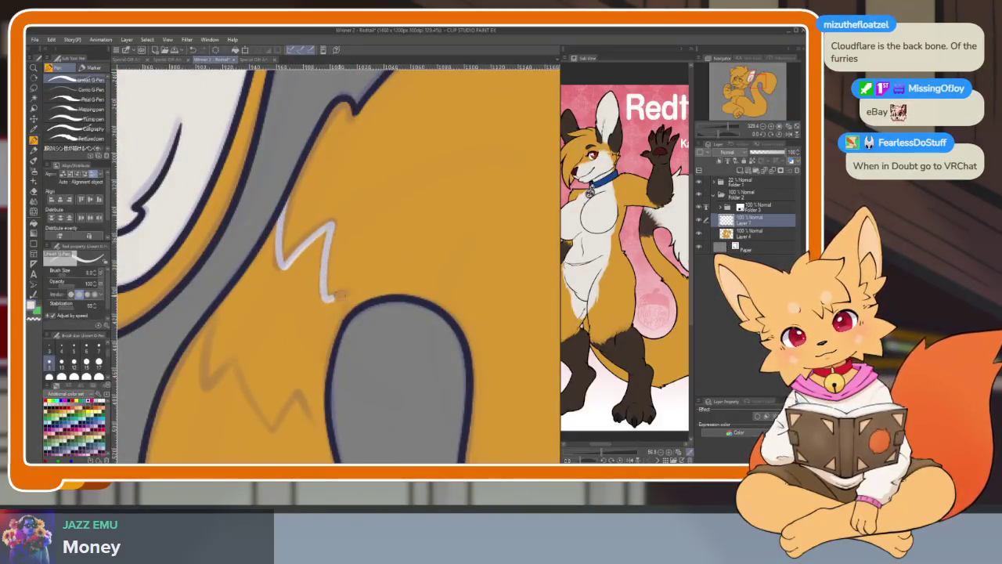
{"action": "key", "text": "g"}
{"action": "left_click", "coordinate": [400, 234]}
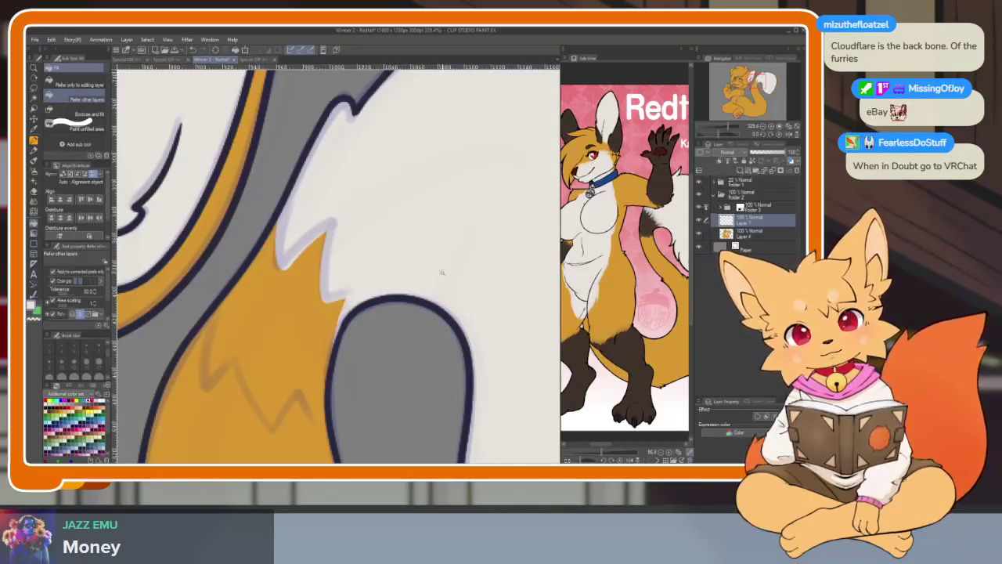
Erase the stray white along the tail-tip edge.
{"action": "scroll", "coordinate": [442, 272], "scroll_direction": "down", "scroll_amount": 5}
{"action": "scroll", "coordinate": [392, 357], "scroll_direction": "up", "scroll_amount": 5}
{"action": "scroll", "coordinate": [392, 357], "scroll_direction": "up", "scroll_amount": 2}
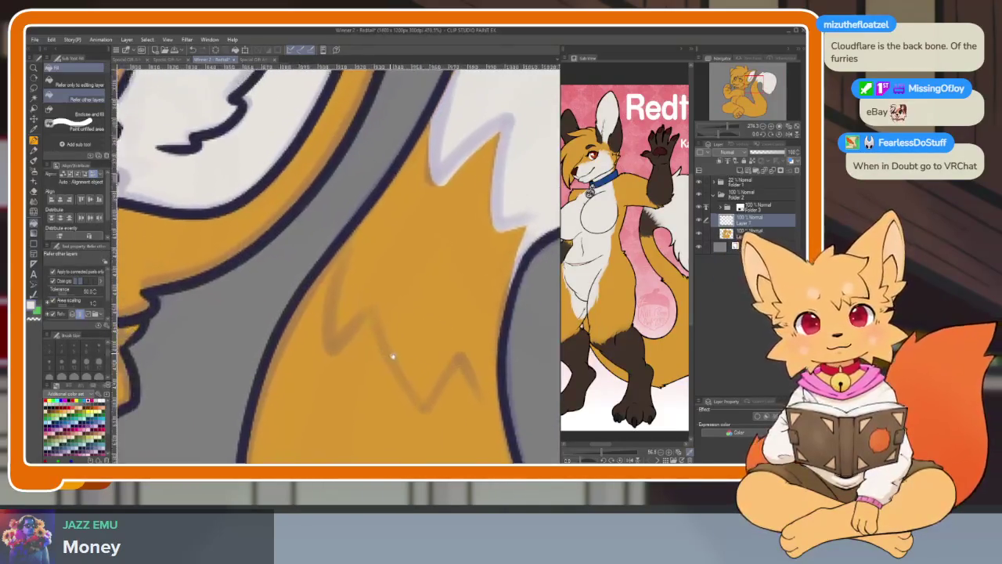
{"action": "scroll", "coordinate": [380, 347], "scroll_direction": "up", "scroll_amount": 1}
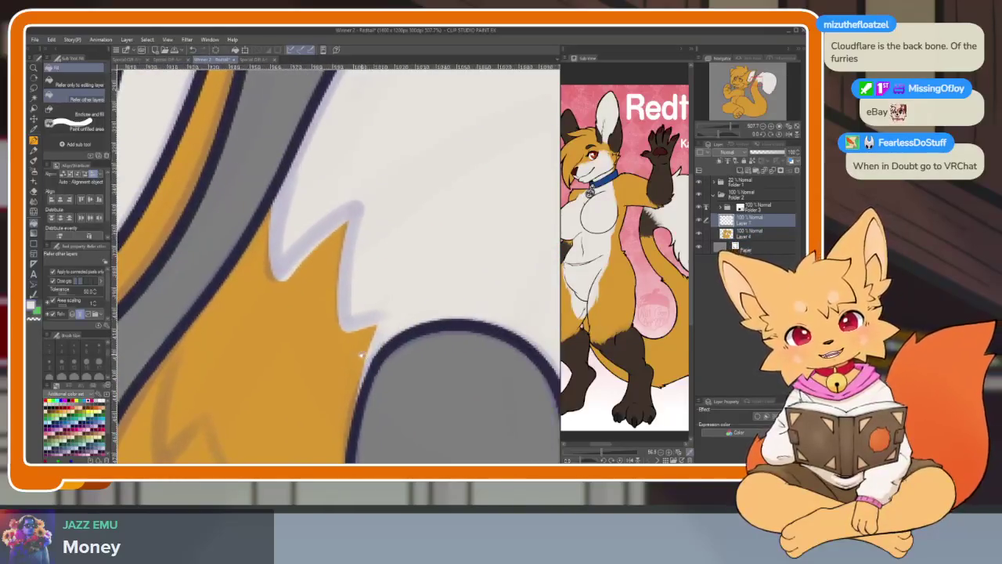
{"action": "scroll", "coordinate": [361, 354], "scroll_direction": "up", "scroll_amount": 2}
{"action": "scroll", "coordinate": [361, 354], "scroll_direction": "up", "scroll_amount": 1}
{"action": "key", "text": "p"}
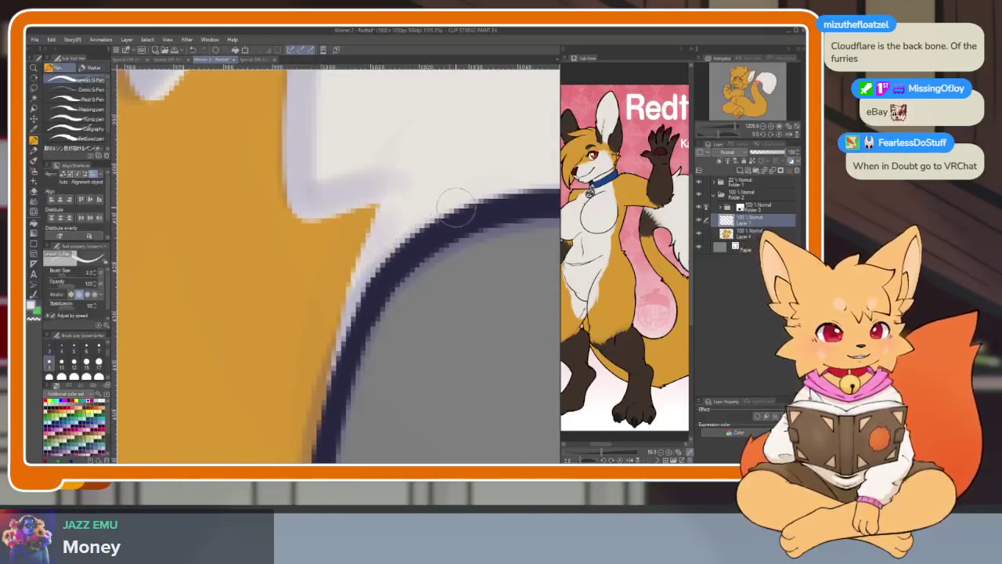
{"action": "key", "text": "e"}
{"action": "left_click_drag", "start_coordinate": [301, 212], "coordinate": [366, 219]}
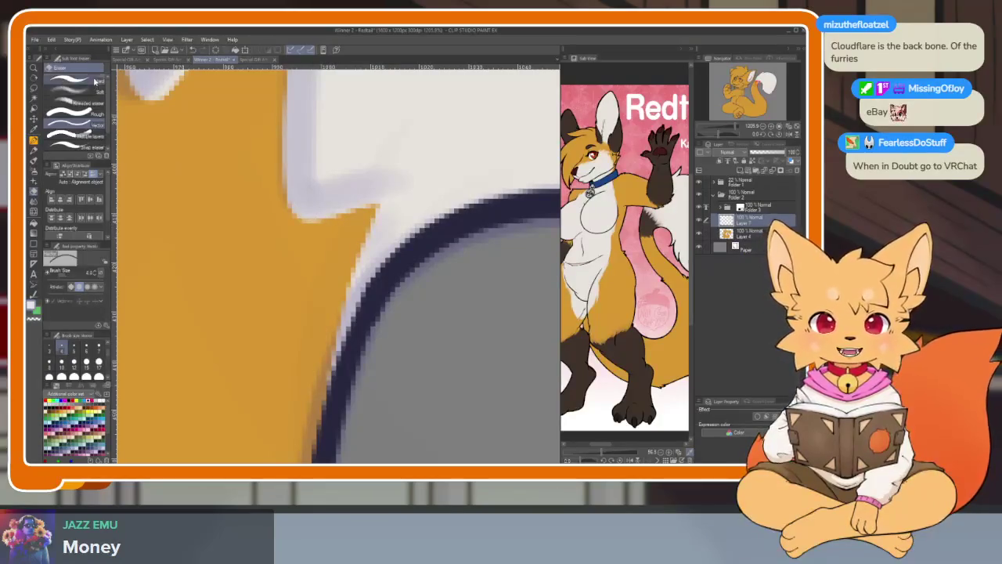
Erase the white fringe inside the tail outline with a much smaller Hard eraser.
{"action": "left_click", "coordinate": [74, 81]}
{"action": "left_click_drag", "start_coordinate": [379, 296], "coordinate": [405, 345]}
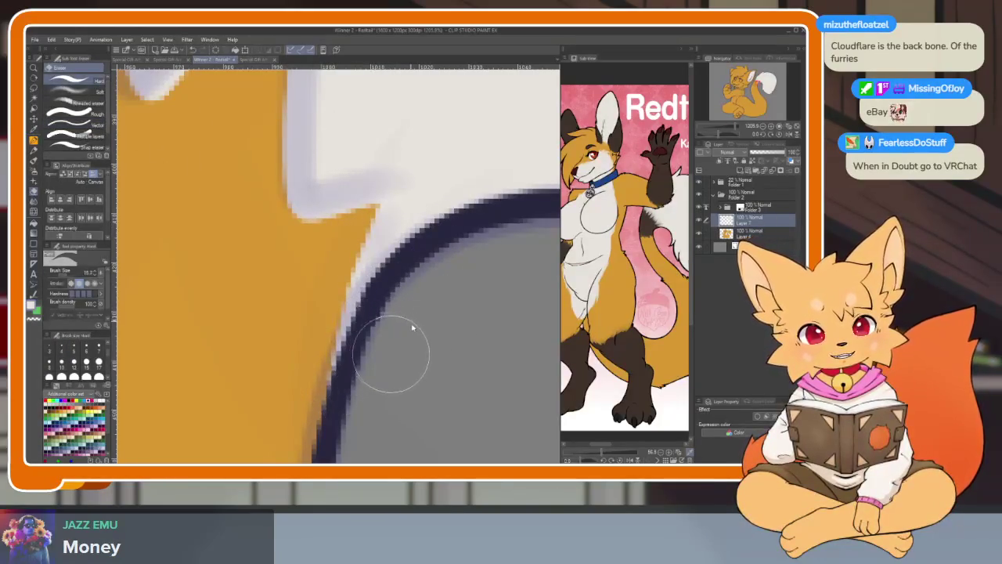
{"action": "left_click_drag", "start_coordinate": [373, 213], "coordinate": [339, 293]}
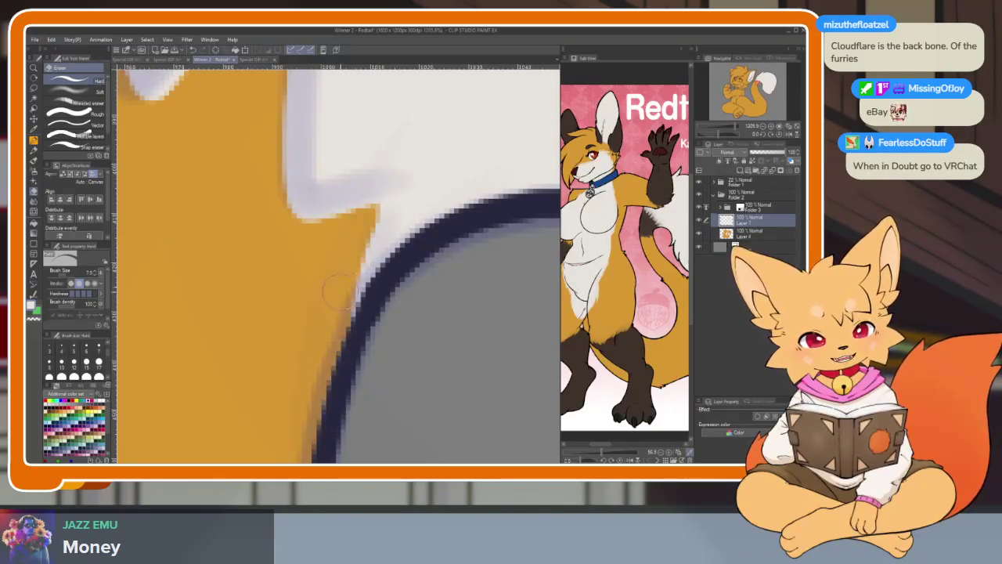
{"action": "left_click_drag", "start_coordinate": [426, 332], "coordinate": [433, 404]}
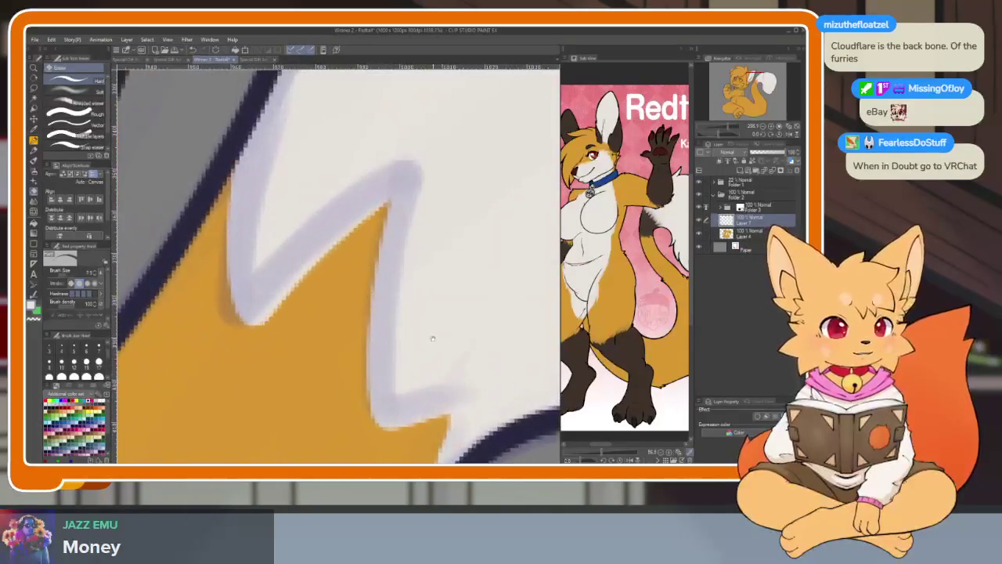
{"action": "key", "text": "p"}
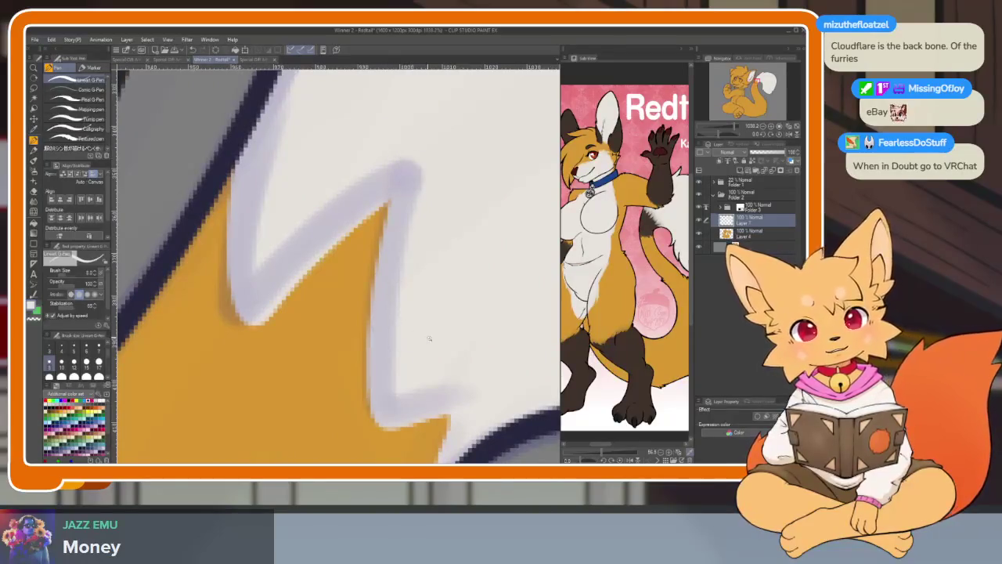
{"action": "scroll", "coordinate": [429, 338], "scroll_direction": "down", "scroll_amount": 5}
{"action": "scroll", "coordinate": [438, 349], "scroll_direction": "down", "scroll_amount": 1}
{"action": "scroll", "coordinate": [453, 360], "scroll_direction": "up", "scroll_amount": 1}
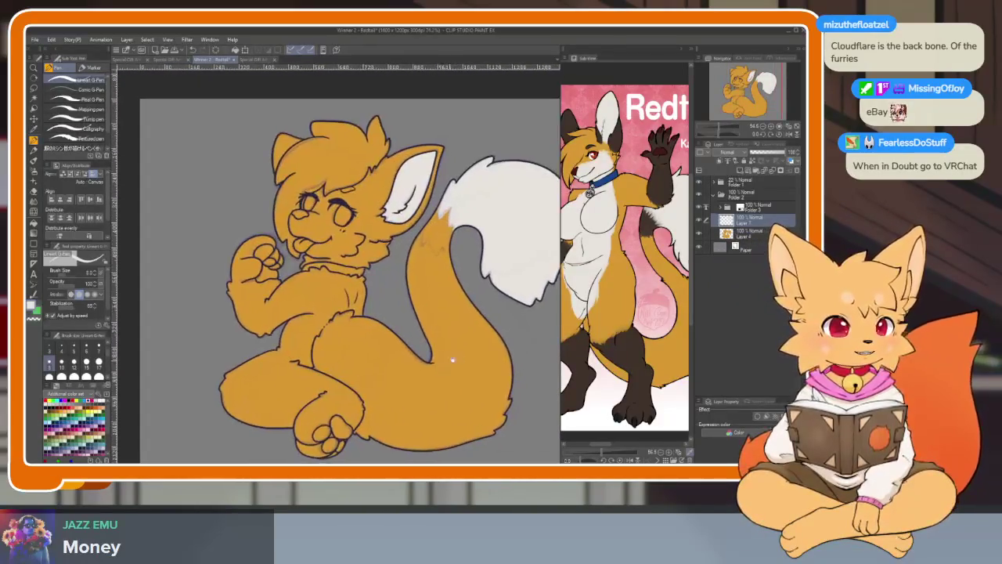
{"action": "scroll", "coordinate": [327, 409], "scroll_direction": "up", "scroll_amount": 2}
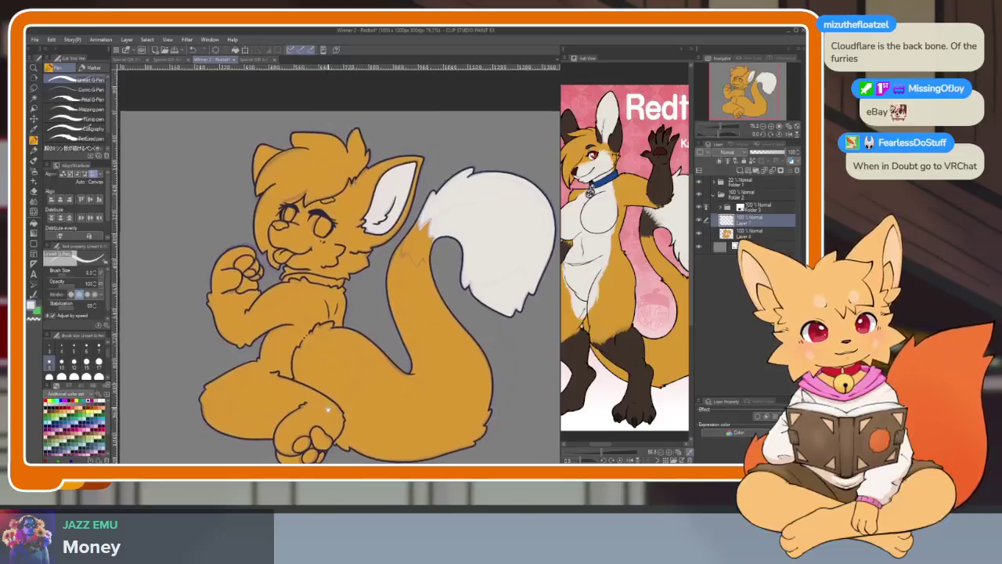
{"action": "scroll", "coordinate": [327, 408], "scroll_direction": "up", "scroll_amount": 1}
{"action": "scroll", "coordinate": [313, 373], "scroll_direction": "up", "scroll_amount": 3}
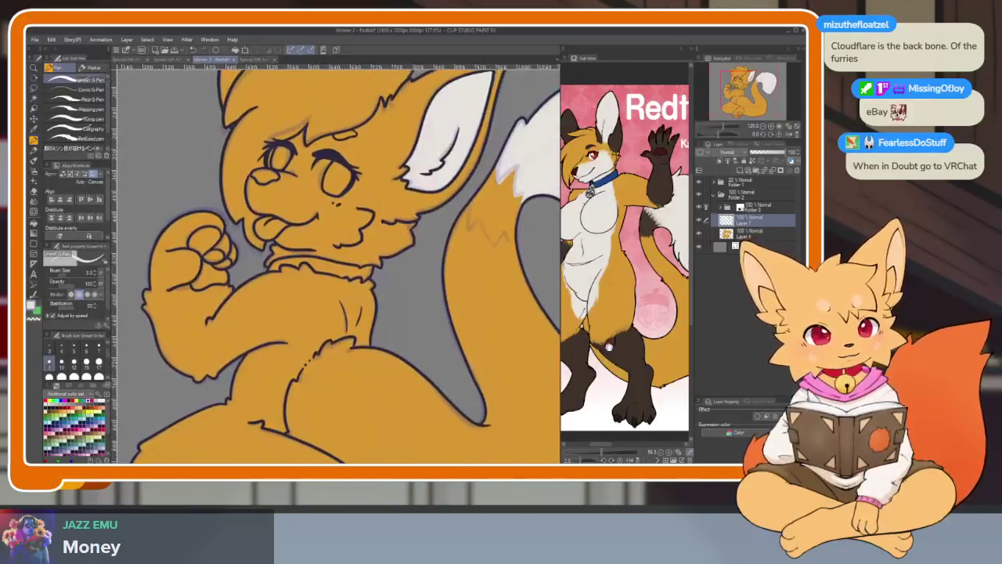
Check the back view on the reference sheet, then return to the front view.
{"action": "left_click_drag", "start_coordinate": [685, 360], "coordinate": [638, 363]}
{"action": "scroll", "coordinate": [351, 426], "scroll_direction": "up", "scroll_amount": 1}
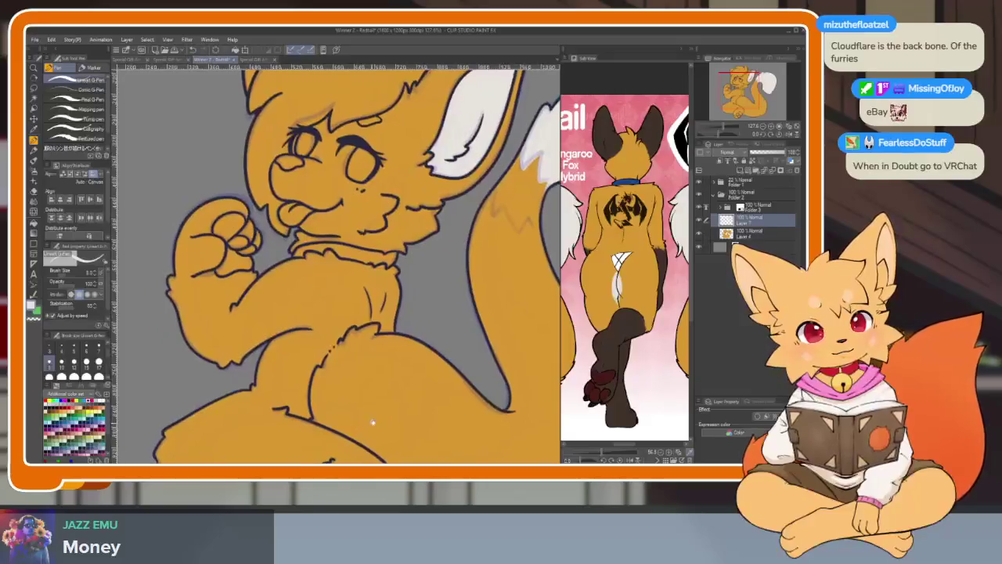
{"action": "scroll", "coordinate": [357, 417], "scroll_direction": "up", "scroll_amount": 1}
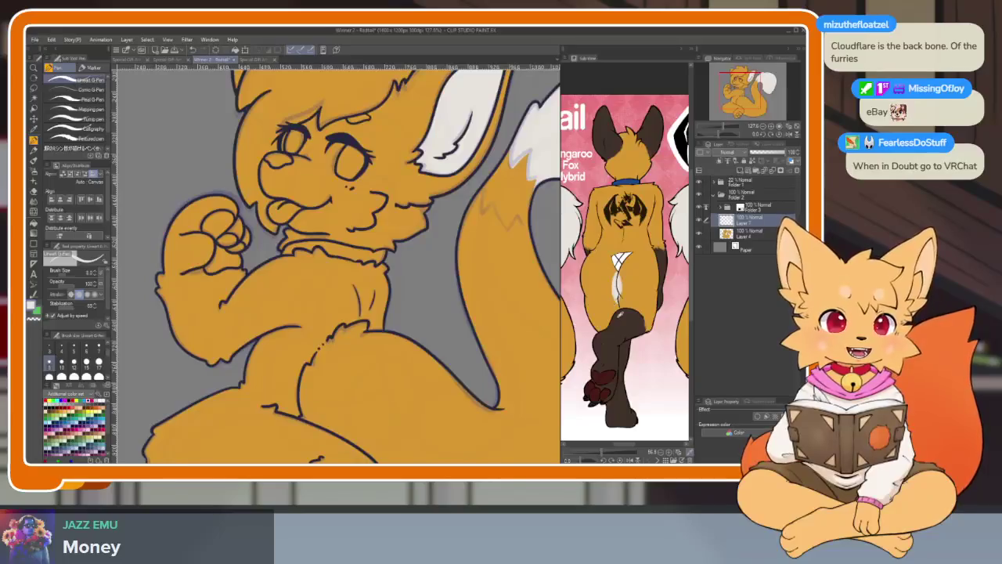
{"action": "left_click_drag", "start_coordinate": [603, 313], "coordinate": [673, 313]}
{"action": "scroll", "coordinate": [443, 385], "scroll_direction": "up", "scroll_amount": 2}
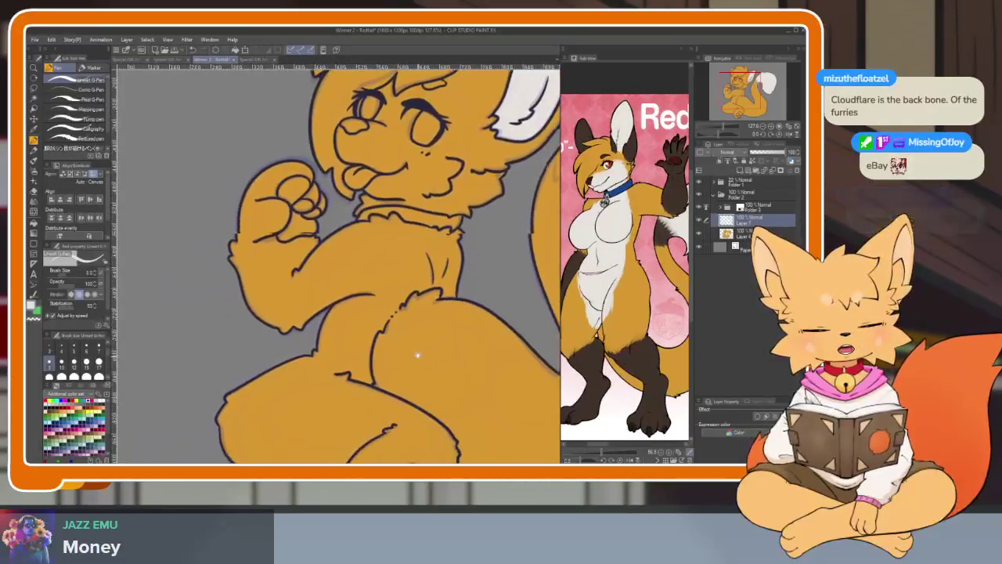
{"action": "scroll", "coordinate": [418, 351], "scroll_direction": "up", "scroll_amount": 3}
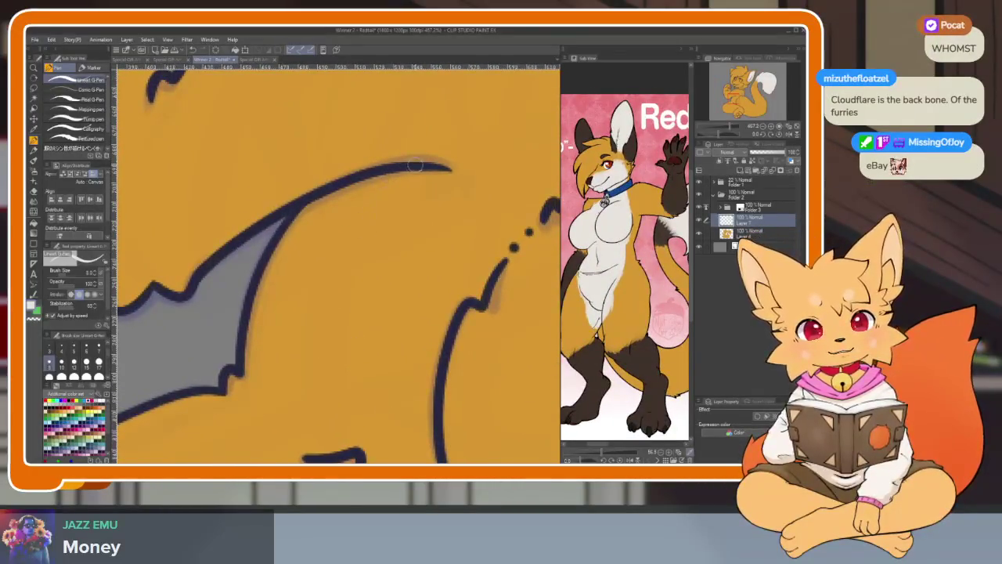
Draw white fur strokes along the dark line between the raised arm and thigh.
{"action": "left_click_drag", "start_coordinate": [415, 166], "coordinate": [227, 381]}
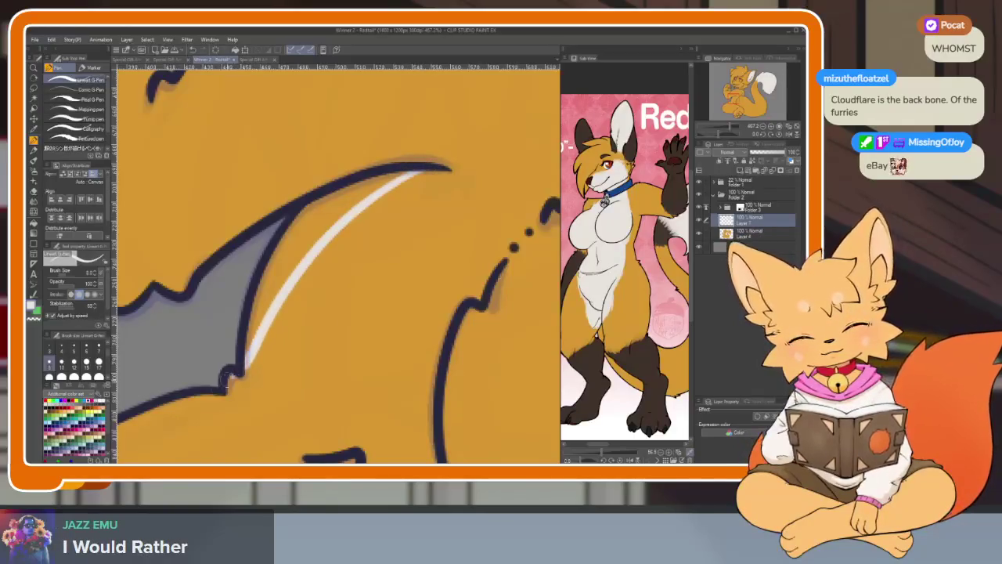
{"action": "scroll", "coordinate": [287, 376], "scroll_direction": "down", "scroll_amount": 4}
{"action": "scroll", "coordinate": [259, 383], "scroll_direction": "up", "scroll_amount": 1}
{"action": "scroll", "coordinate": [236, 388], "scroll_direction": "up", "scroll_amount": 3}
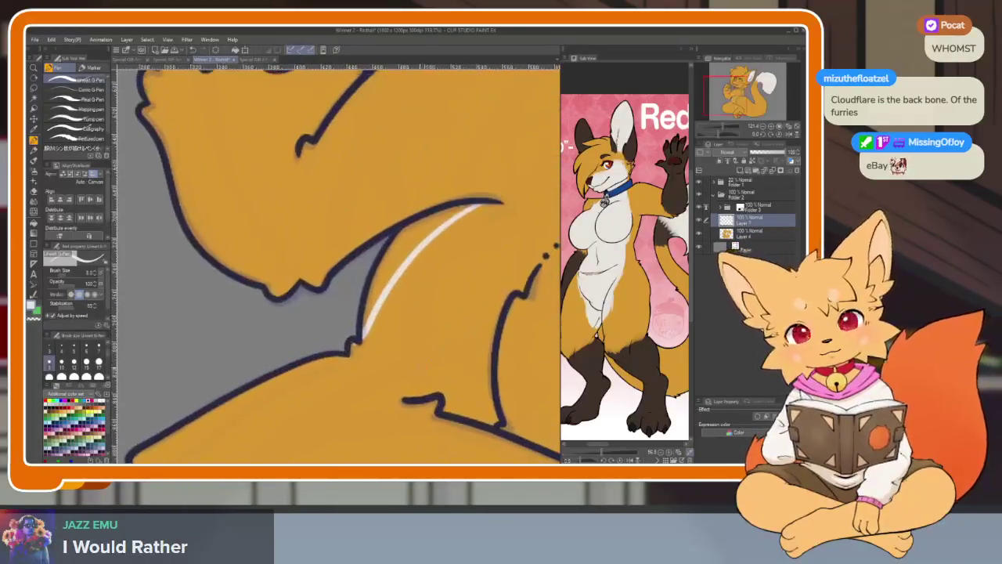
{"action": "mouse_move", "coordinate": [223, 401]}
{"action": "left_mouse_down"}
{"action": "mouse_move", "coordinate": [399, 327]}
{"action": "mouse_move", "coordinate": [450, 207]}
{"action": "left_mouse_up"}
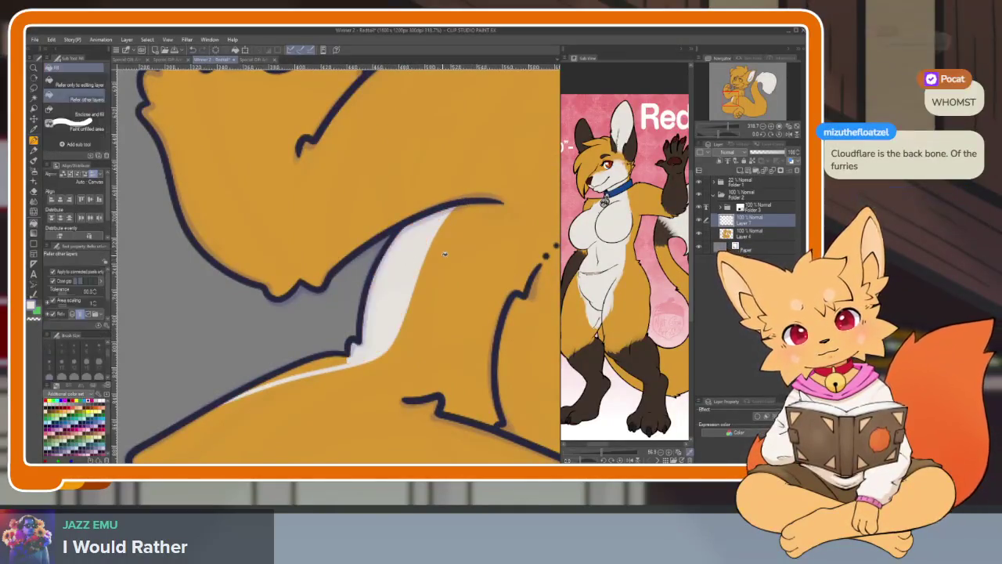
{"action": "scroll", "coordinate": [477, 305], "scroll_direction": "down", "scroll_amount": 5}
{"action": "key", "text": "g"}
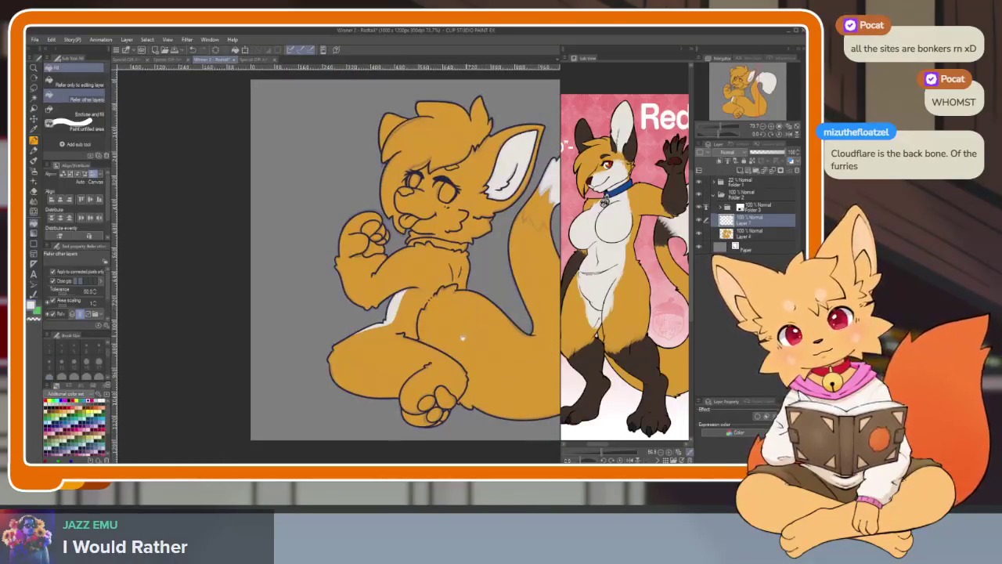
{"action": "scroll", "coordinate": [477, 305], "scroll_direction": "up", "scroll_amount": 4}
{"action": "key", "text": "b"}
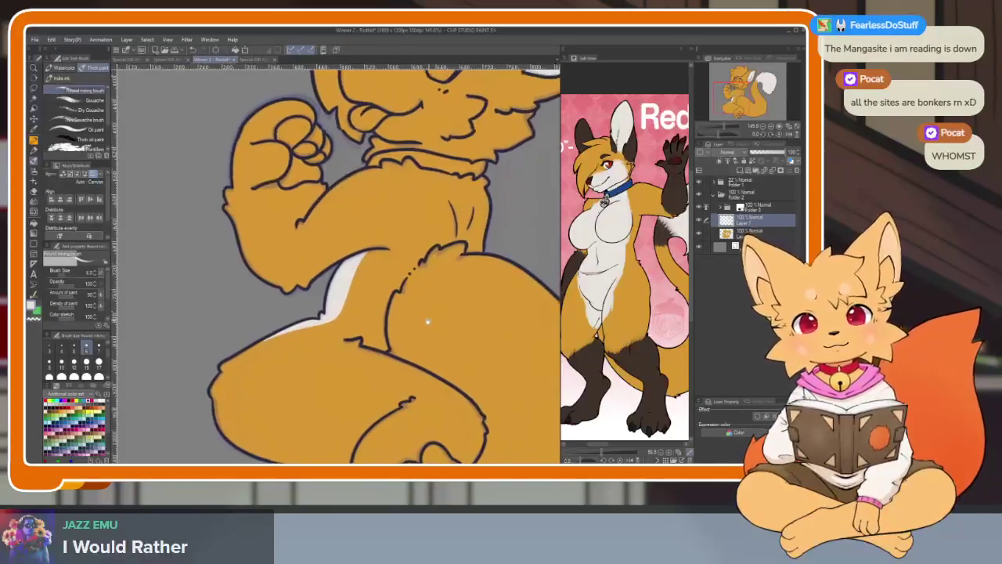
Erase the right edge of the white belly fur to trim it.
{"action": "mouse_move", "coordinate": [429, 335]}
{"action": "left_mouse_down"}
{"action": "mouse_move", "coordinate": [352, 319]}
{"action": "mouse_move", "coordinate": [374, 347]}
{"action": "mouse_move", "coordinate": [416, 335]}
{"action": "left_mouse_up"}
{"action": "key", "text": "e"}
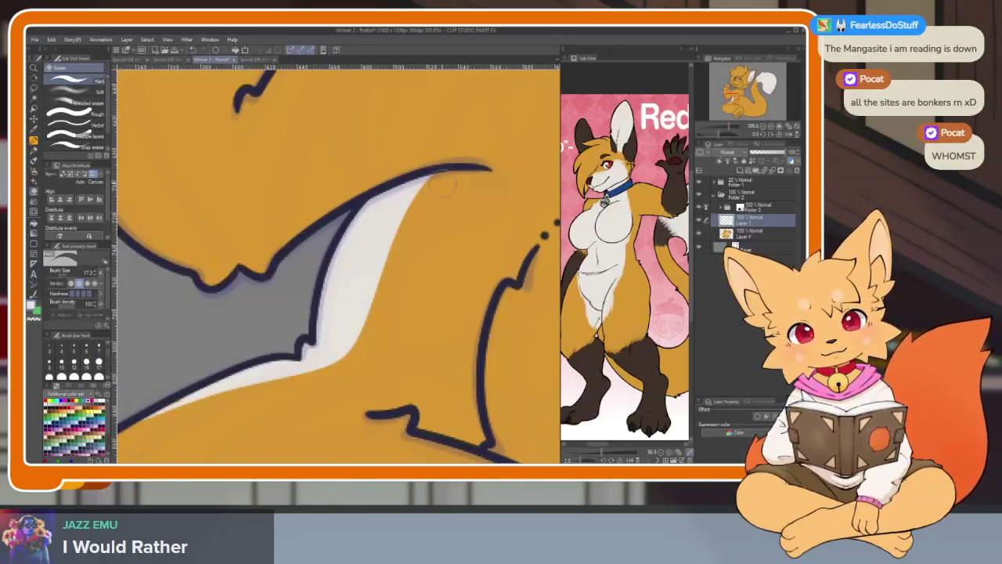
{"action": "left_click_drag", "start_coordinate": [431, 174], "coordinate": [348, 353]}
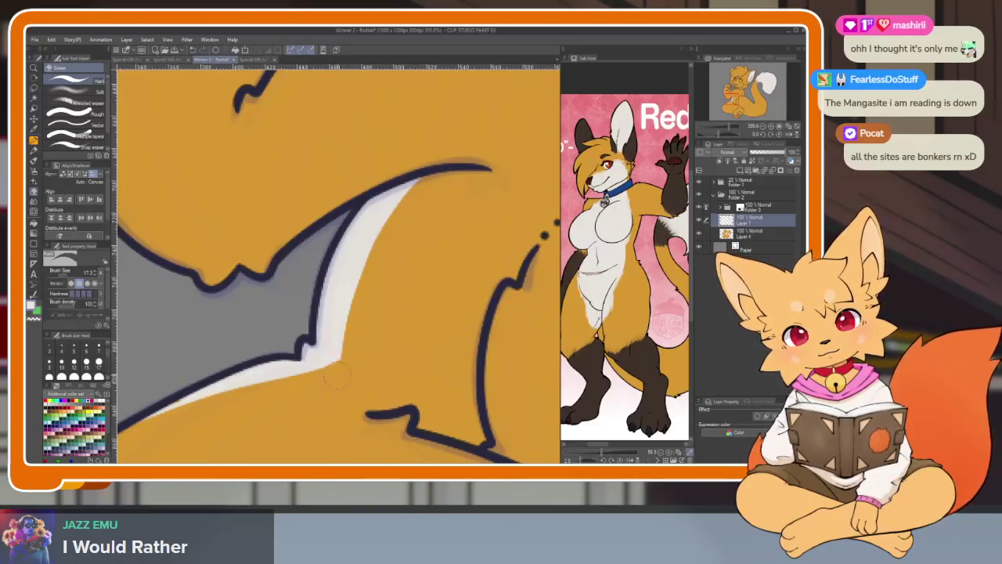
Ink a short dark curved fur line up from the lower body outline.
{"action": "left_click_drag", "start_coordinate": [383, 346], "coordinate": [458, 373]}
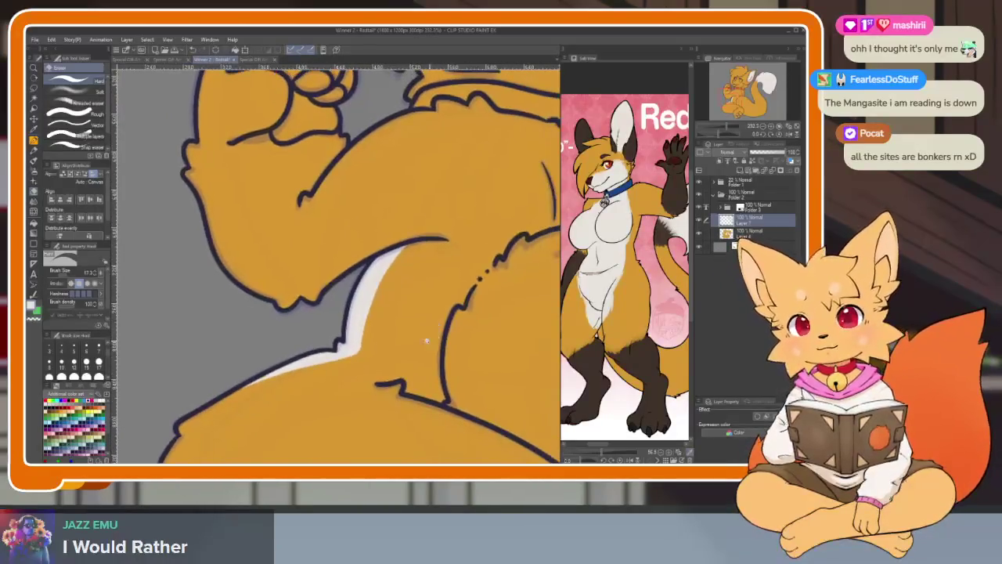
{"action": "scroll", "coordinate": [458, 372], "scroll_direction": "down", "scroll_amount": 5}
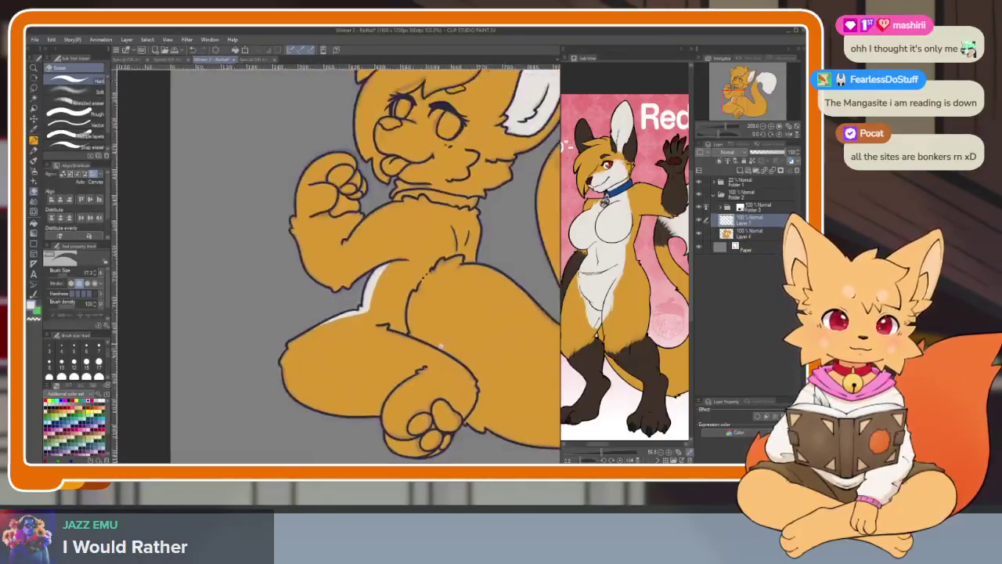
{"action": "key", "text": "b"}
{"action": "left_click_drag", "start_coordinate": [431, 289], "coordinate": [398, 374]}
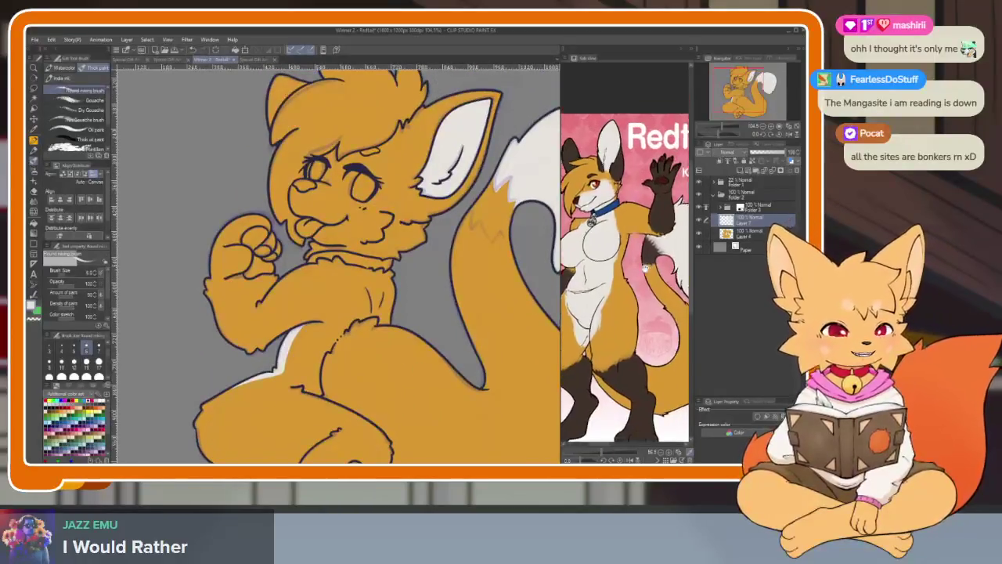
{"action": "left_click_drag", "start_coordinate": [673, 192], "coordinate": [658, 235]}
{"action": "scroll", "coordinate": [306, 429], "scroll_direction": "up", "scroll_amount": 3}
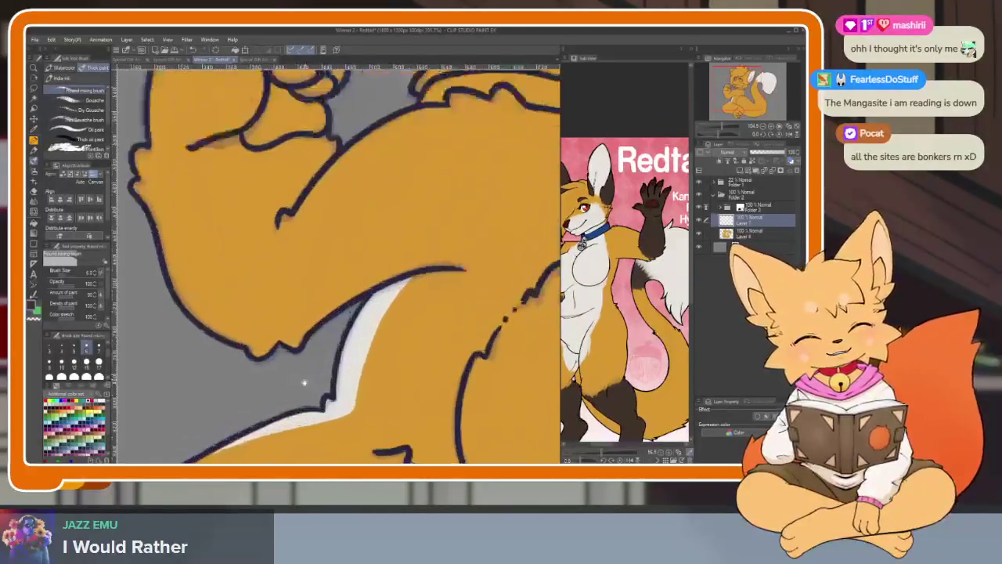
{"action": "scroll", "coordinate": [307, 429], "scroll_direction": "up", "scroll_amount": 2}
{"action": "scroll", "coordinate": [307, 429], "scroll_direction": "up", "scroll_amount": 2}
{"action": "key", "text": "p"}
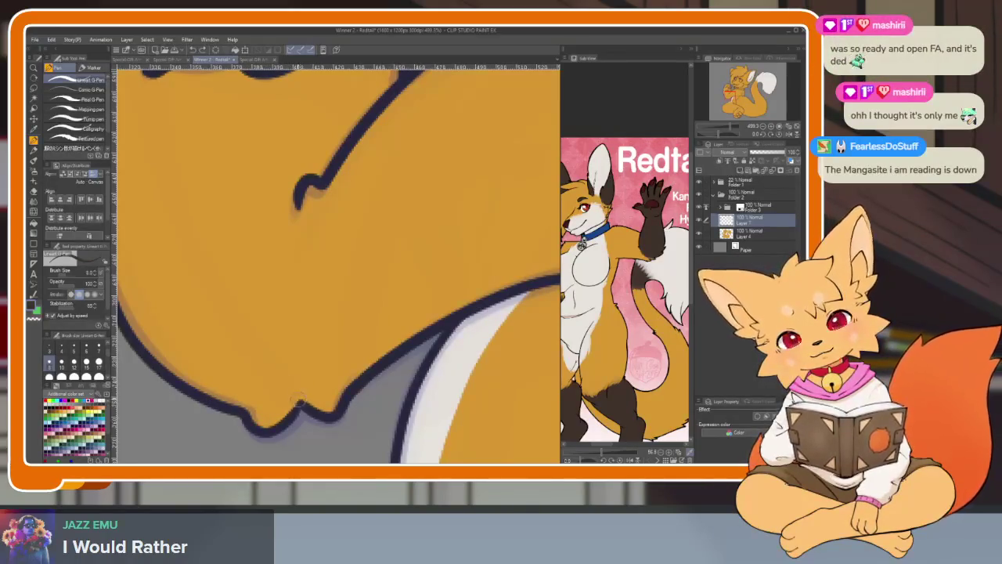
{"action": "left_click_drag", "start_coordinate": [293, 393], "coordinate": [307, 307]}
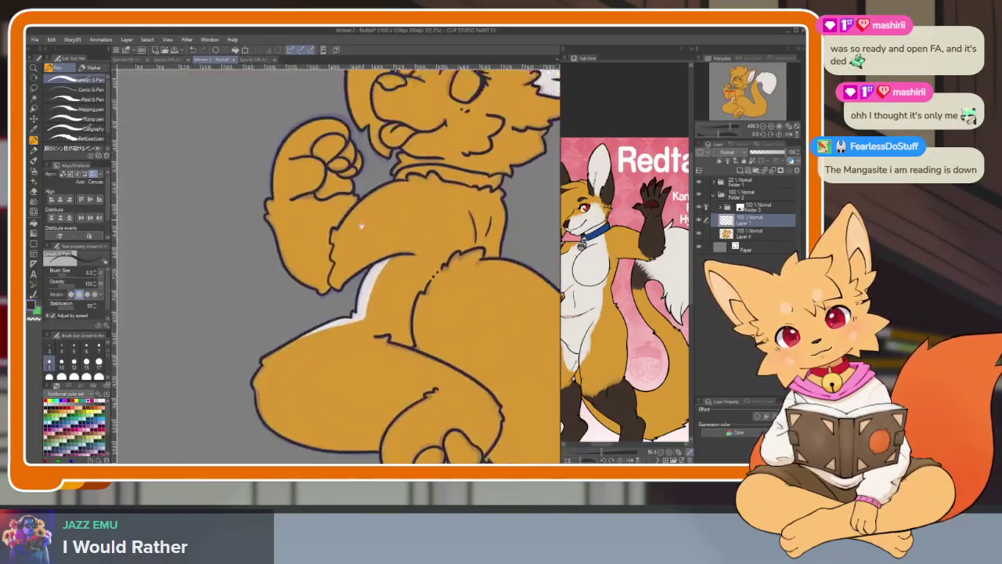
Fill the raised fist dark brown.
{"action": "key", "text": "g"}
{"action": "left_click_drag", "start_coordinate": [235, 157], "coordinate": [355, 175]}
{"action": "scroll", "coordinate": [354, 175], "scroll_direction": "up", "scroll_amount": 2}
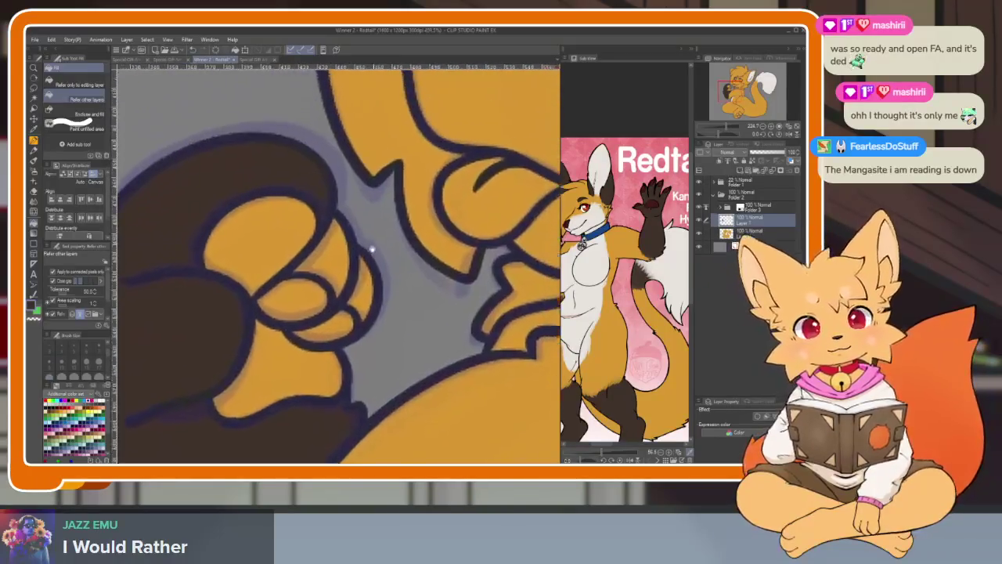
{"action": "scroll", "coordinate": [376, 250], "scroll_direction": "down", "scroll_amount": 3}
{"action": "scroll", "coordinate": [403, 313], "scroll_direction": "up", "scroll_amount": 4}
{"action": "key", "text": "p"}
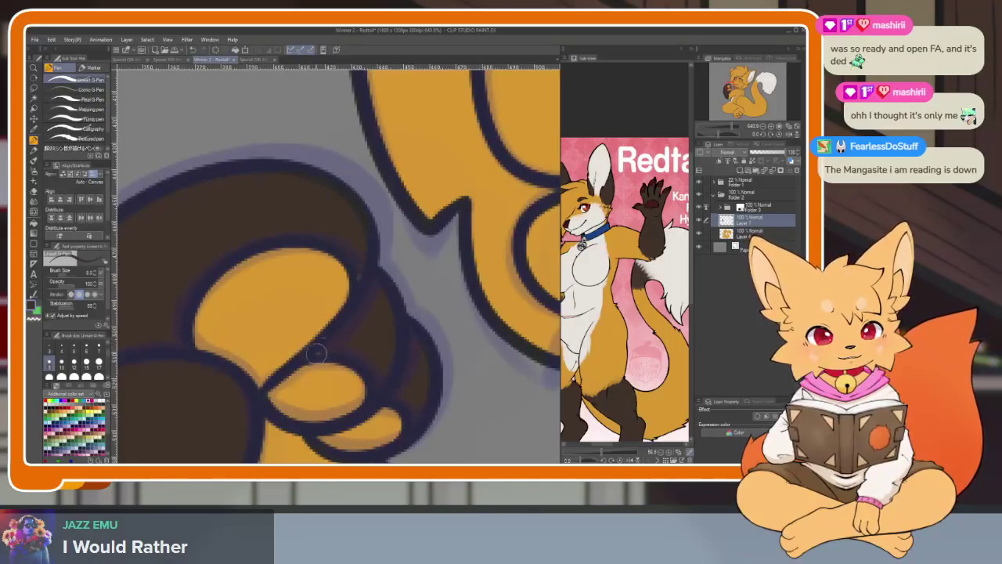
{"action": "scroll", "coordinate": [375, 313], "scroll_direction": "down", "scroll_amount": 5}
{"action": "left_click_drag", "start_coordinate": [401, 342], "coordinate": [361, 217]}
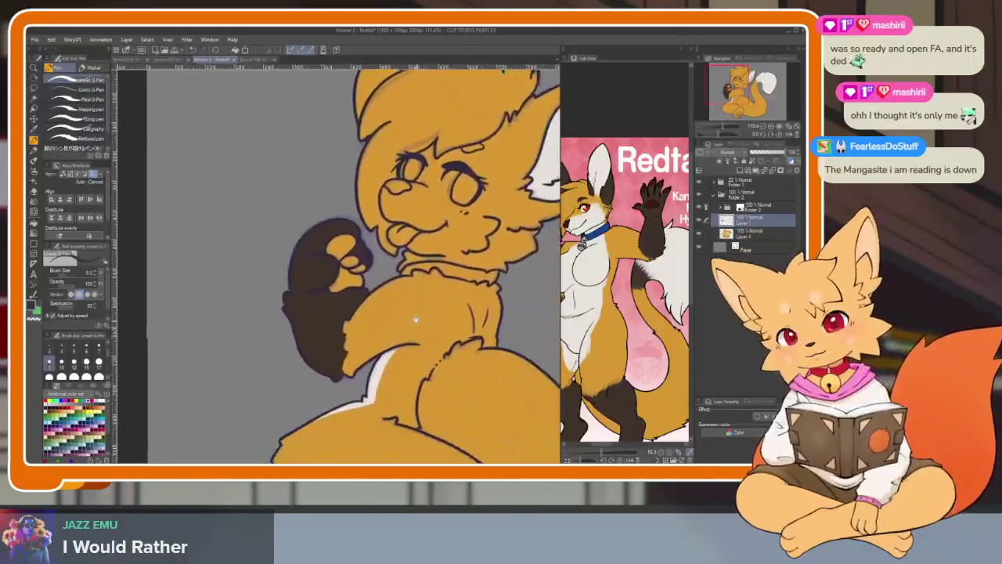
{"action": "key", "text": "b"}
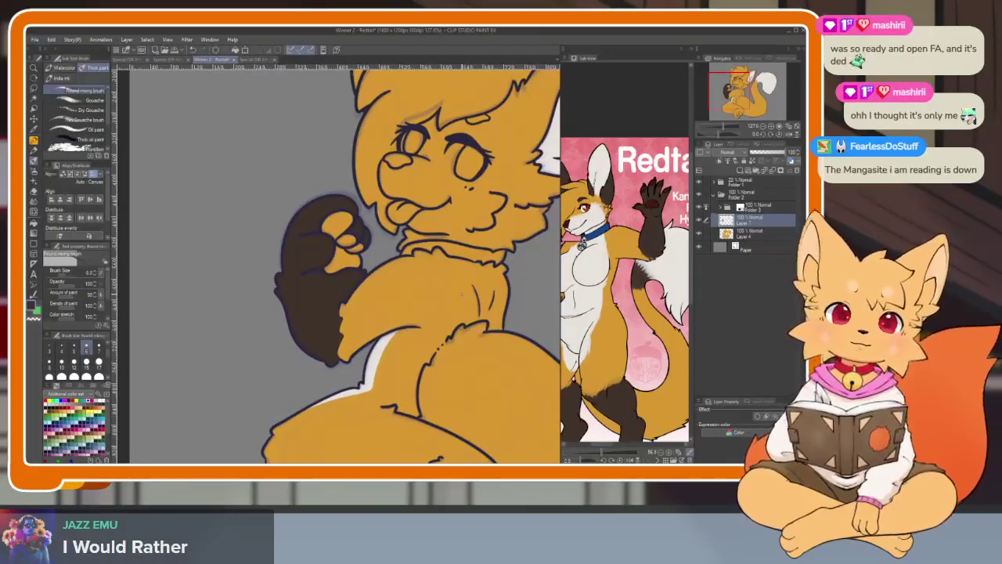
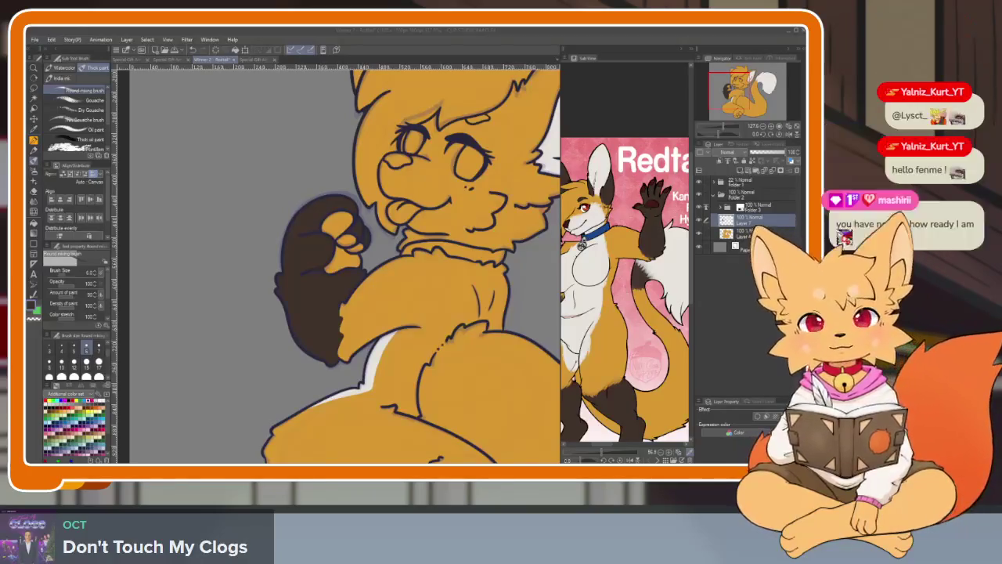
Zoom in on the fox's face and eyedrop the collar blue from the Sub View reference.
{"action": "left_click", "coordinate": [385, 33]}
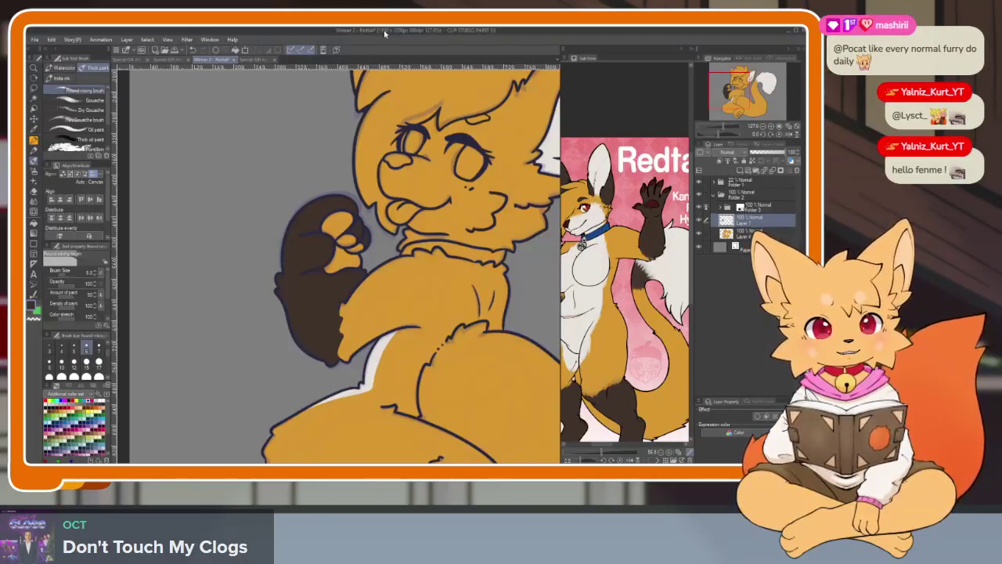
{"action": "scroll", "coordinate": [509, 173], "scroll_direction": "up", "scroll_amount": 2}
{"action": "scroll", "coordinate": [509, 172], "scroll_direction": "up", "scroll_amount": 1}
{"action": "scroll", "coordinate": [509, 172], "scroll_direction": "up", "scroll_amount": 2}
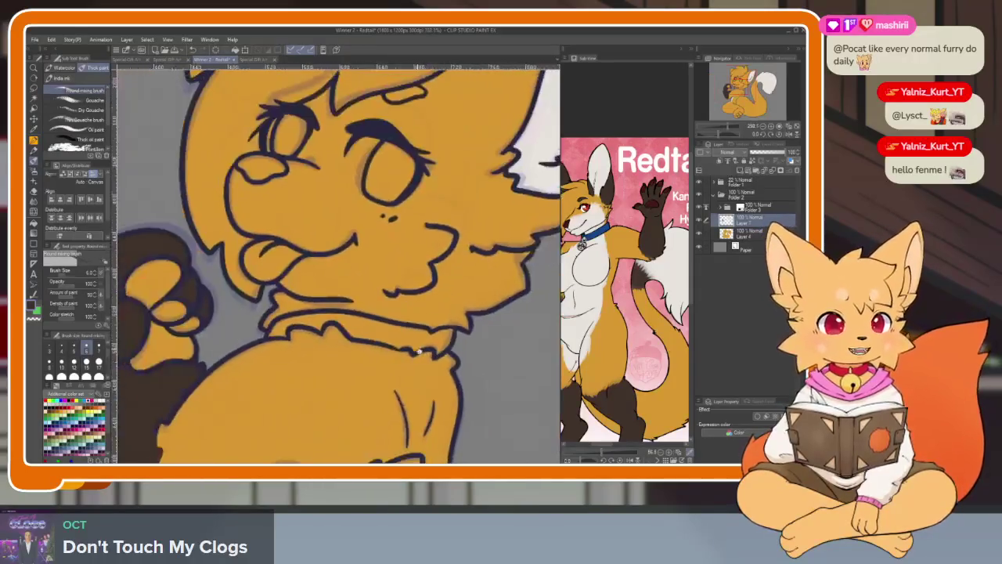
{"action": "scroll", "coordinate": [509, 173], "scroll_direction": "up", "scroll_amount": 1}
{"action": "scroll", "coordinate": [618, 286], "scroll_direction": "up", "scroll_amount": 2}
{"action": "left_click", "coordinate": [606, 284]}
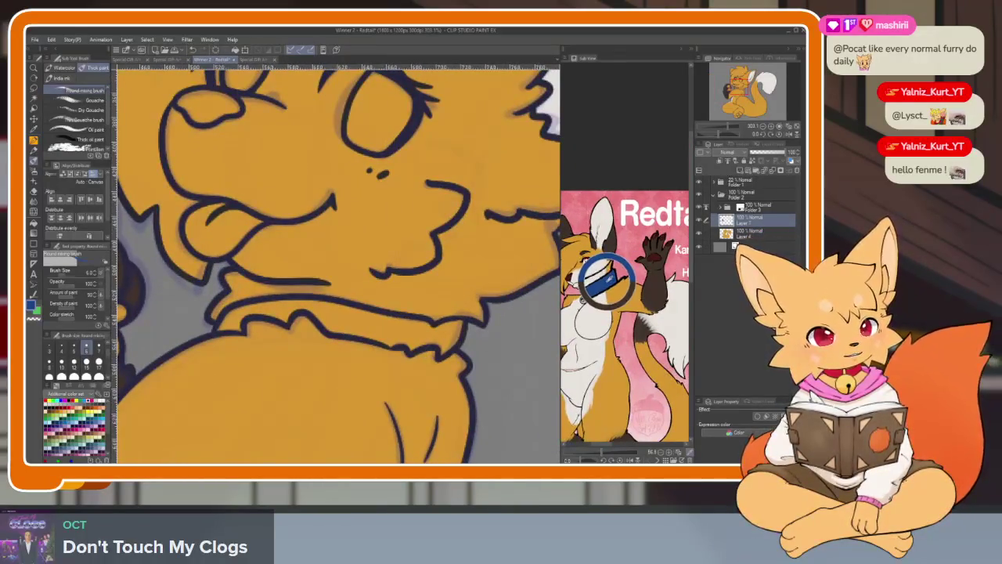
{"action": "left_click_drag", "start_coordinate": [513, 319], "coordinate": [525, 329]}
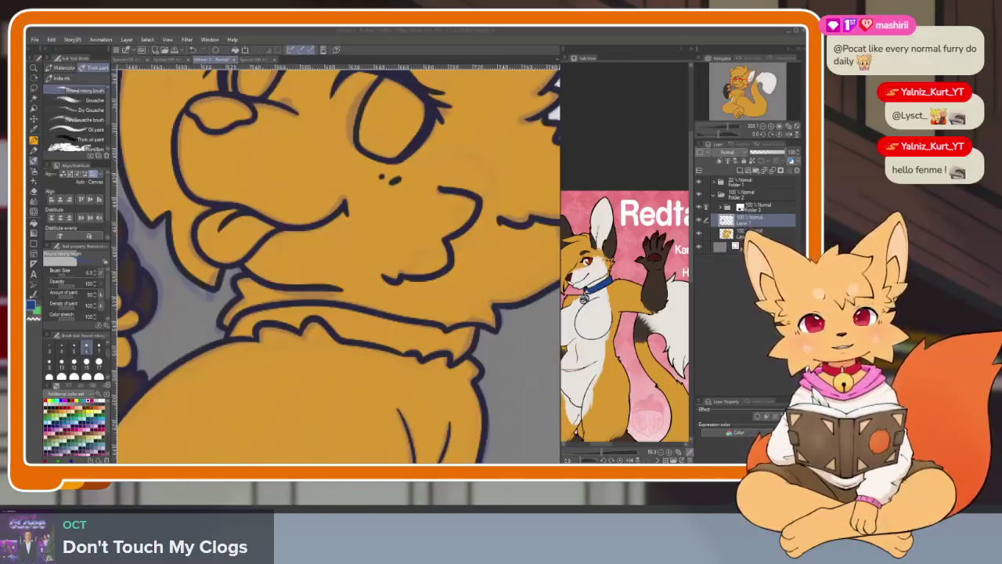
{"action": "left_click", "coordinate": [414, 33]}
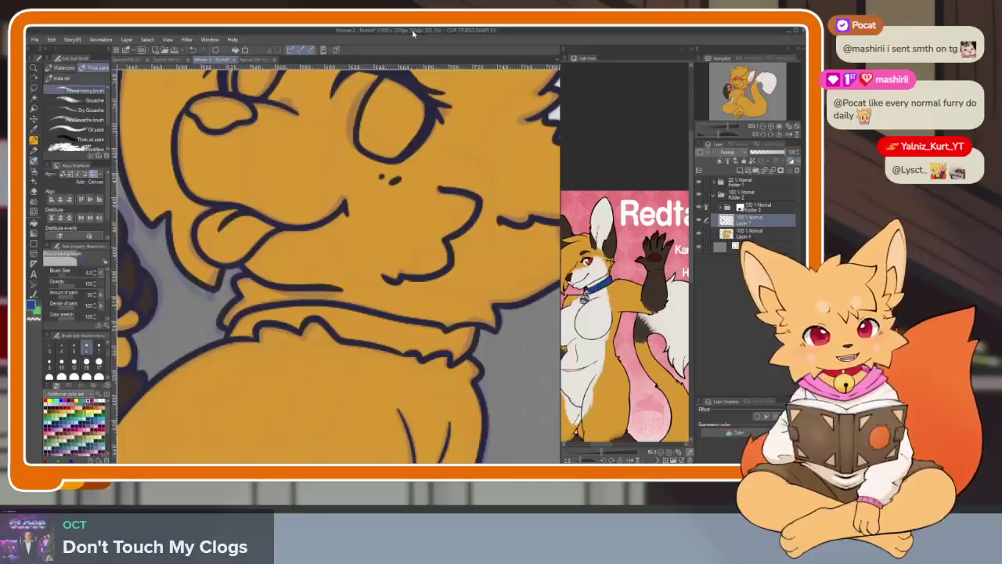
{"action": "scroll", "coordinate": [376, 366], "scroll_direction": "up", "scroll_amount": 2}
{"action": "scroll", "coordinate": [376, 367], "scroll_direction": "up", "scroll_amount": 2}
{"action": "scroll", "coordinate": [376, 366], "scroll_direction": "up", "scroll_amount": 2}
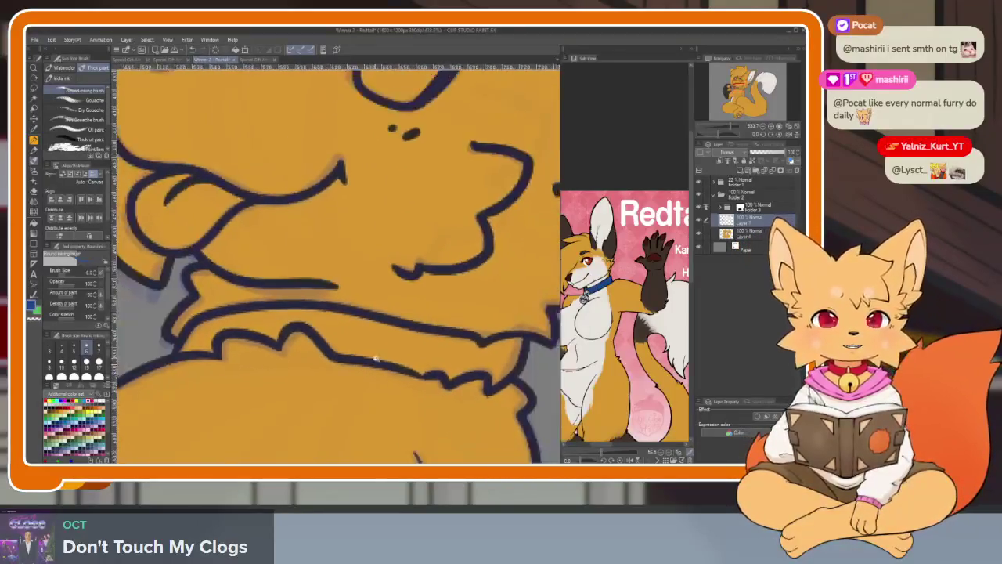
{"action": "scroll", "coordinate": [376, 366], "scroll_direction": "up", "scroll_amount": 2}
{"action": "scroll", "coordinate": [376, 367], "scroll_direction": "up", "scroll_amount": 1}
Fill the collar band under the fox's neck with the sampled blue, then return to the G-pen.
{"action": "key", "text": "g"}
{"action": "left_click", "coordinate": [395, 384]}
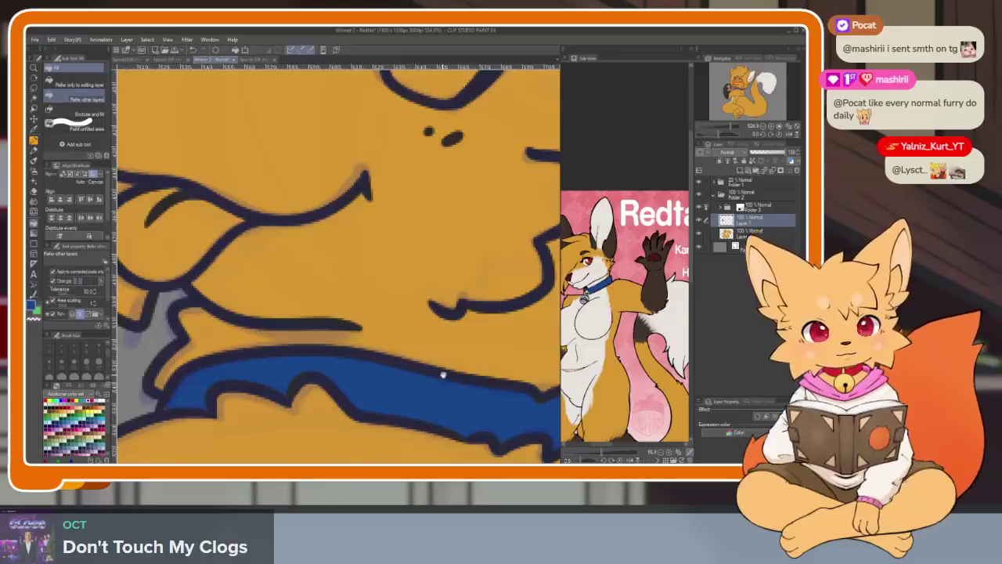
{"action": "key", "text": "p"}
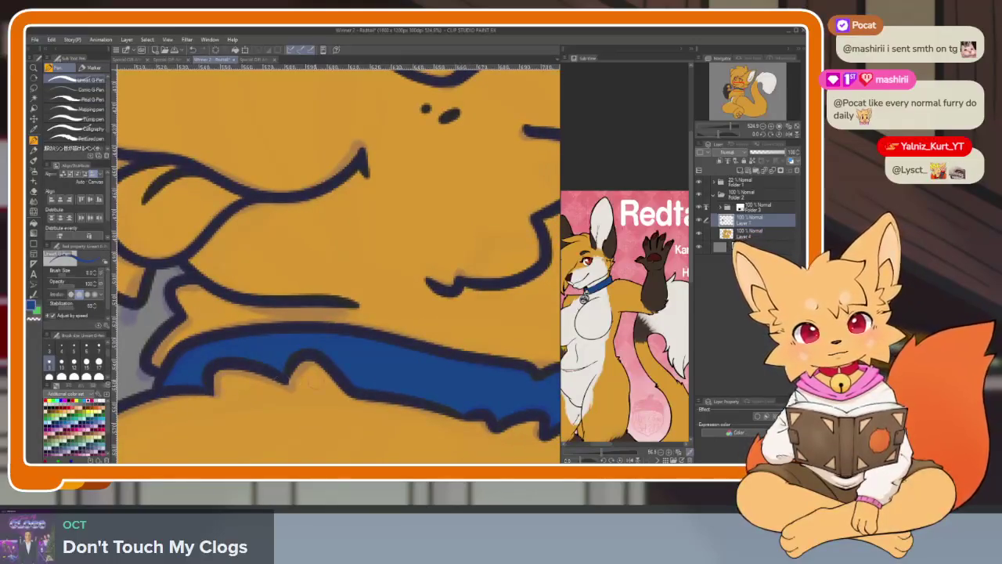
{"action": "scroll", "coordinate": [480, 352], "scroll_direction": "right", "scroll_amount": 5}
{"action": "scroll", "coordinate": [480, 353], "scroll_direction": "down", "scroll_amount": 2}
{"action": "scroll", "coordinate": [479, 379], "scroll_direction": "down", "scroll_amount": 5}
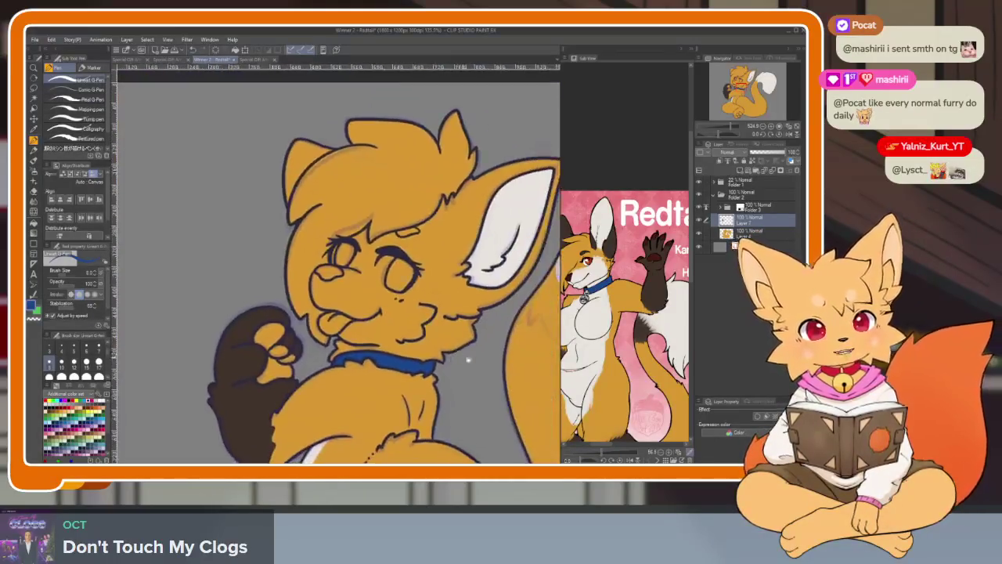
{"action": "scroll", "coordinate": [479, 379], "scroll_direction": "down", "scroll_amount": 3}
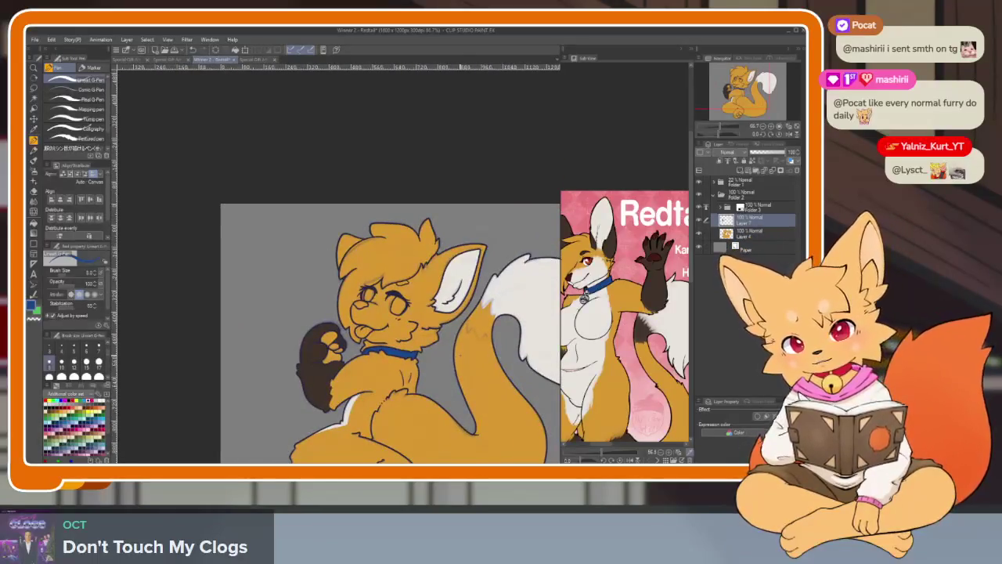
{"action": "scroll", "coordinate": [455, 354], "scroll_direction": "down", "scroll_amount": 1}
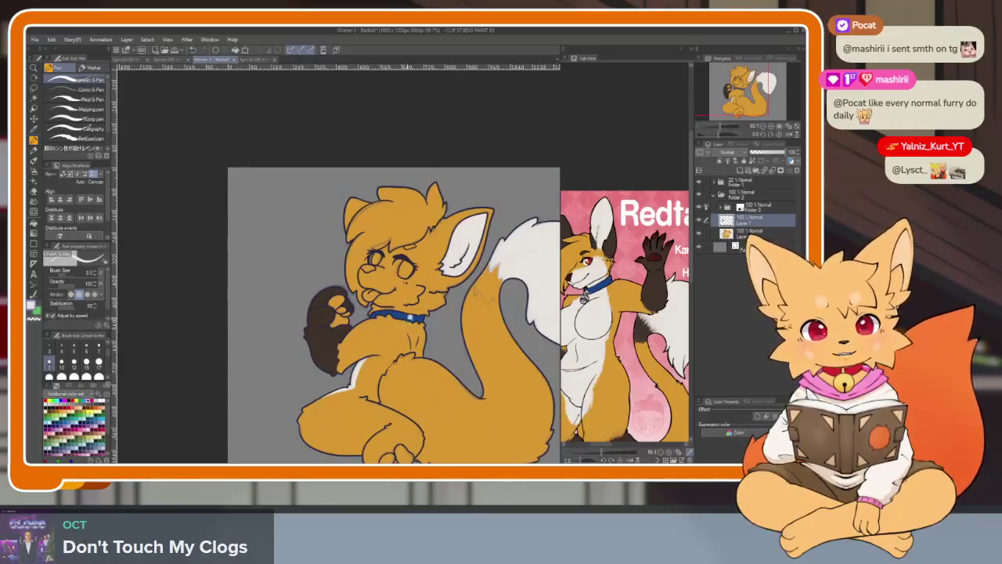
{"action": "scroll", "coordinate": [492, 358], "scroll_direction": "up", "scroll_amount": 4}
{"action": "scroll", "coordinate": [491, 358], "scroll_direction": "up", "scroll_amount": 1}
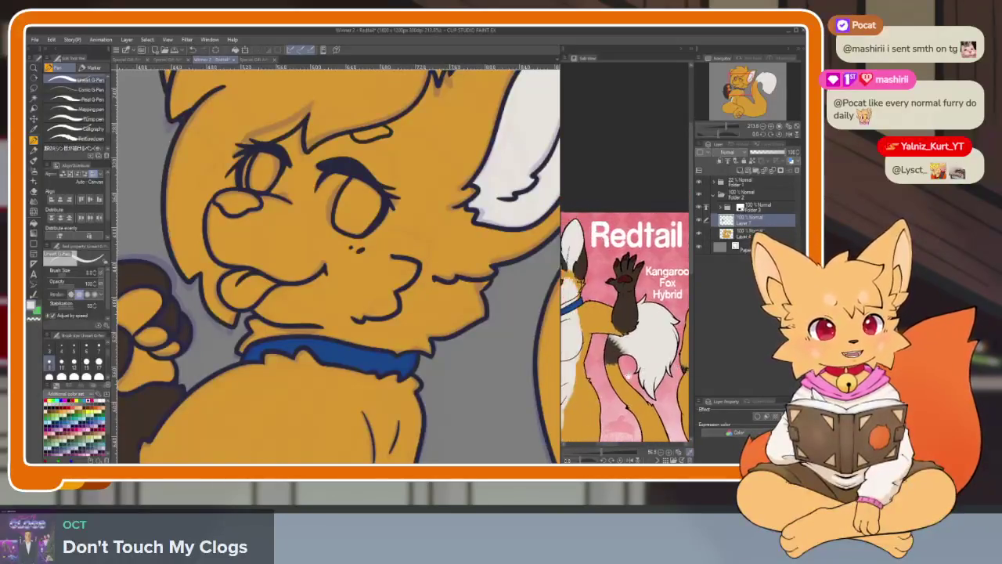
{"action": "scroll", "coordinate": [347, 430], "scroll_direction": "up", "scroll_amount": 1}
{"action": "scroll", "coordinate": [348, 430], "scroll_direction": "up", "scroll_amount": 2}
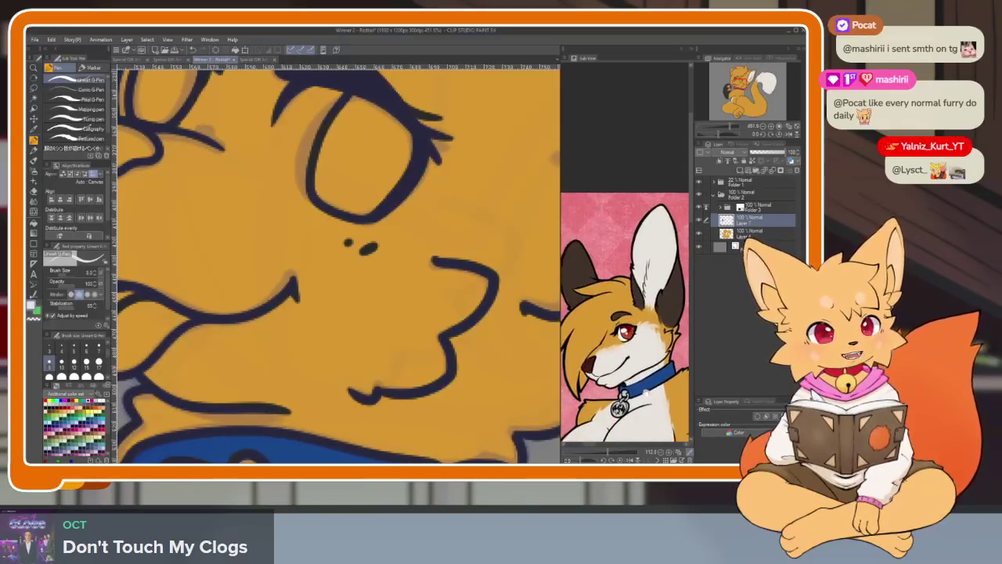
Draw a white curved boundary line below the eye for the muzzle marking.
{"action": "mouse_move", "coordinate": [440, 363]}
{"action": "left_mouse_down"}
{"action": "mouse_move", "coordinate": [307, 462]}
{"action": "mouse_move", "coordinate": [319, 462]}
{"action": "mouse_move", "coordinate": [325, 420]}
{"action": "left_mouse_up"}
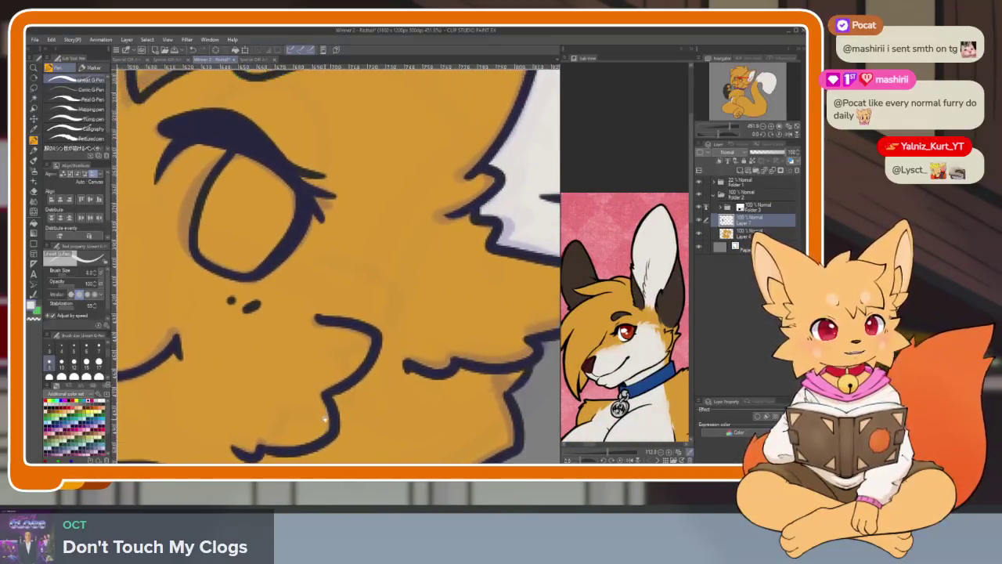
{"action": "scroll", "coordinate": [324, 420], "scroll_direction": "up", "scroll_amount": 1}
{"action": "scroll", "coordinate": [338, 403], "scroll_direction": "up", "scroll_amount": 1}
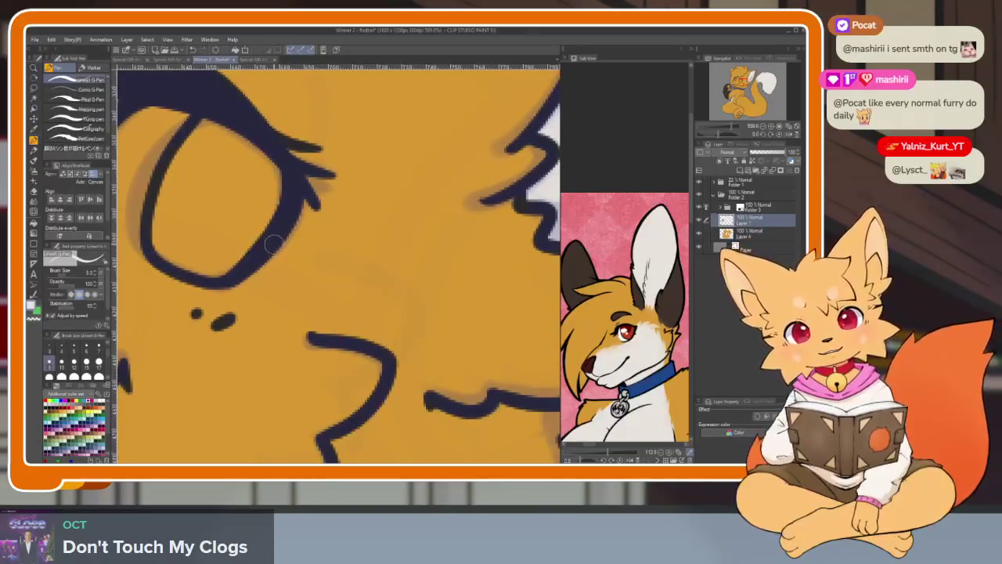
{"action": "mouse_move", "coordinate": [281, 237]}
{"action": "left_mouse_down"}
{"action": "mouse_move", "coordinate": [317, 245]}
{"action": "mouse_move", "coordinate": [346, 274]}
{"action": "mouse_move", "coordinate": [313, 287]}
{"action": "mouse_move", "coordinate": [366, 315]}
{"action": "left_mouse_up"}
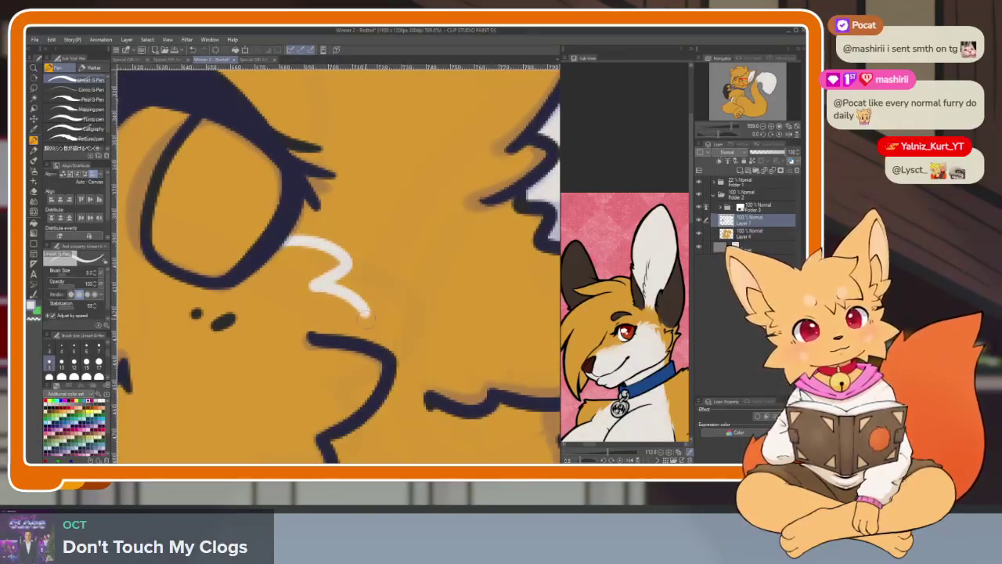
Fill the enclosed muzzle area with white.
{"action": "scroll", "coordinate": [337, 337], "scroll_direction": "down", "scroll_amount": 4}
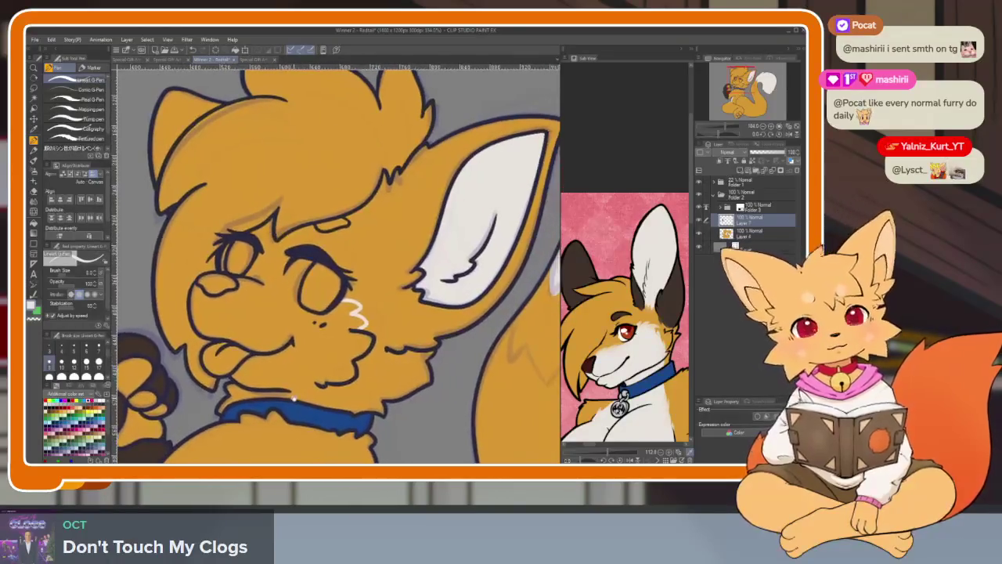
{"action": "scroll", "coordinate": [289, 407], "scroll_direction": "up", "scroll_amount": 1}
{"action": "scroll", "coordinate": [293, 411], "scroll_direction": "up", "scroll_amount": 1}
{"action": "scroll", "coordinate": [306, 415], "scroll_direction": "up", "scroll_amount": 2}
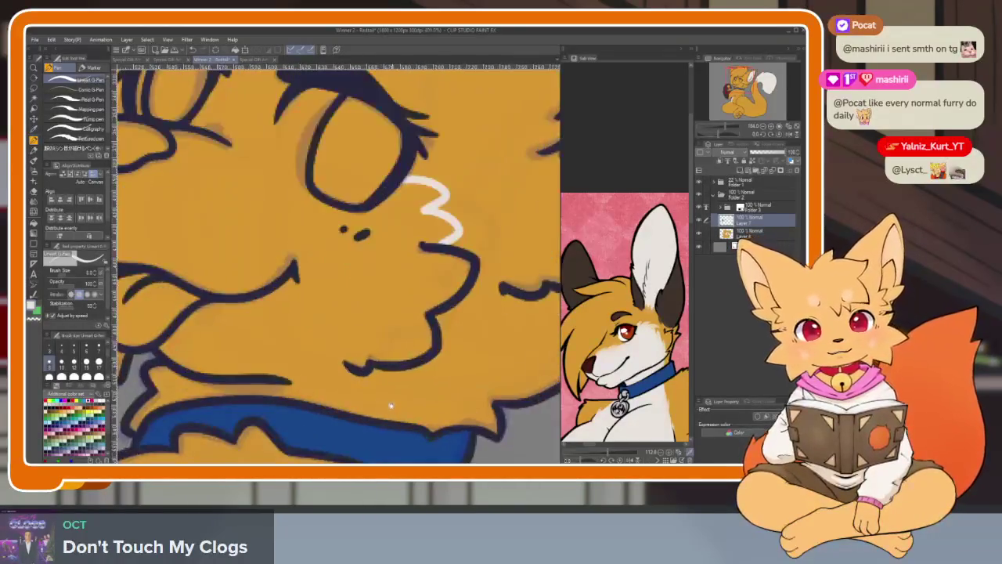
{"action": "scroll", "coordinate": [318, 421], "scroll_direction": "up", "scroll_amount": 1}
{"action": "scroll", "coordinate": [317, 421], "scroll_direction": "up", "scroll_amount": 1}
{"action": "scroll", "coordinate": [350, 378], "scroll_direction": "down", "scroll_amount": 1}
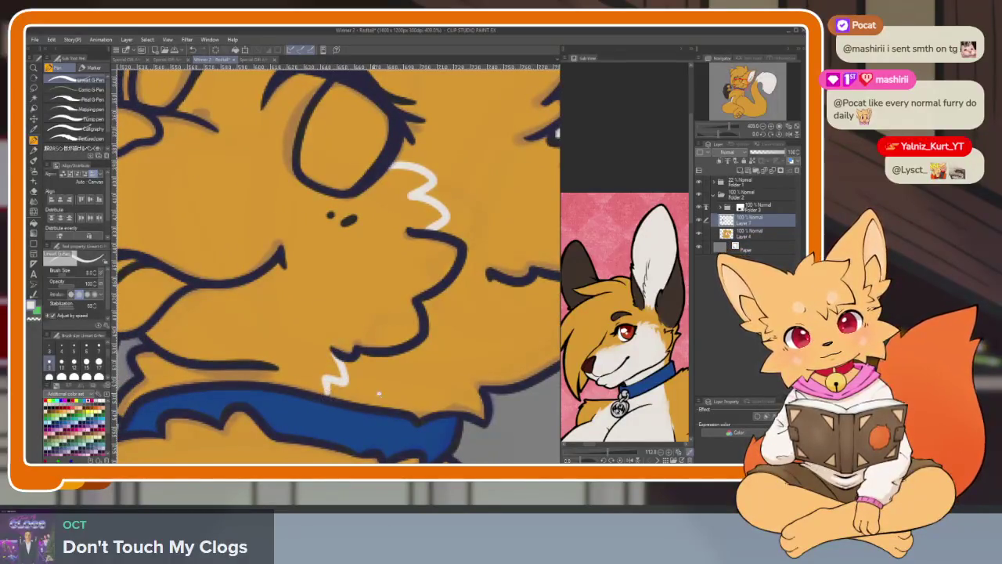
{"action": "scroll", "coordinate": [378, 394], "scroll_direction": "down", "scroll_amount": 2}
{"action": "scroll", "coordinate": [353, 394], "scroll_direction": "up", "scroll_amount": 2}
{"action": "scroll", "coordinate": [326, 393], "scroll_direction": "up", "scroll_amount": 1}
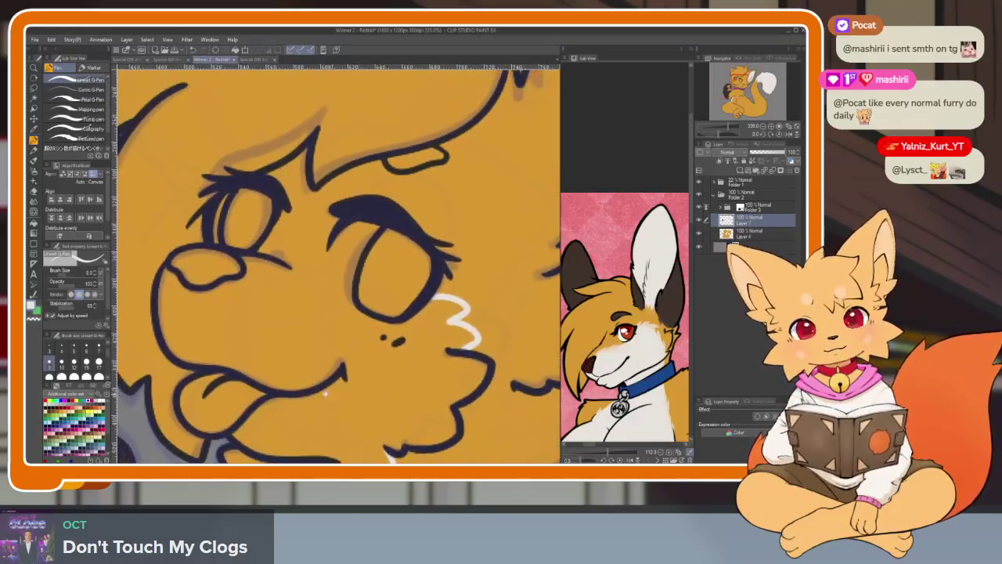
{"action": "scroll", "coordinate": [325, 393], "scroll_direction": "up", "scroll_amount": 1}
{"action": "scroll", "coordinate": [360, 383], "scroll_direction": "up", "scroll_amount": 1}
{"action": "scroll", "coordinate": [408, 368], "scroll_direction": "up", "scroll_amount": 1}
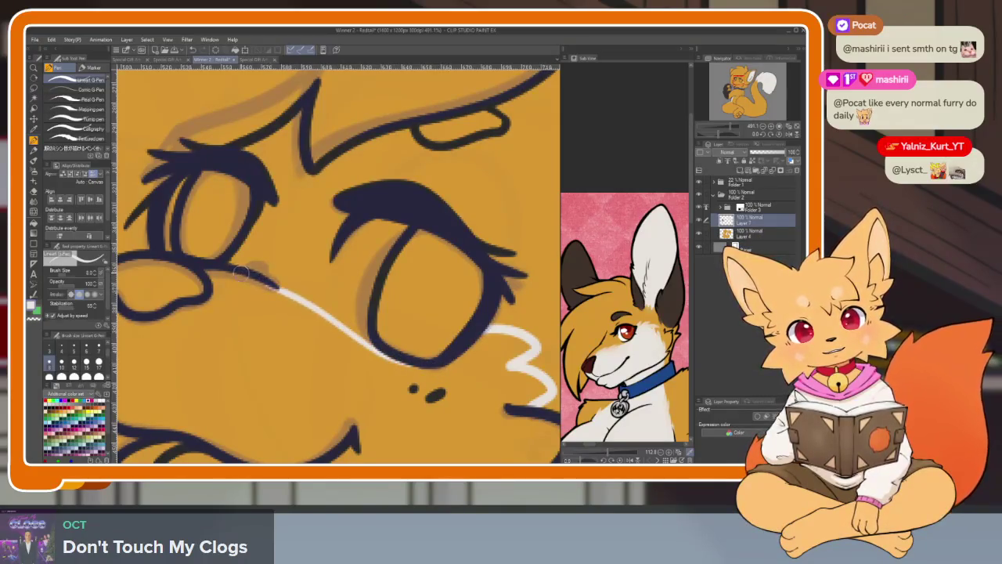
{"action": "key", "text": "g"}
{"action": "left_click", "coordinate": [353, 392]}
Draw a white line down past the eye and fill the newly enclosed area white.
{"action": "scroll", "coordinate": [375, 368], "scroll_direction": "down", "scroll_amount": 4}
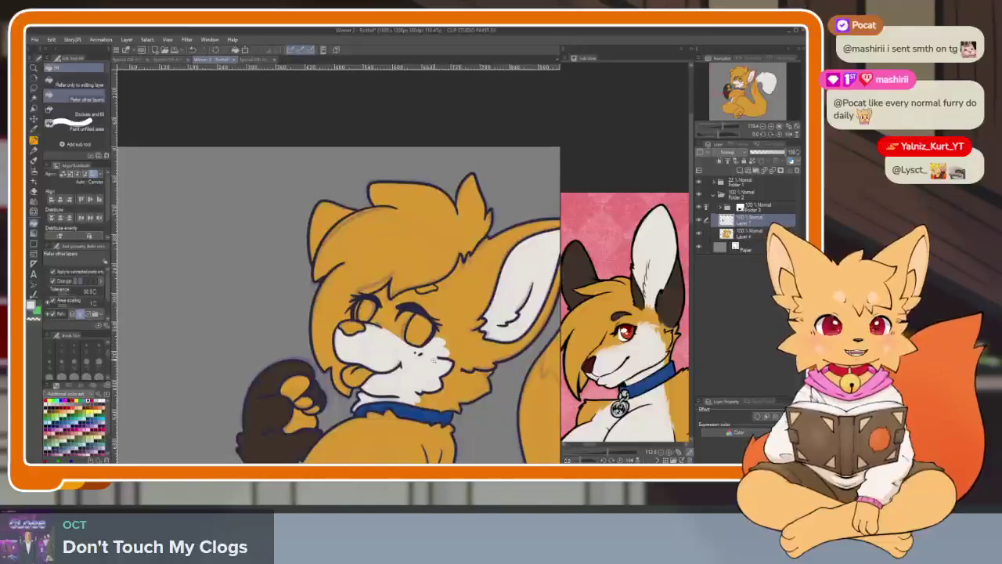
{"action": "scroll", "coordinate": [376, 368], "scroll_direction": "up", "scroll_amount": 1}
{"action": "scroll", "coordinate": [376, 313], "scroll_direction": "down", "scroll_amount": 1}
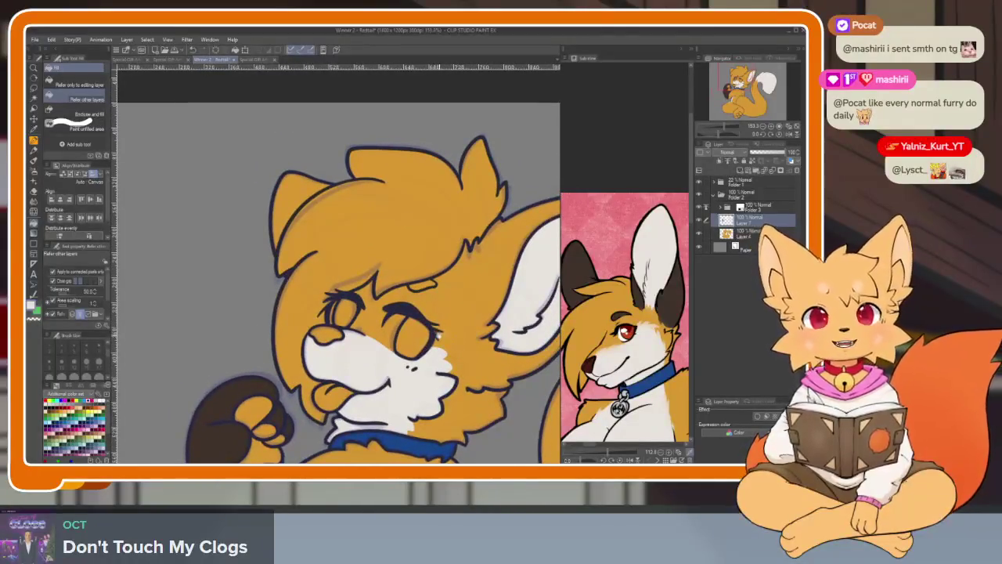
{"action": "scroll", "coordinate": [423, 342], "scroll_direction": "up", "scroll_amount": 3}
{"action": "scroll", "coordinate": [407, 344], "scroll_direction": "up", "scroll_amount": 2}
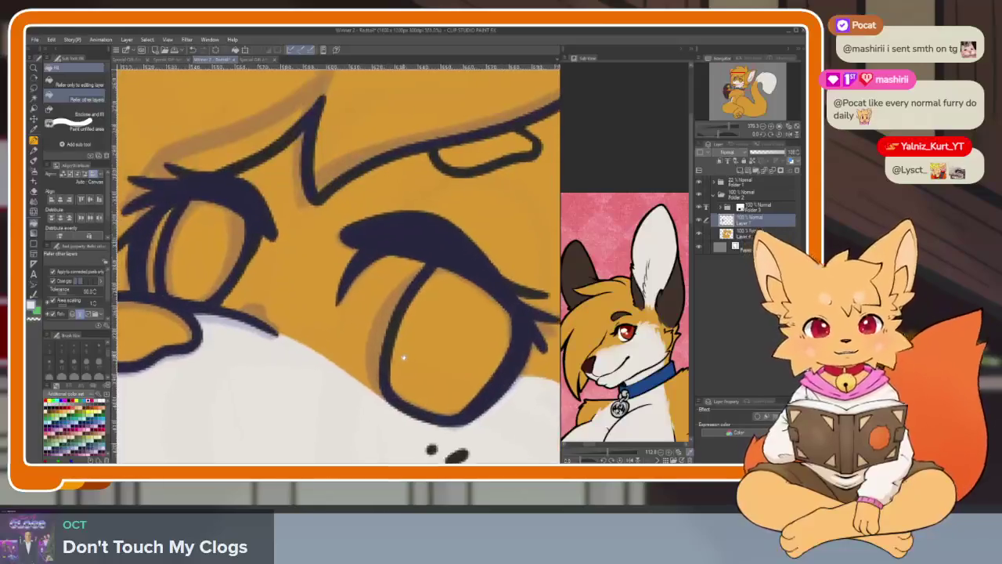
{"action": "scroll", "coordinate": [397, 345], "scroll_direction": "up", "scroll_amount": 2}
{"action": "key", "text": "p"}
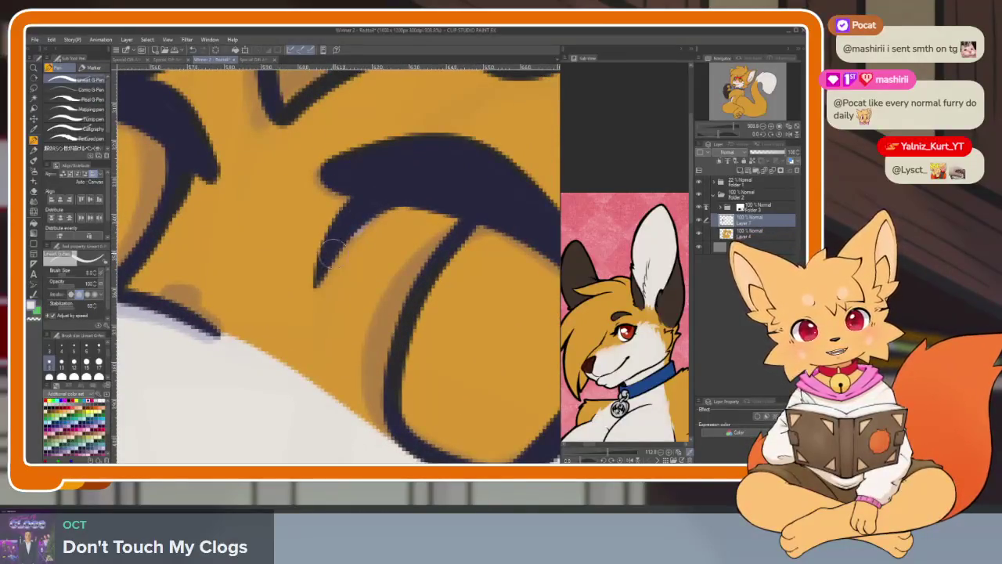
{"action": "left_click_drag", "start_coordinate": [332, 252], "coordinate": [312, 375]}
{"action": "key", "text": "ctrl+z"}
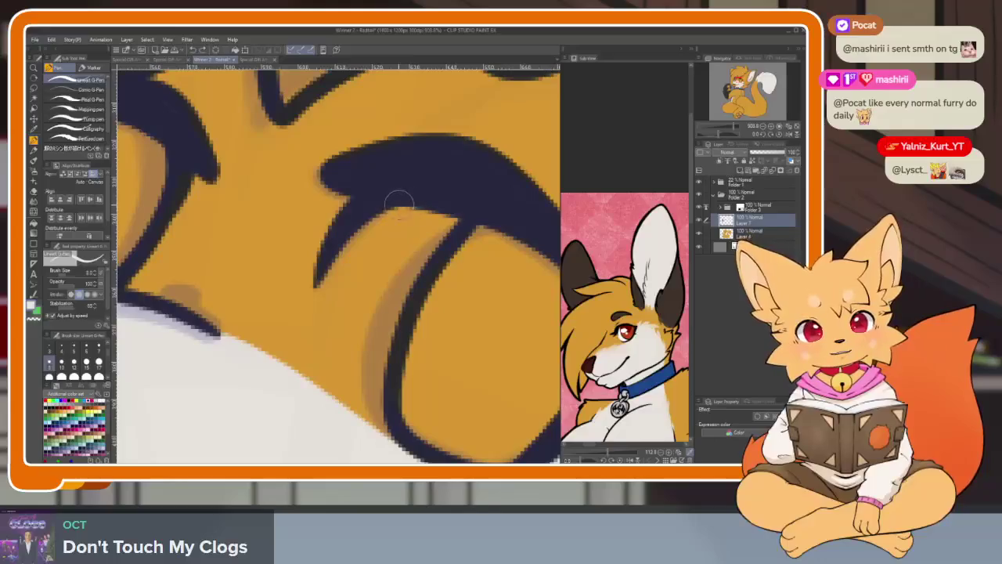
{"action": "mouse_move", "coordinate": [397, 201]}
{"action": "left_mouse_down"}
{"action": "mouse_move", "coordinate": [337, 267]}
{"action": "mouse_move", "coordinate": [324, 396]}
{"action": "left_mouse_up"}
{"action": "key", "text": "g"}
{"action": "left_click", "coordinate": [374, 290]}
Extend the white muzzle over the orange edge and smooth its boundary.
{"action": "scroll", "coordinate": [426, 321], "scroll_direction": "down", "scroll_amount": 3}
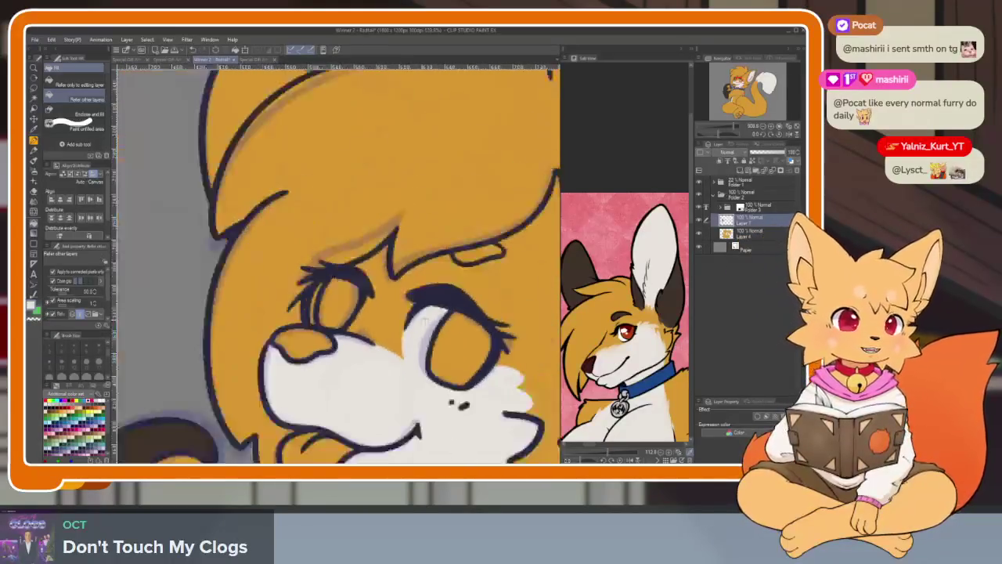
{"action": "scroll", "coordinate": [426, 321], "scroll_direction": "up", "scroll_amount": 3}
{"action": "scroll", "coordinate": [438, 321], "scroll_direction": "down", "scroll_amount": 3}
{"action": "scroll", "coordinate": [471, 329], "scroll_direction": "up", "scroll_amount": 3}
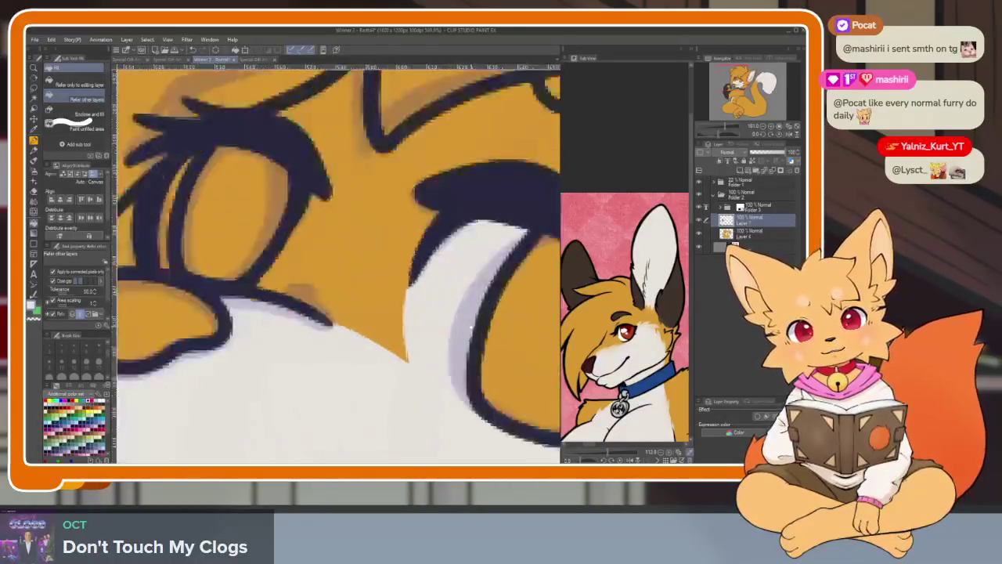
{"action": "scroll", "coordinate": [471, 327], "scroll_direction": "down", "scroll_amount": 1}
{"action": "key", "text": "p"}
{"action": "left_click_drag", "start_coordinate": [413, 293], "coordinate": [406, 319]}
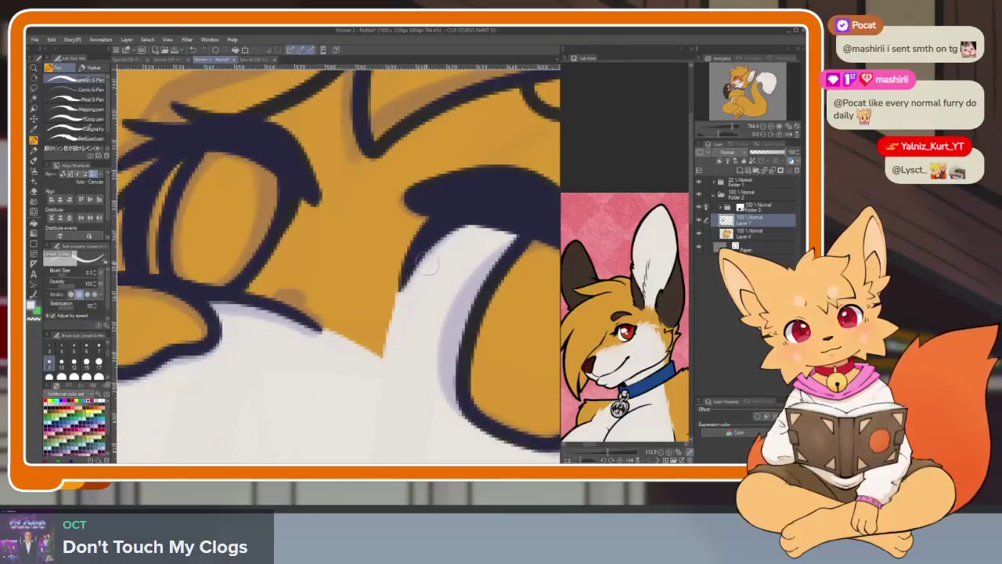
{"action": "left_click_drag", "start_coordinate": [428, 264], "coordinate": [394, 414]}
Add a thin white highlight down the inner edge of the eye.
{"action": "scroll", "coordinate": [394, 415], "scroll_direction": "down", "scroll_amount": 2}
{"action": "scroll", "coordinate": [329, 335], "scroll_direction": "up", "scroll_amount": 2}
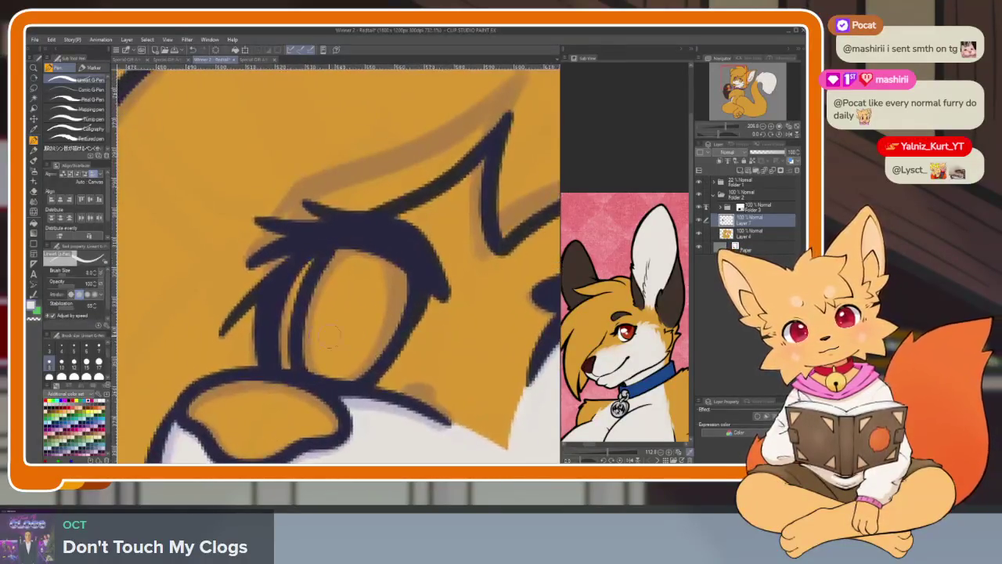
{"action": "left_click_drag", "start_coordinate": [307, 266], "coordinate": [290, 374]}
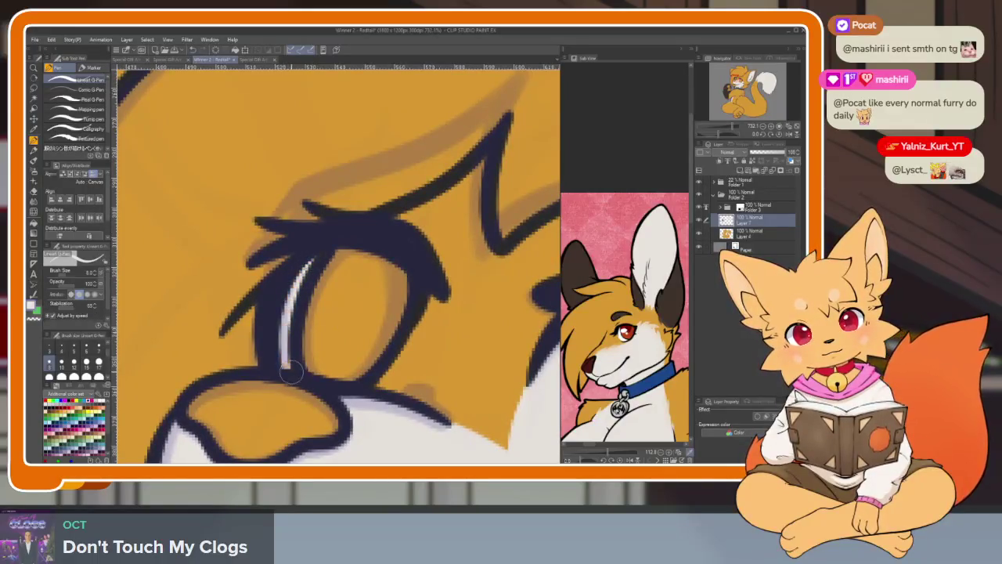
Fill the fox's eye with a red-orange picked from the colour palette.
{"action": "left_click", "coordinate": [626, 333]}
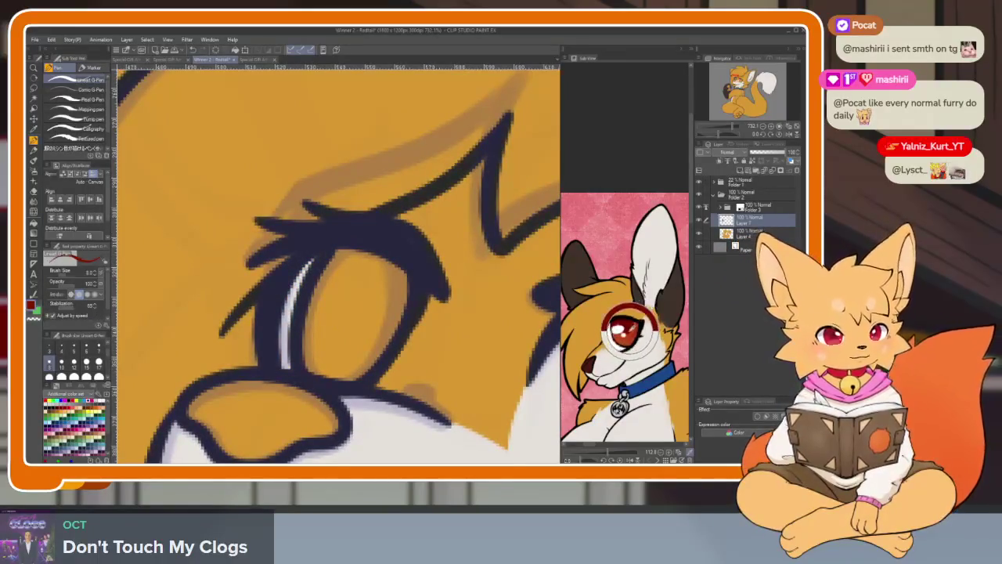
{"action": "left_click", "coordinate": [625, 334]}
{"action": "key", "text": "g"}
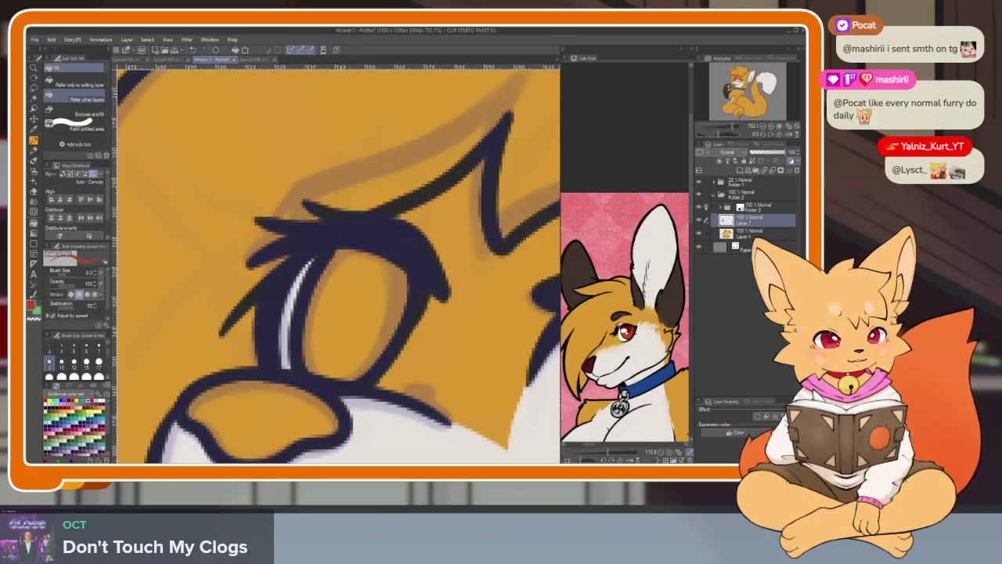
{"action": "left_click", "coordinate": [360, 314]}
{"action": "scroll", "coordinate": [452, 331], "scroll_direction": "down", "scroll_amount": 3}
{"action": "scroll", "coordinate": [453, 330], "scroll_direction": "down", "scroll_amount": 2}
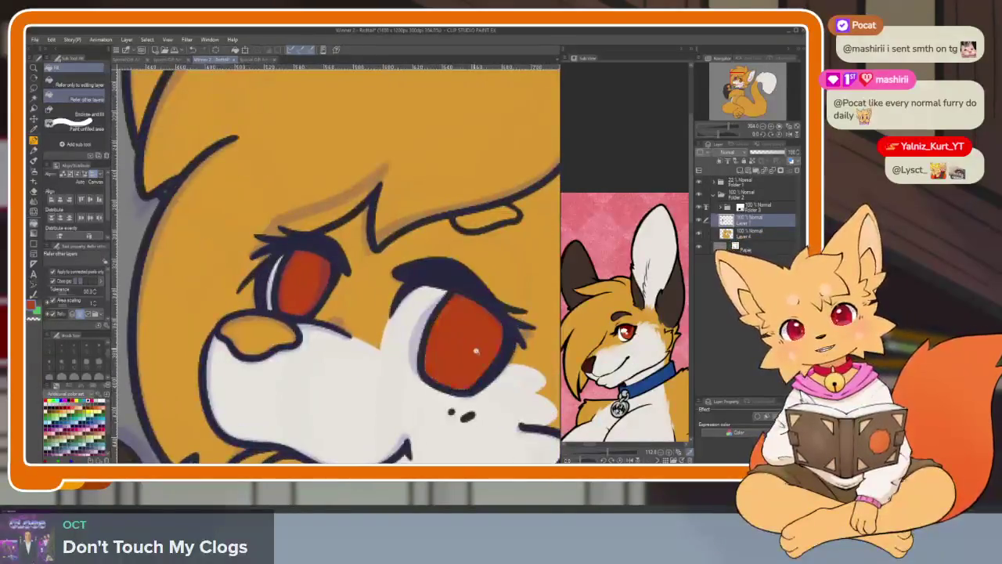
{"action": "scroll", "coordinate": [454, 332], "scroll_direction": "down", "scroll_amount": 3}
{"action": "scroll", "coordinate": [419, 384], "scroll_direction": "up", "scroll_amount": 4}
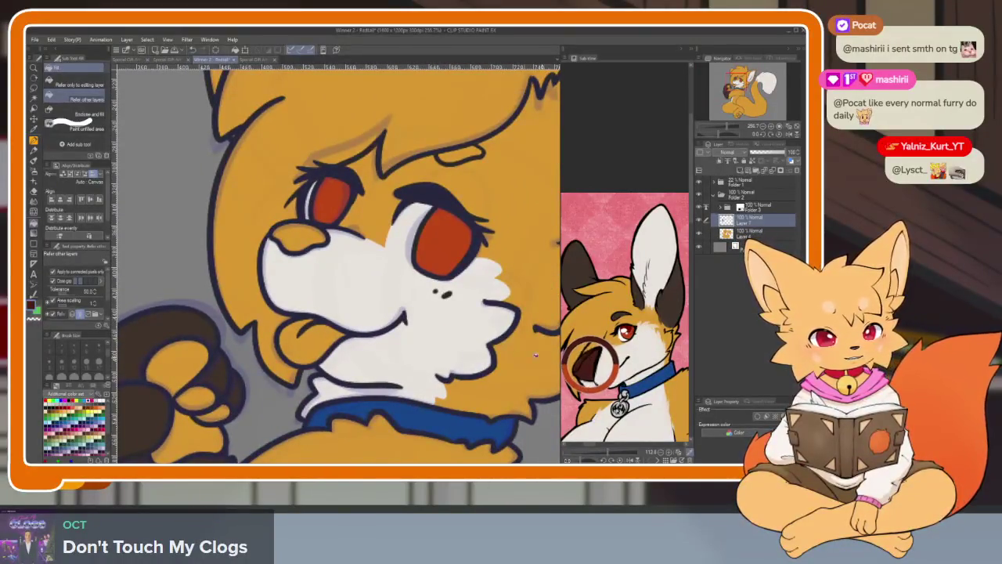
Fill the nose dark reddish-brown.
{"action": "left_click", "coordinate": [312, 242]}
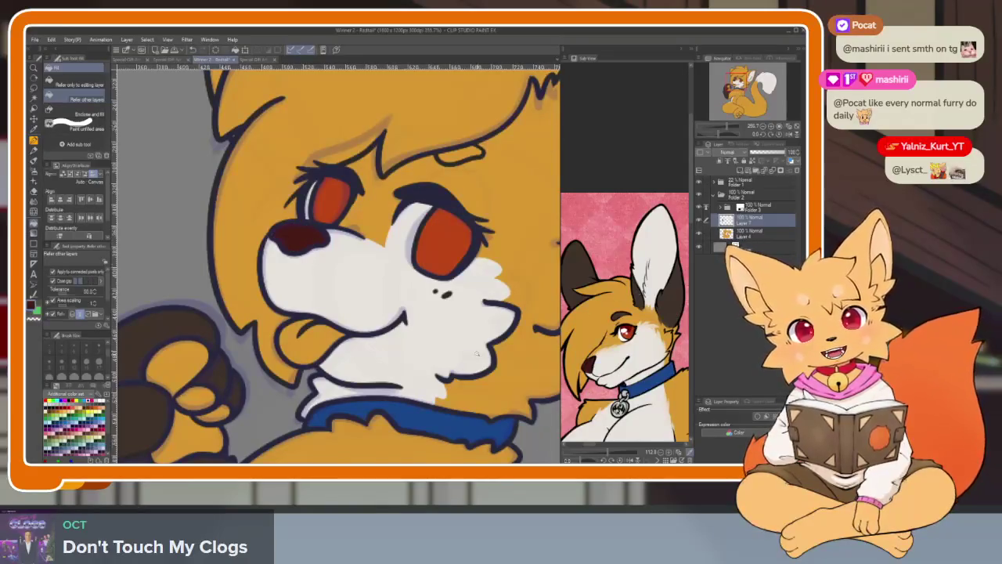
{"action": "scroll", "coordinate": [476, 354], "scroll_direction": "down", "scroll_amount": 3}
{"action": "scroll", "coordinate": [476, 354], "scroll_direction": "up", "scroll_amount": 3}
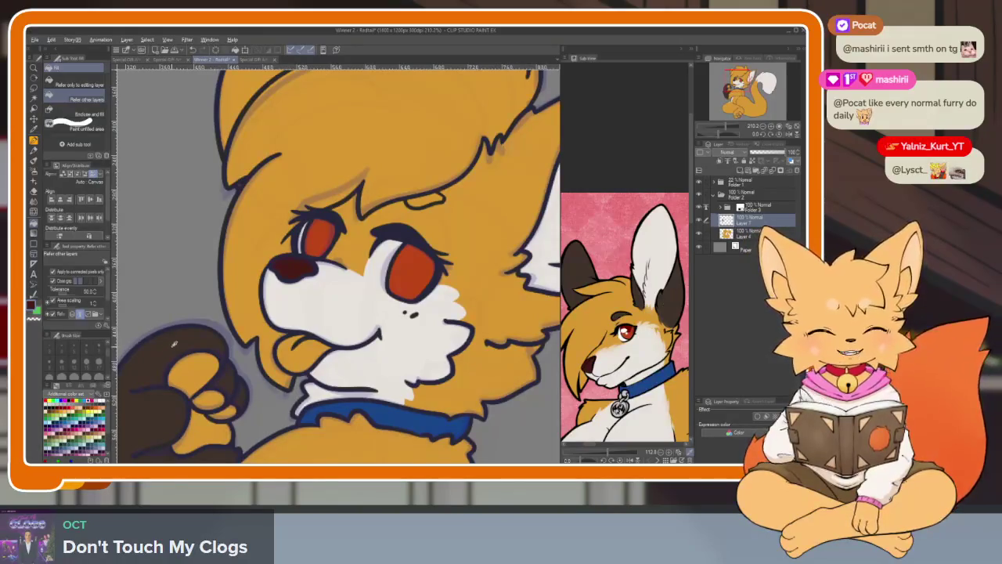
Undo the bad cheek stroke and redraw the fur outline beside the cheek.
{"action": "left_click_drag", "start_coordinate": [499, 336], "coordinate": [437, 336]}
{"action": "scroll", "coordinate": [437, 337], "scroll_direction": "up", "scroll_amount": 1}
{"action": "scroll", "coordinate": [415, 352], "scroll_direction": "up", "scroll_amount": 1}
{"action": "scroll", "coordinate": [392, 376], "scroll_direction": "up", "scroll_amount": 1}
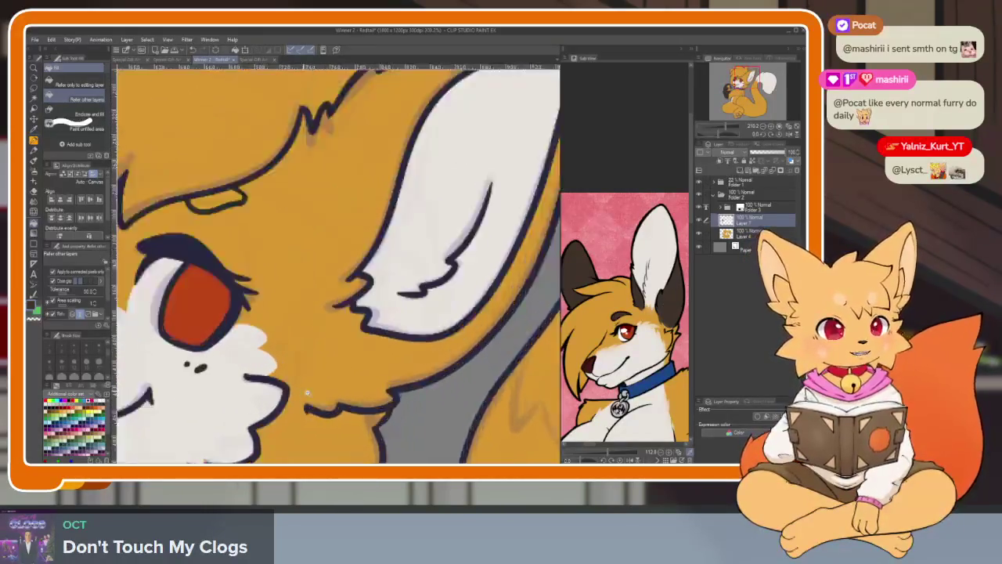
{"action": "scroll", "coordinate": [368, 393], "scroll_direction": "up", "scroll_amount": 1}
{"action": "scroll", "coordinate": [368, 393], "scroll_direction": "up", "scroll_amount": 1}
{"action": "key", "text": "p"}
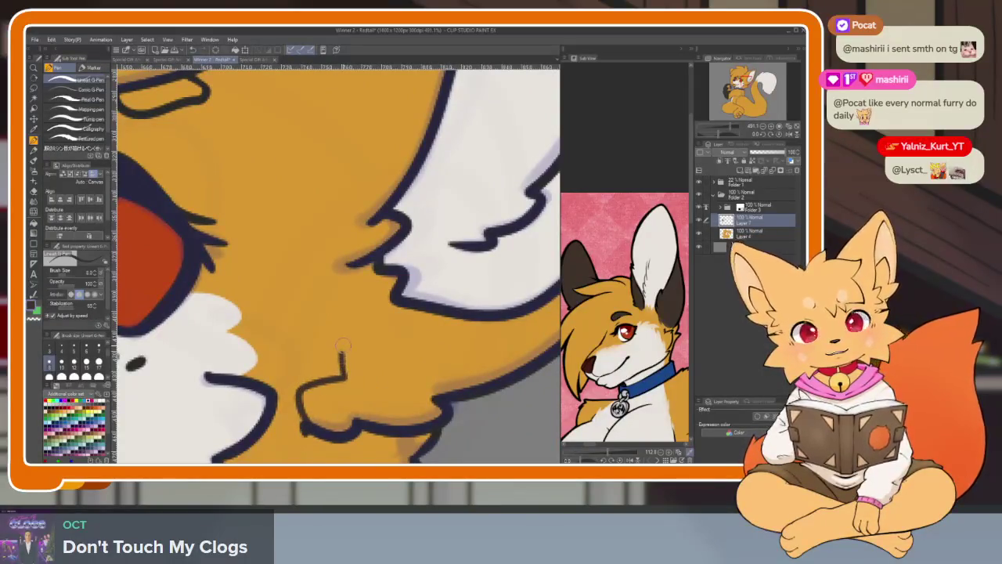
{"action": "key", "text": "ctrl+z"}
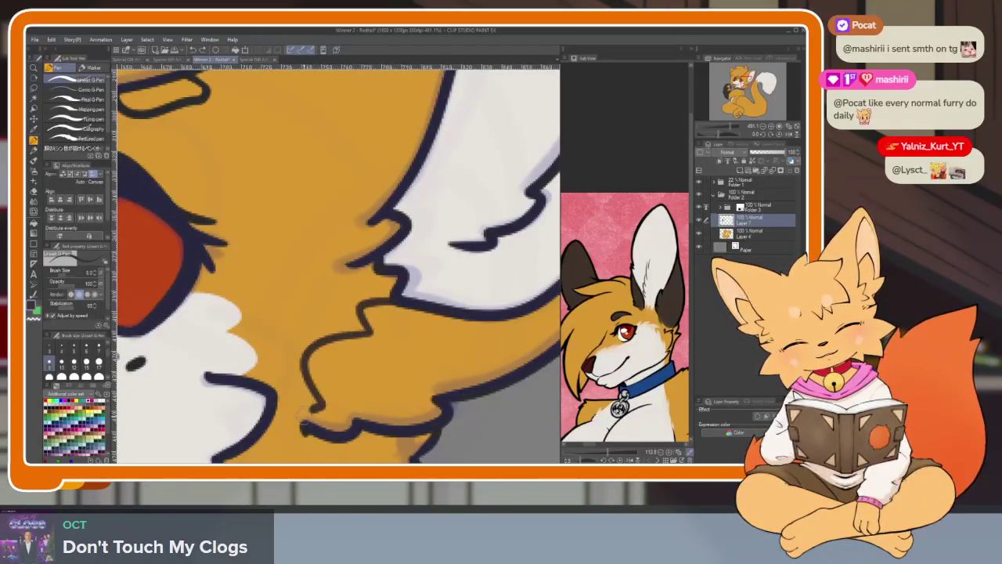
{"action": "scroll", "coordinate": [415, 388], "scroll_direction": "down", "scroll_amount": 5}
{"action": "scroll", "coordinate": [403, 387], "scroll_direction": "up", "scroll_amount": 4}
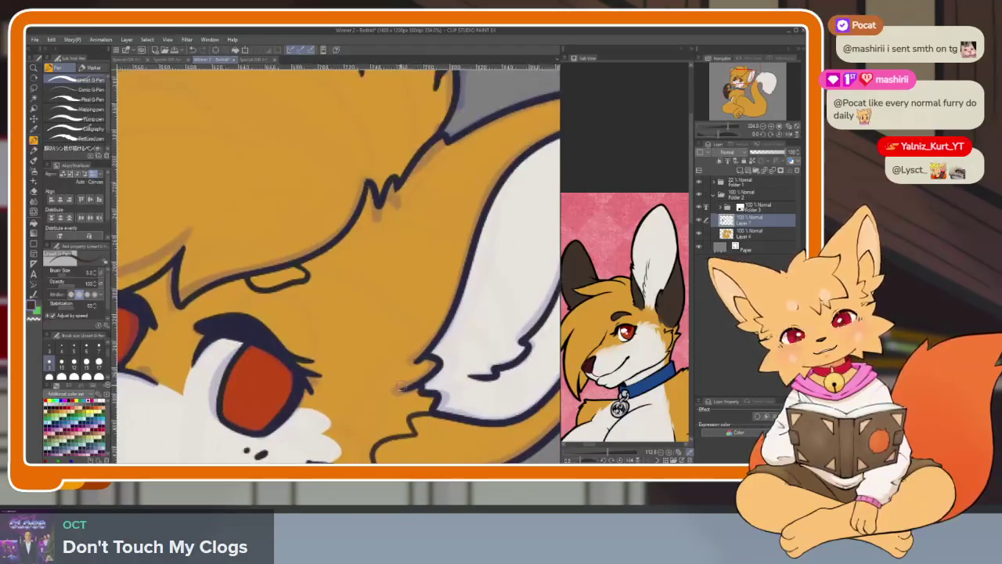
{"action": "left_click_drag", "start_coordinate": [376, 356], "coordinate": [337, 278]}
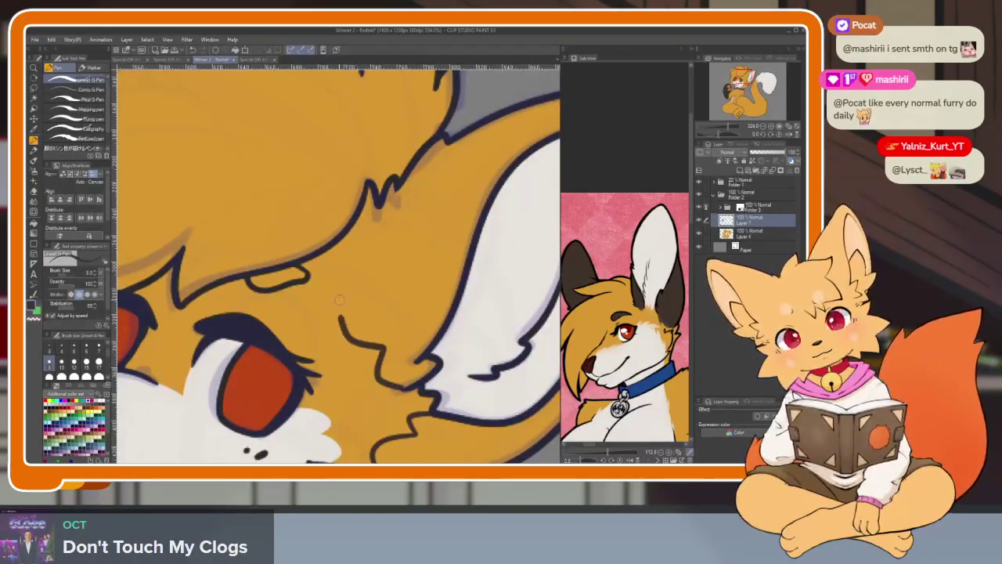
{"action": "scroll", "coordinate": [332, 275], "scroll_direction": "down", "scroll_amount": 5}
{"action": "scroll", "coordinate": [368, 276], "scroll_direction": "up", "scroll_amount": 2}
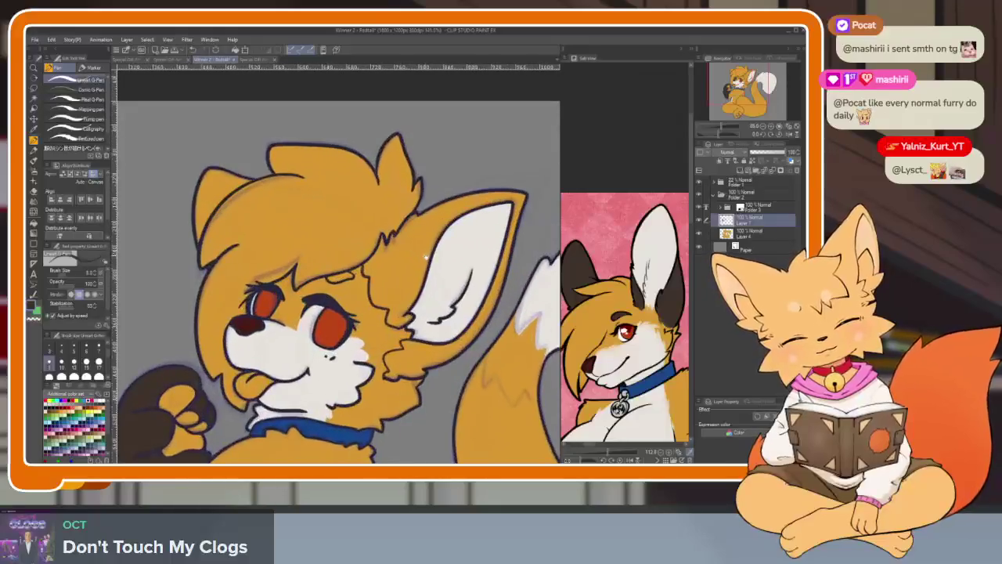
Fill the outer ear dark brown.
{"action": "key", "text": "g"}
{"action": "left_click", "coordinate": [406, 278]}
{"action": "scroll", "coordinate": [406, 278], "scroll_direction": "down", "scroll_amount": 3}
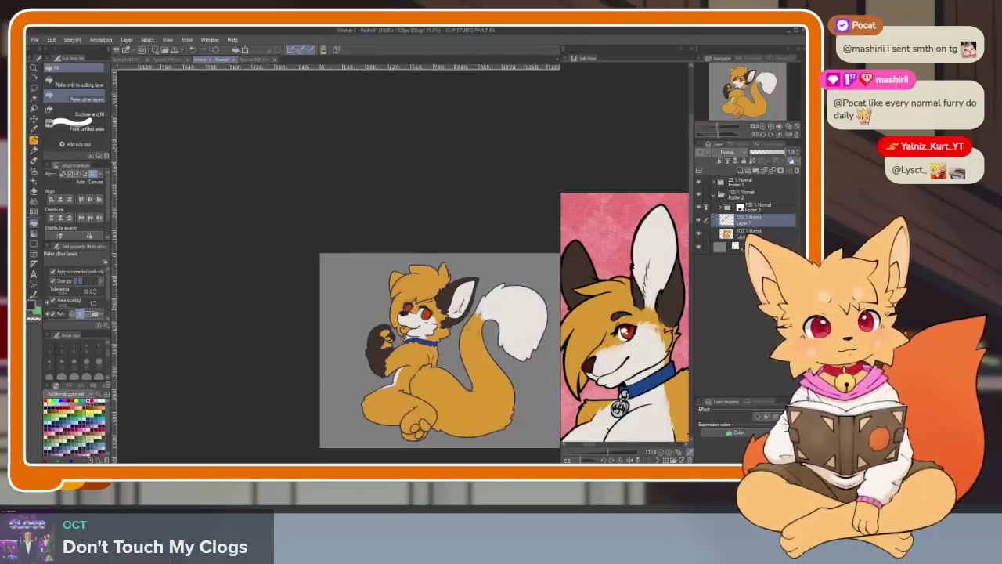
{"action": "scroll", "coordinate": [486, 328], "scroll_direction": "up", "scroll_amount": 3}
{"action": "scroll", "coordinate": [486, 327], "scroll_direction": "up", "scroll_amount": 2}
{"action": "scroll", "coordinate": [455, 352], "scroll_direction": "up", "scroll_amount": 2}
{"action": "scroll", "coordinate": [431, 368], "scroll_direction": "up", "scroll_amount": 2}
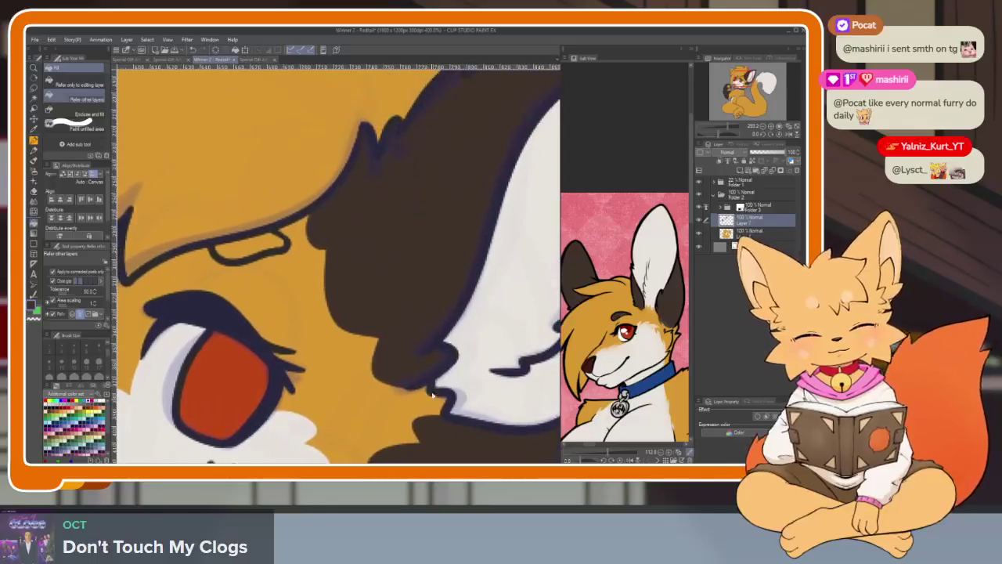
{"action": "scroll", "coordinate": [417, 383], "scroll_direction": "down", "scroll_amount": 1}
Add a dark outline stroke near the ear above the eye.
{"action": "left_click_drag", "start_coordinate": [418, 384], "coordinate": [482, 296]}
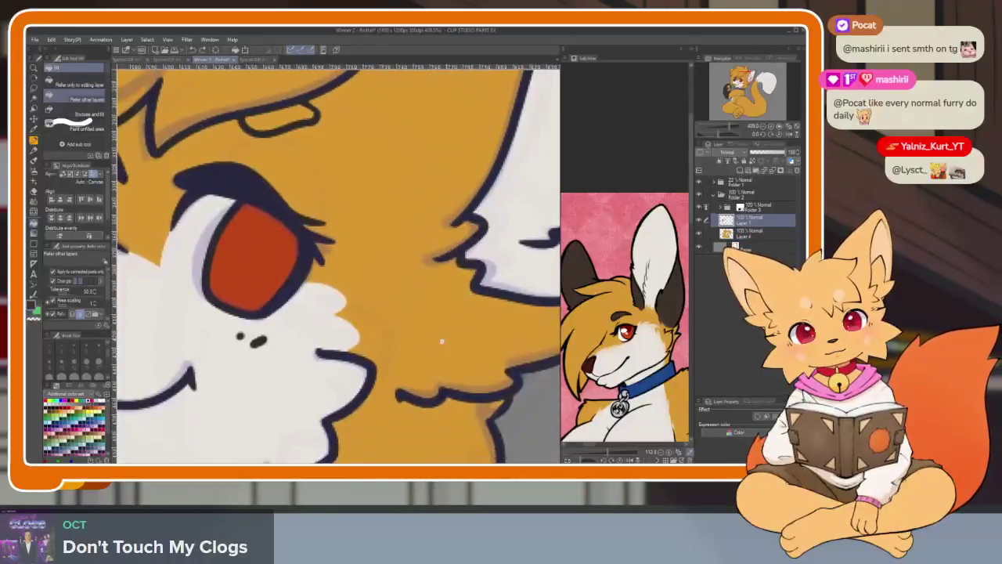
{"action": "key", "text": "p"}
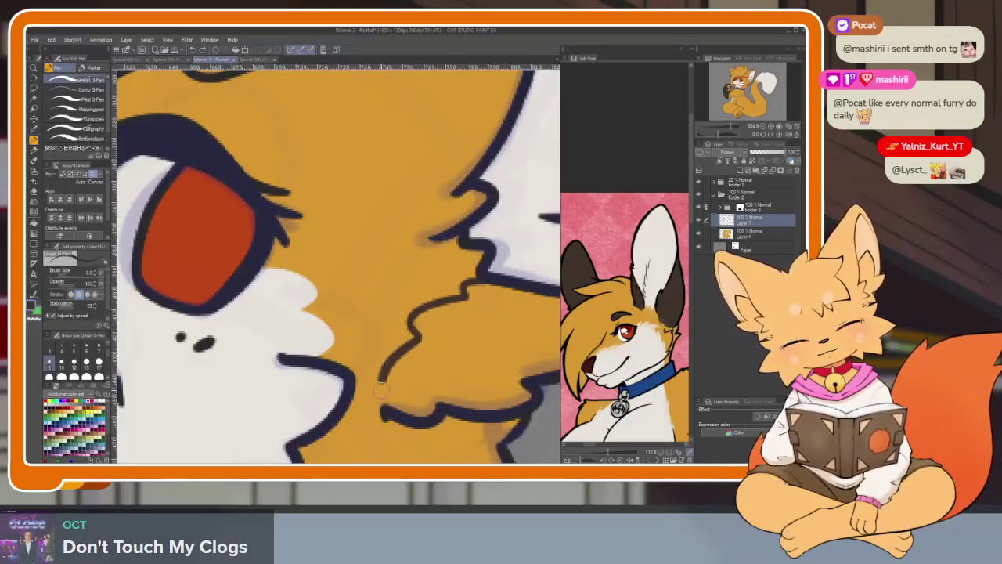
{"action": "left_click_drag", "start_coordinate": [457, 332], "coordinate": [427, 445]}
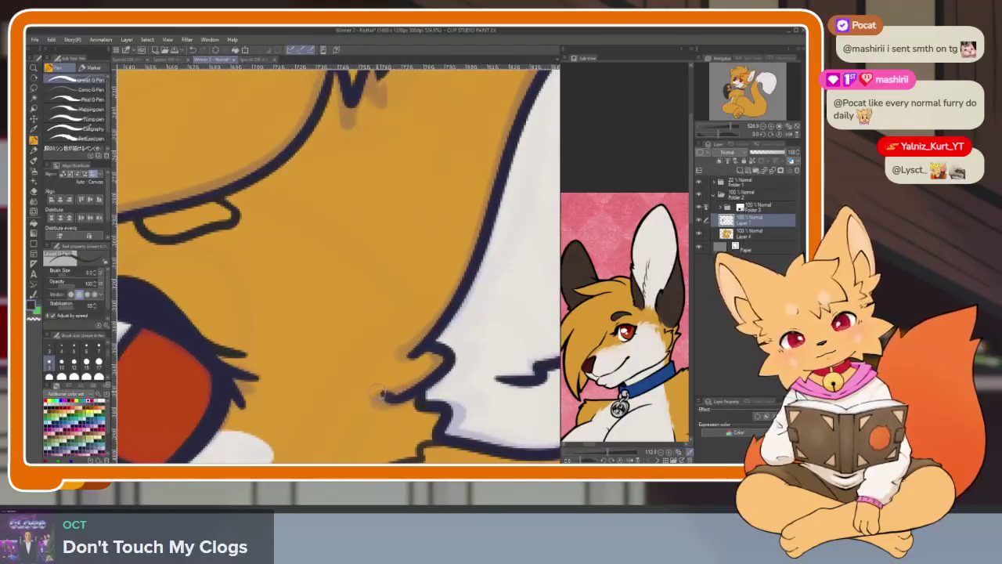
{"action": "left_click_drag", "start_coordinate": [383, 396], "coordinate": [380, 337]}
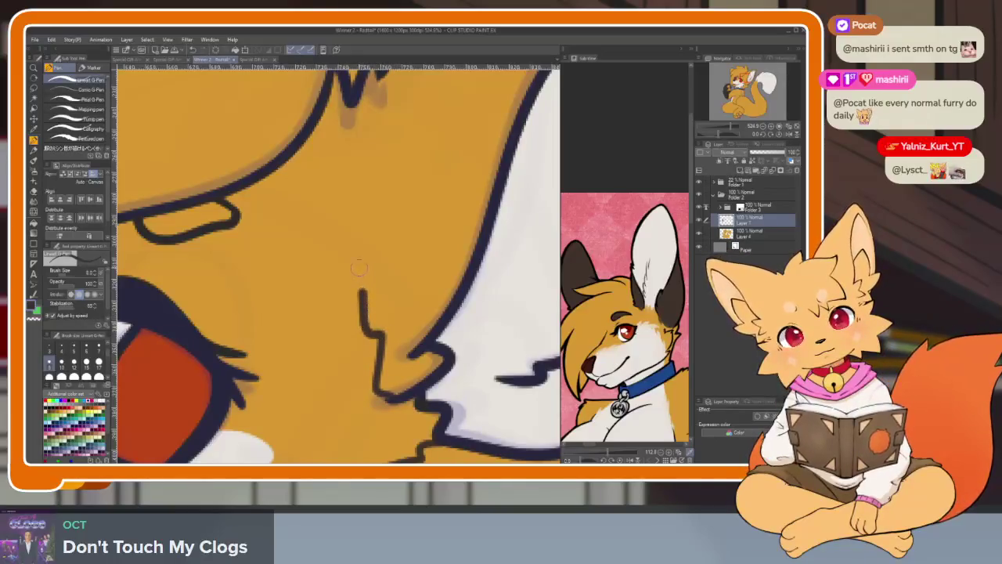
{"action": "scroll", "coordinate": [292, 149], "scroll_direction": "down", "scroll_amount": 5}
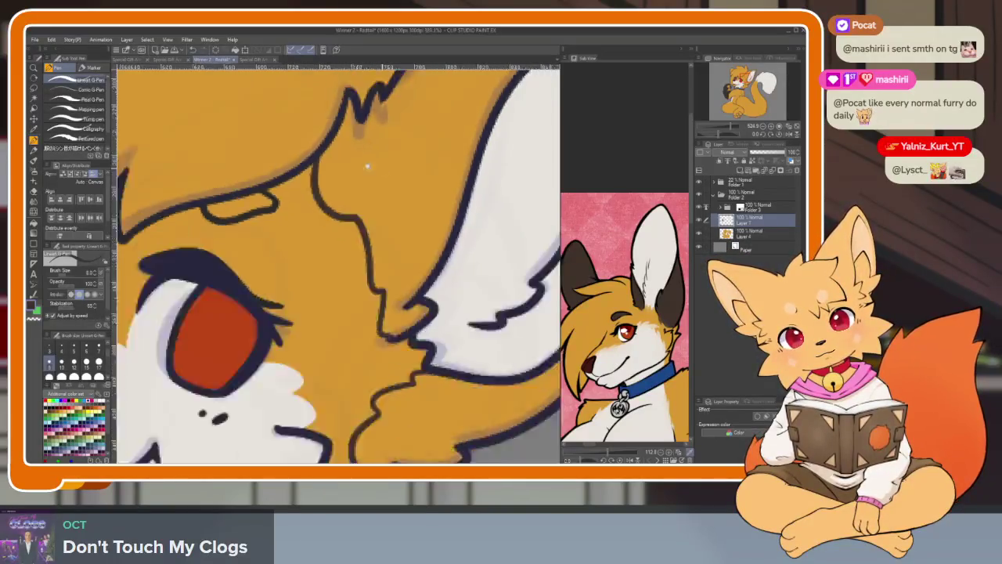
Fill the brow shape above the eye with brown.
{"action": "key", "text": "g"}
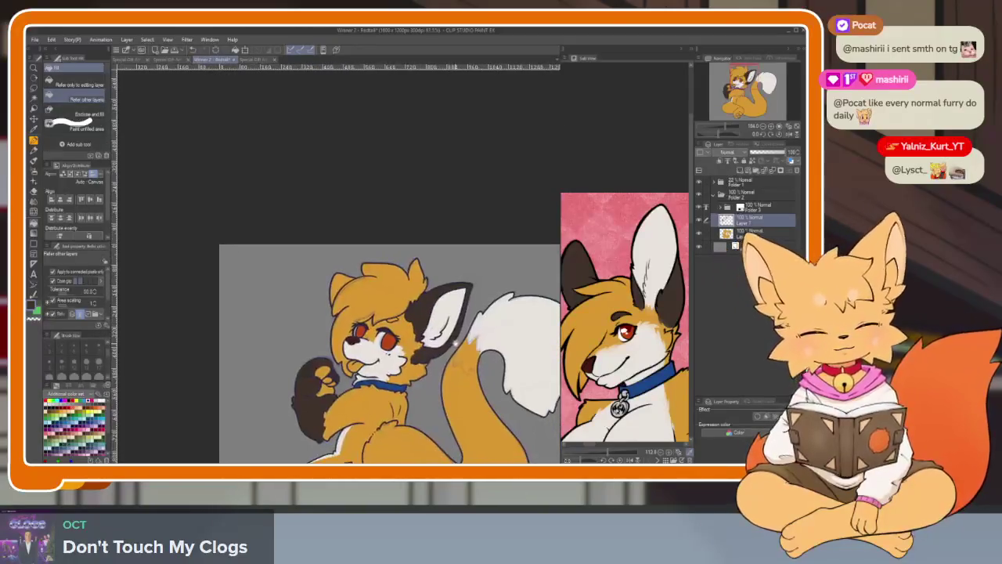
{"action": "scroll", "coordinate": [363, 306], "scroll_direction": "up", "scroll_amount": 5}
{"action": "scroll", "coordinate": [363, 305], "scroll_direction": "down", "scroll_amount": 4}
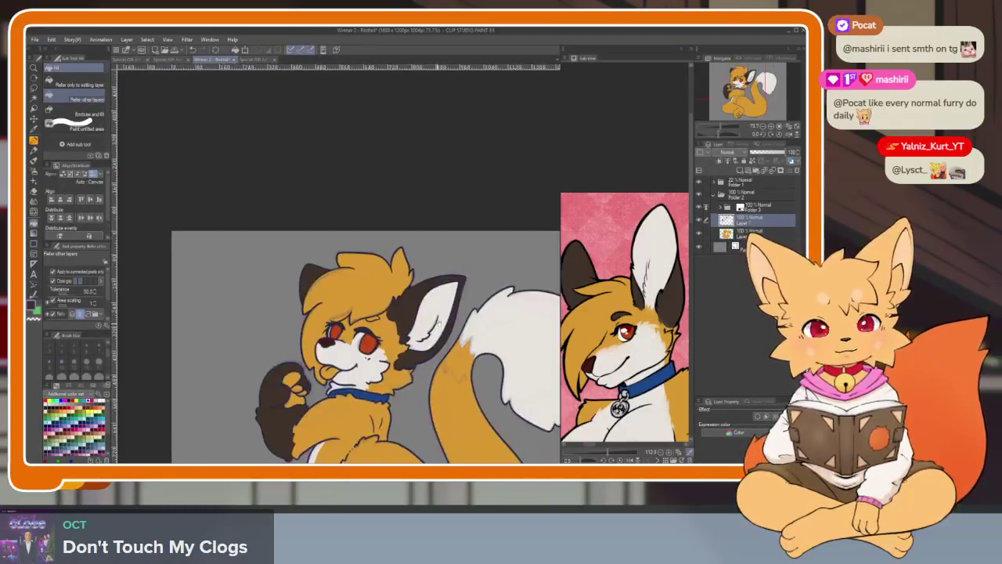
{"action": "scroll", "coordinate": [310, 332], "scroll_direction": "up", "scroll_amount": 6}
{"action": "key", "text": "p"}
{"action": "scroll", "coordinate": [310, 333], "scroll_direction": "down", "scroll_amount": 2}
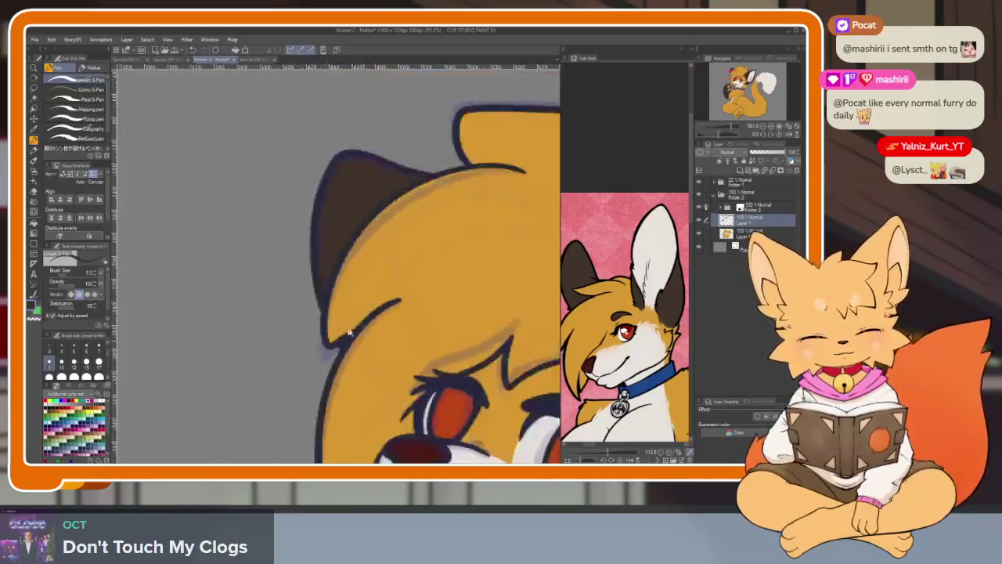
{"action": "scroll", "coordinate": [309, 333], "scroll_direction": "down", "scroll_amount": 3}
{"action": "scroll", "coordinate": [473, 339], "scroll_direction": "down", "scroll_amount": 1}
{"action": "scroll", "coordinate": [407, 337], "scroll_direction": "up", "scroll_amount": 5}
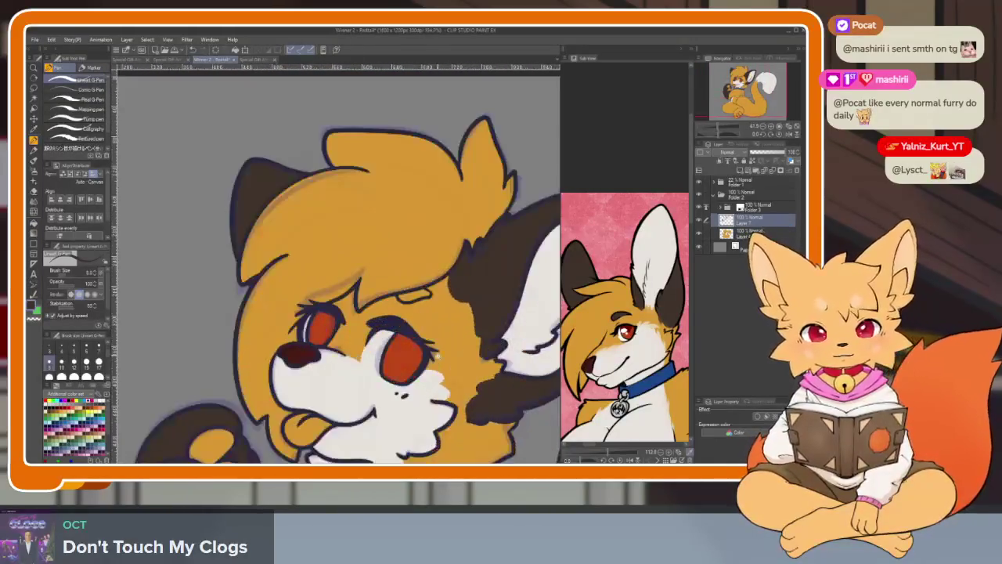
{"action": "scroll", "coordinate": [423, 283], "scroll_direction": "up", "scroll_amount": 3}
{"action": "key", "text": "g"}
{"action": "left_click", "coordinate": [423, 282]}
Rotate the canvas upright and fill the tongue inside the mouth pink.
{"action": "scroll", "coordinate": [424, 283], "scroll_direction": "down", "scroll_amount": 5}
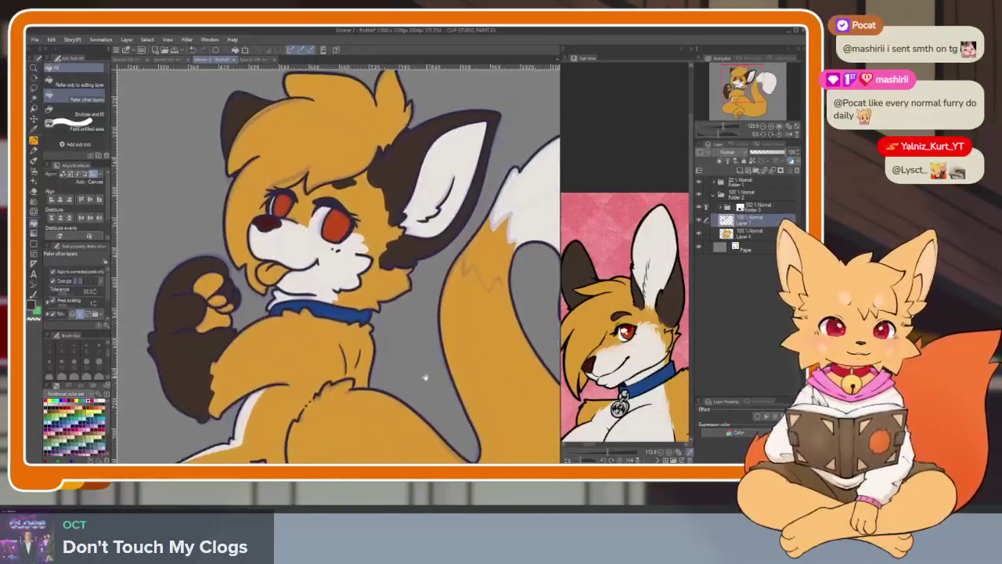
{"action": "left_click_drag", "start_coordinate": [434, 385], "coordinate": [469, 336]}
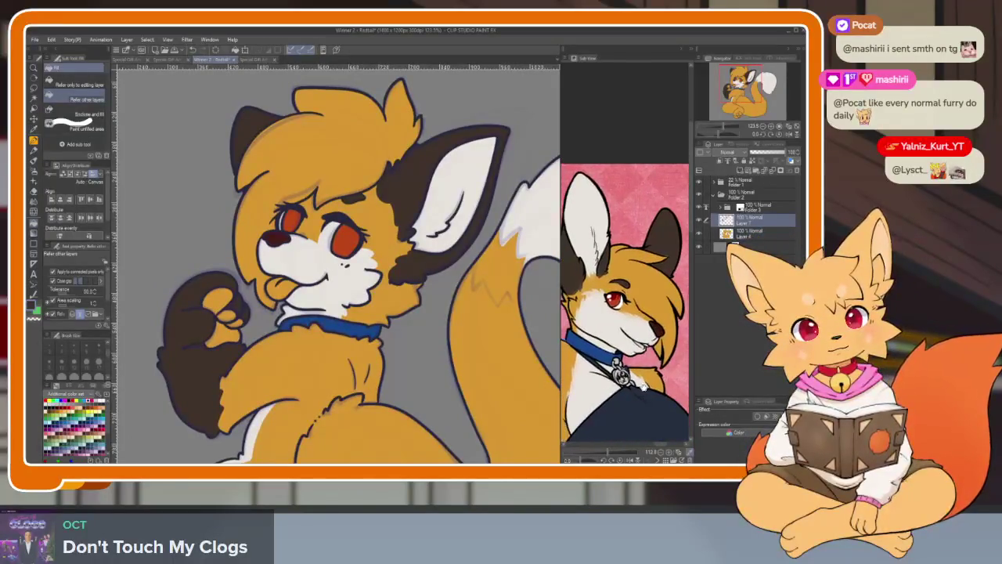
{"action": "scroll", "coordinate": [270, 248], "scroll_direction": "up", "scroll_amount": 2}
{"action": "scroll", "coordinate": [270, 249], "scroll_direction": "up", "scroll_amount": 3}
{"action": "scroll", "coordinate": [270, 248], "scroll_direction": "up", "scroll_amount": 3}
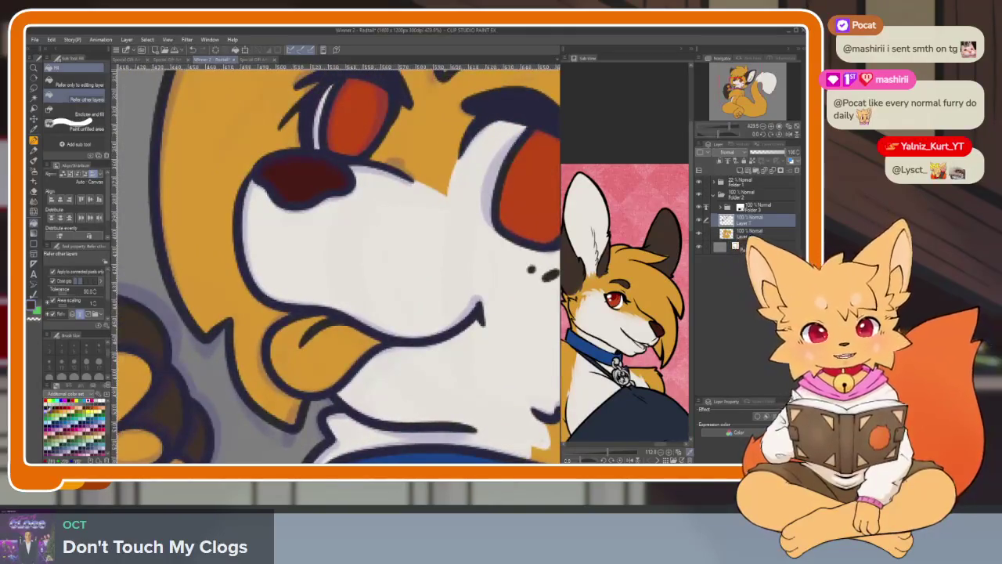
{"action": "left_click", "coordinate": [365, 357]}
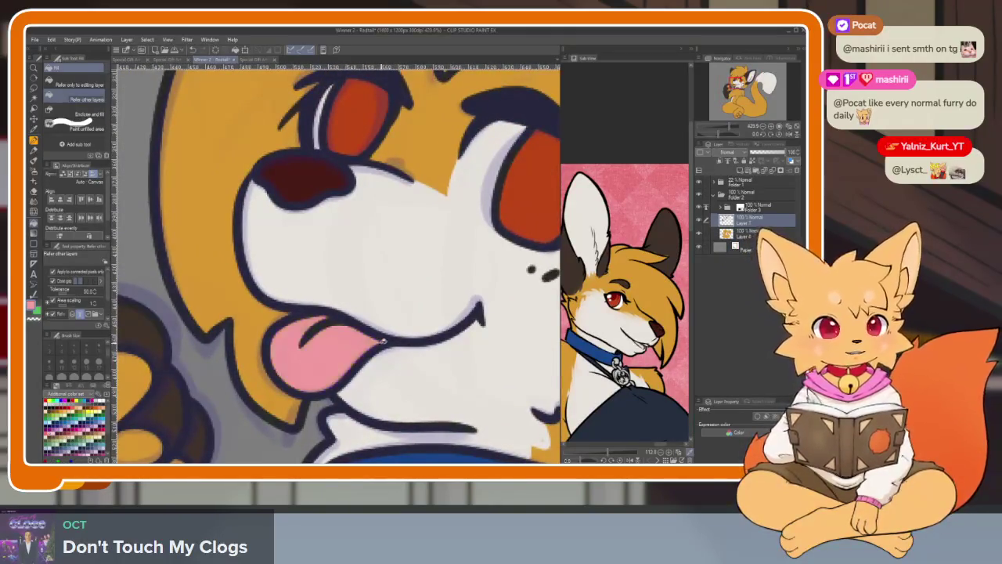
{"action": "key", "text": "p"}
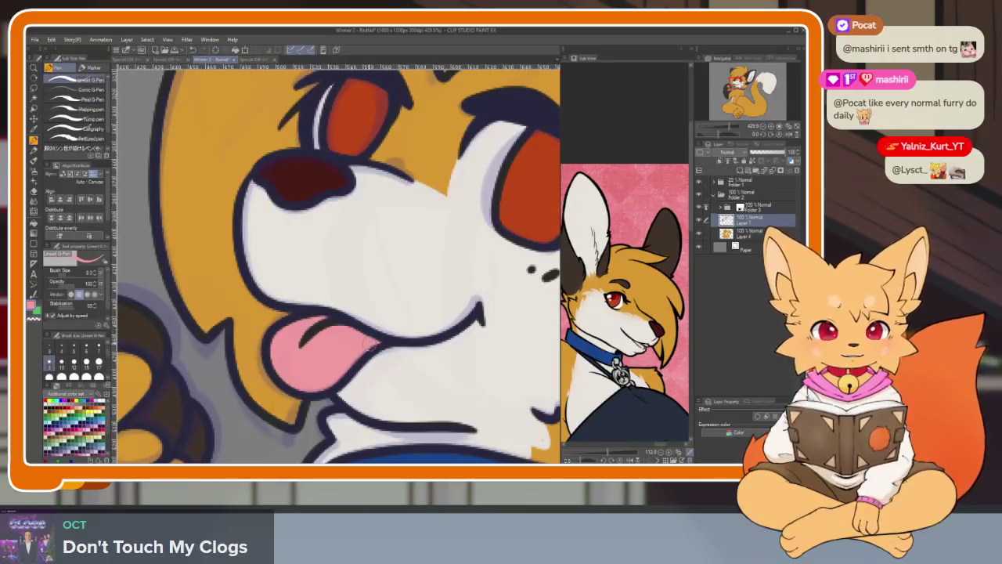
{"action": "scroll", "coordinate": [326, 371], "scroll_direction": "down", "scroll_amount": 5}
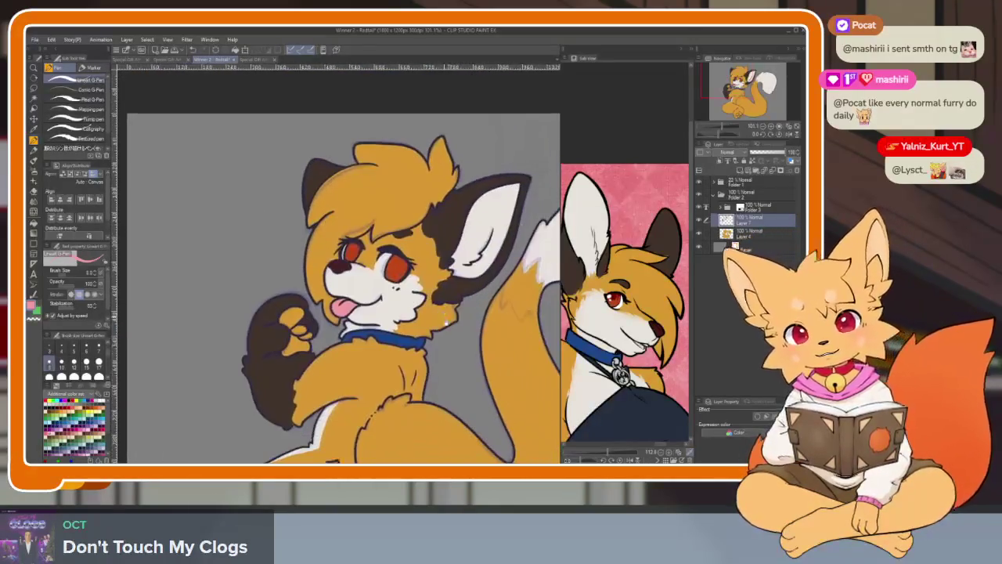
{"action": "key", "text": "b"}
{"action": "left_click_drag", "start_coordinate": [467, 321], "coordinate": [417, 282]}
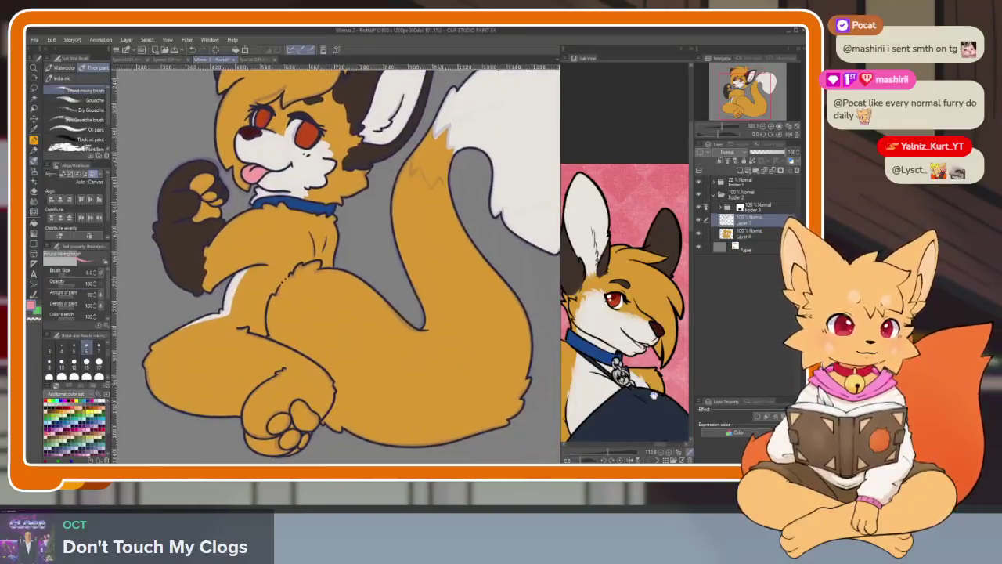
Undo the stray long dark stroke on the fox's hind leg.
{"action": "scroll", "coordinate": [626, 274], "scroll_direction": "up", "scroll_amount": 3}
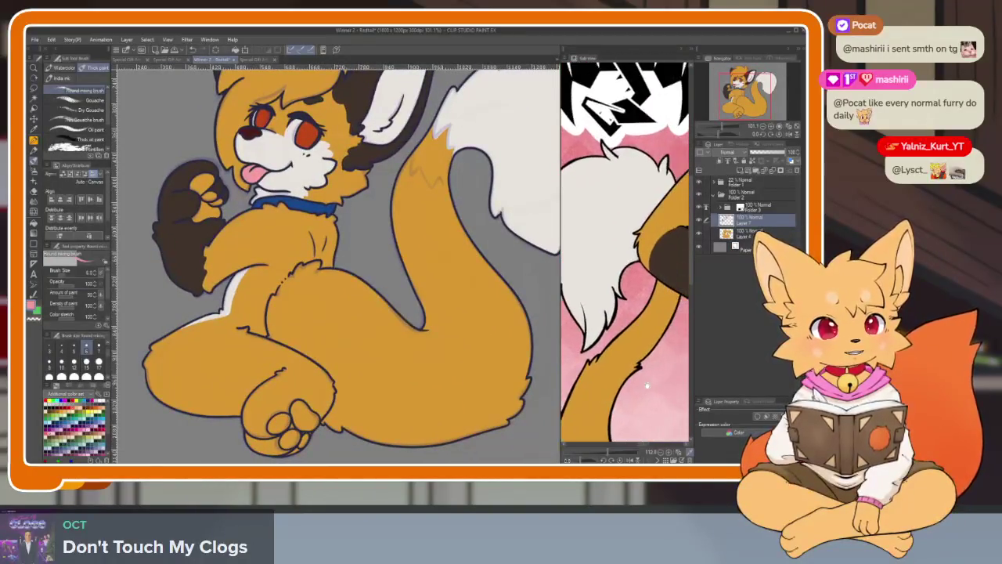
{"action": "scroll", "coordinate": [626, 274], "scroll_direction": "down", "scroll_amount": 2}
{"action": "left_click_drag", "start_coordinate": [627, 235], "coordinate": [625, 274]}
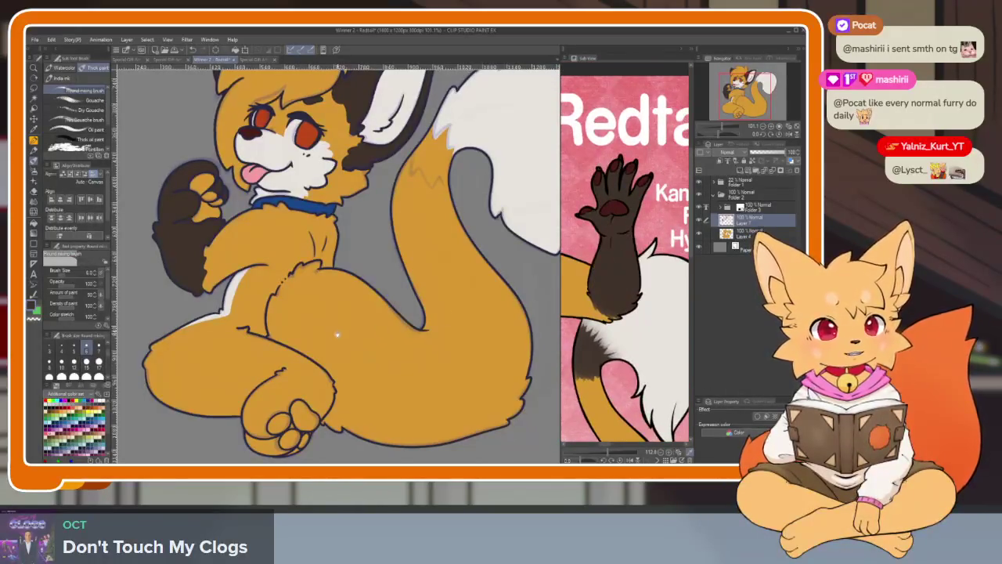
{"action": "scroll", "coordinate": [295, 357], "scroll_direction": "up", "scroll_amount": 2}
{"action": "scroll", "coordinate": [295, 357], "scroll_direction": "up", "scroll_amount": 1}
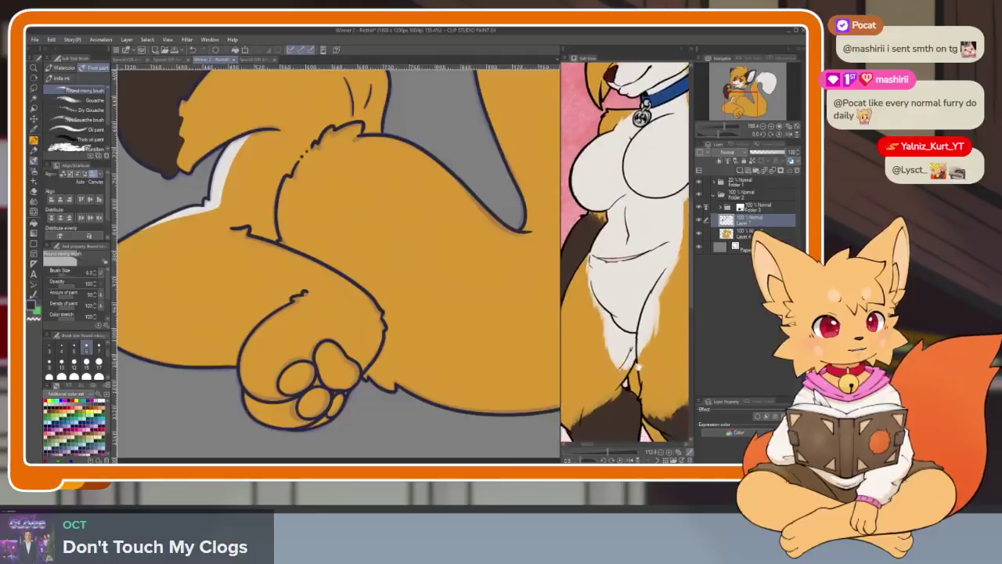
{"action": "scroll", "coordinate": [474, 226], "scroll_direction": "up", "scroll_amount": 3}
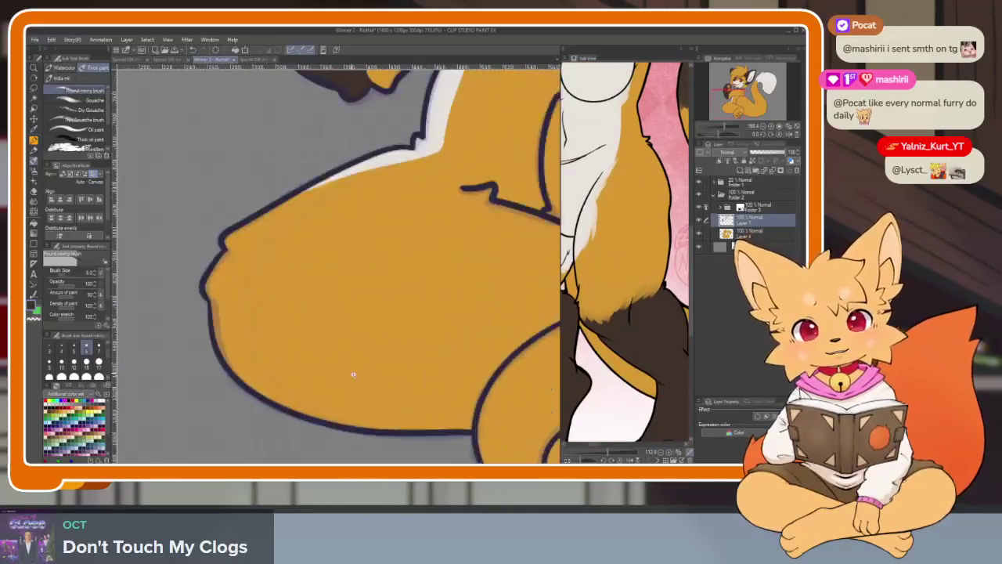
{"action": "key", "text": "p"}
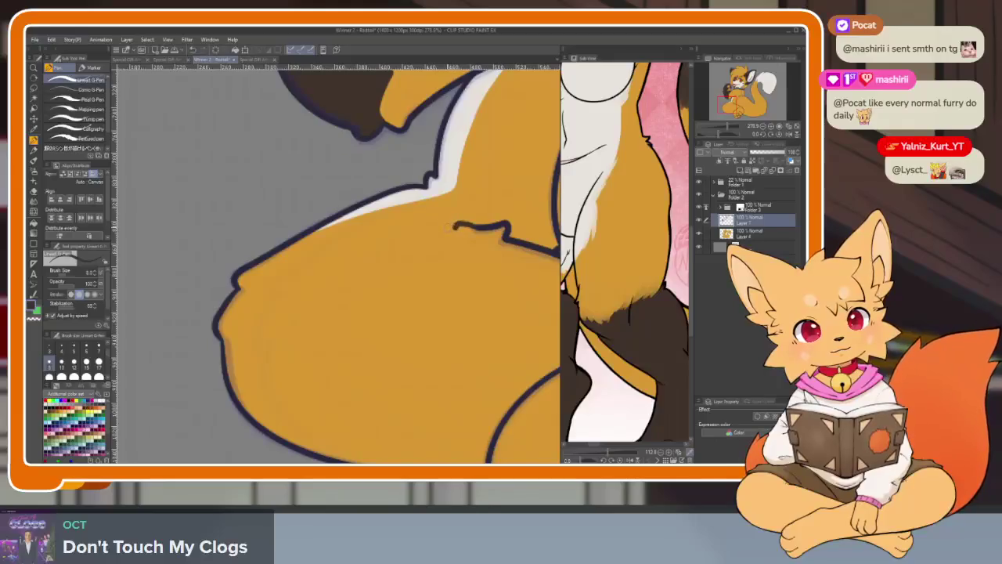
{"action": "key", "text": "g"}
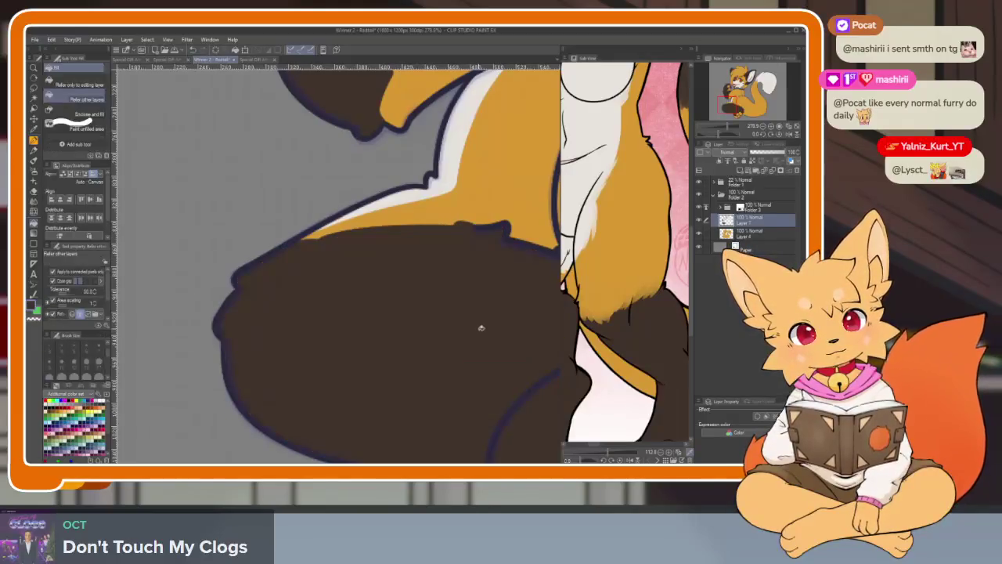
{"action": "scroll", "coordinate": [476, 329], "scroll_direction": "down", "scroll_amount": 3}
{"action": "scroll", "coordinate": [470, 306], "scroll_direction": "up", "scroll_amount": 3}
{"action": "scroll", "coordinate": [491, 335], "scroll_direction": "up", "scroll_amount": 1}
{"action": "key", "text": "ctrl+z"}
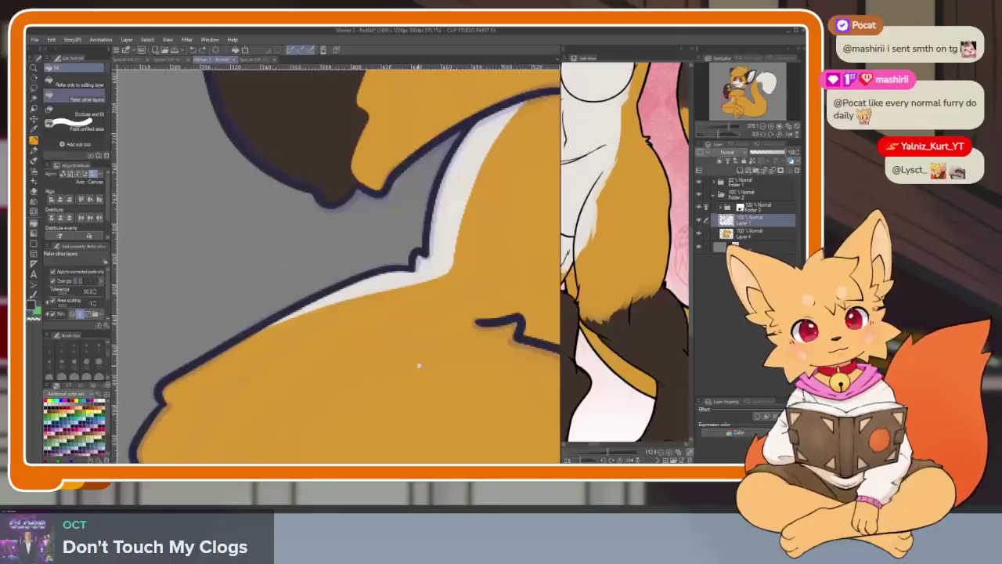
Ink a G-pen edge line separating the lower hind leg from the orange fur.
{"action": "scroll", "coordinate": [497, 325], "scroll_direction": "up", "scroll_amount": 2}
{"action": "key", "text": "p"}
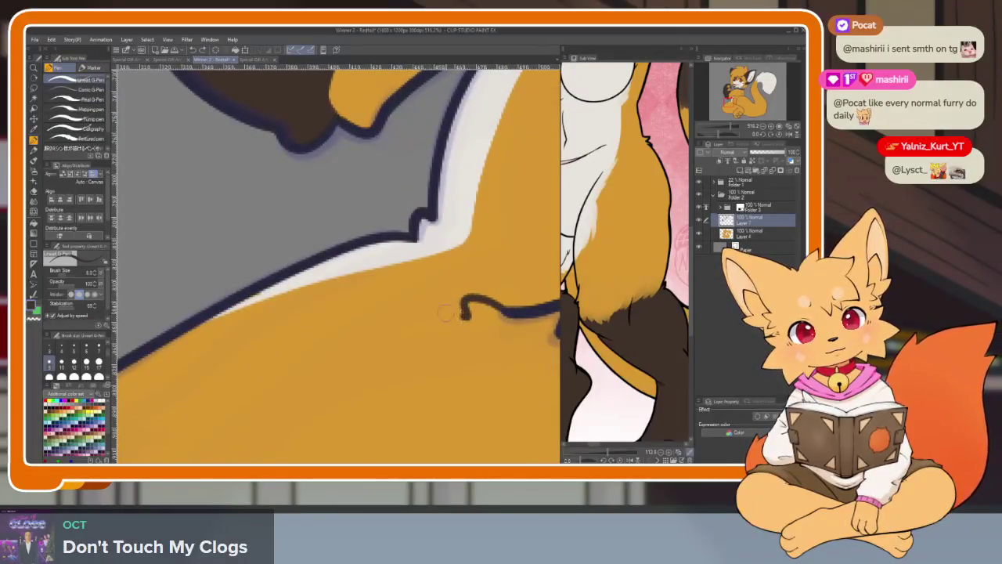
{"action": "mouse_move", "coordinate": [444, 313]}
{"action": "left_mouse_down"}
{"action": "mouse_move", "coordinate": [315, 312]}
{"action": "mouse_move", "coordinate": [133, 362]}
{"action": "left_mouse_up"}
Fill the leg area below the new line dark brown.
{"action": "key", "text": "g"}
{"action": "left_click", "coordinate": [390, 363]}
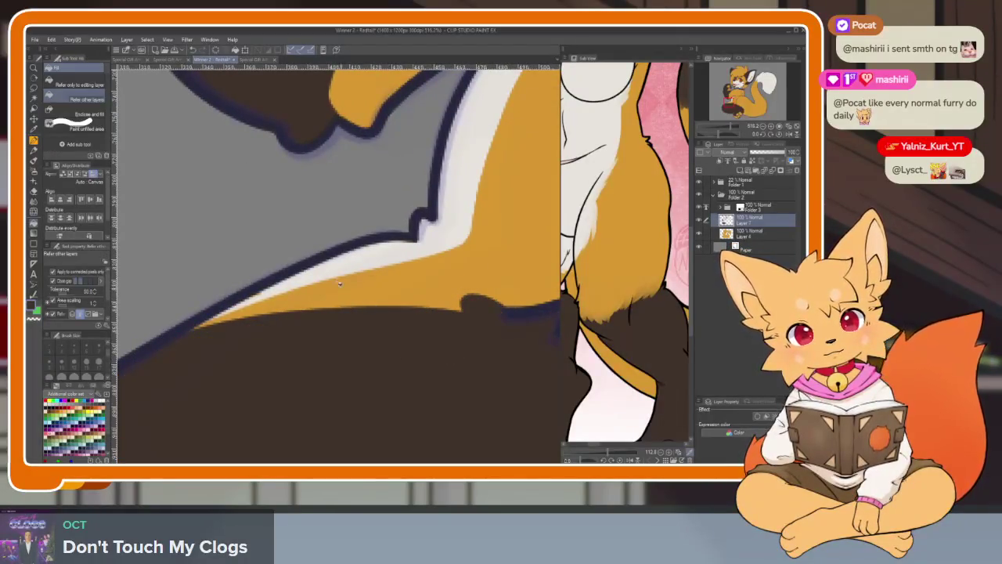
{"action": "key", "text": "p"}
{"action": "scroll", "coordinate": [407, 235], "scroll_direction": "down", "scroll_amount": 2}
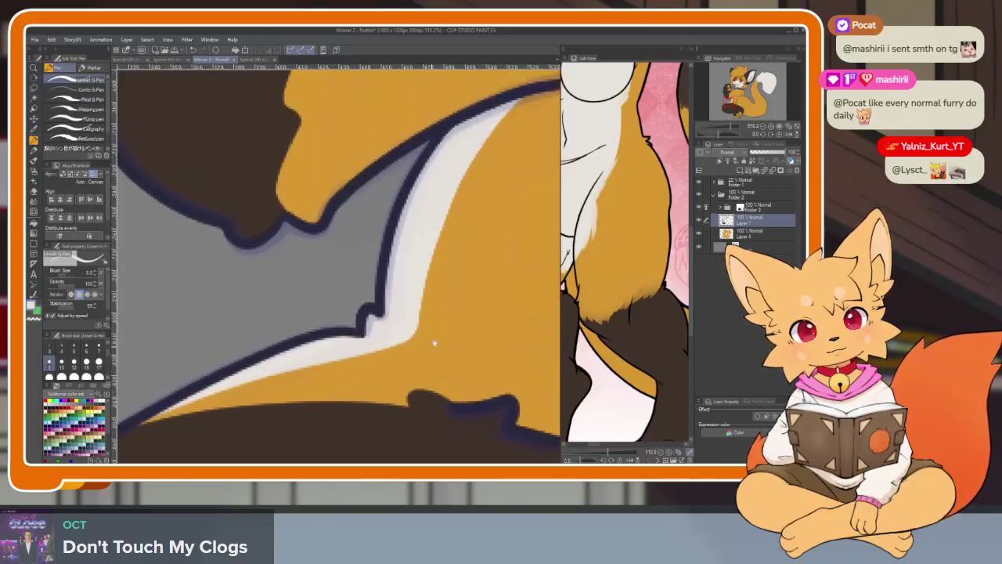
{"action": "scroll", "coordinate": [436, 336], "scroll_direction": "down", "scroll_amount": 2}
{"action": "scroll", "coordinate": [488, 347], "scroll_direction": "down", "scroll_amount": 2}
{"action": "scroll", "coordinate": [466, 314], "scroll_direction": "down", "scroll_amount": 2}
{"action": "scroll", "coordinate": [467, 321], "scroll_direction": "up", "scroll_amount": 1}
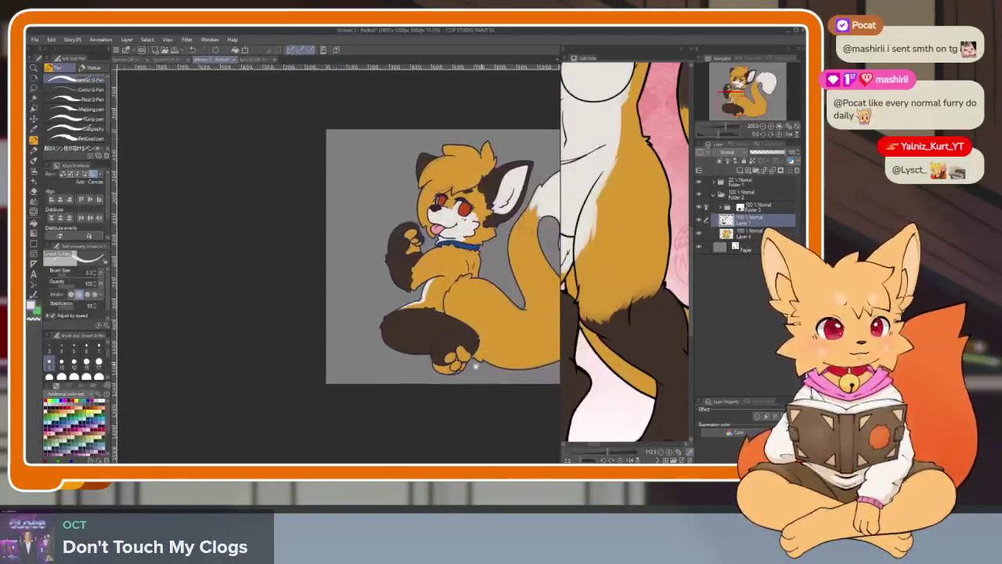
Fill the lower hind paw dark brown, leaving its toe pads orange.
{"action": "scroll", "coordinate": [438, 368], "scroll_direction": "up", "scroll_amount": 3}
{"action": "scroll", "coordinate": [415, 387], "scroll_direction": "up", "scroll_amount": 2}
{"action": "key", "text": "g"}
{"action": "left_click", "coordinate": [326, 348]}
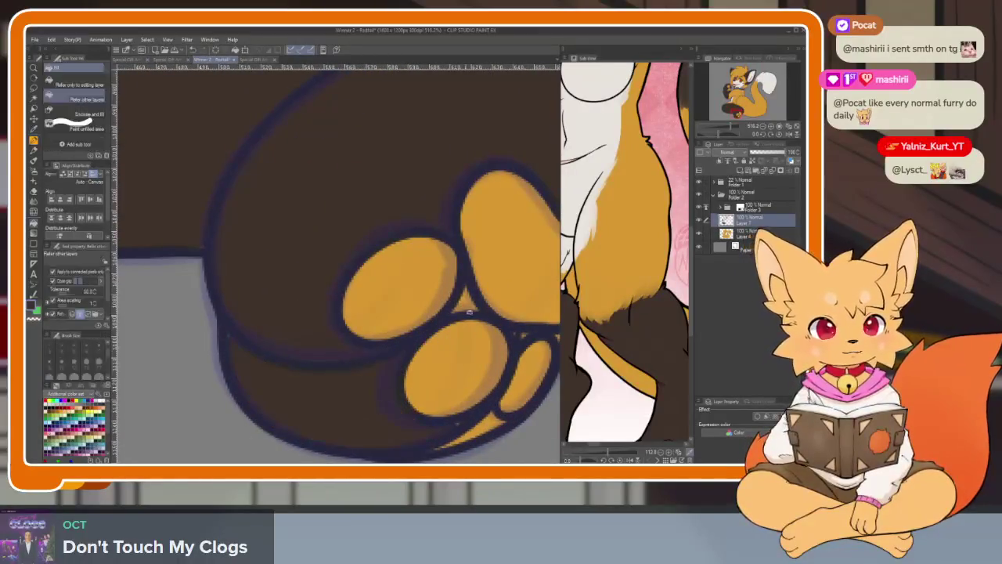
{"action": "key", "text": "p"}
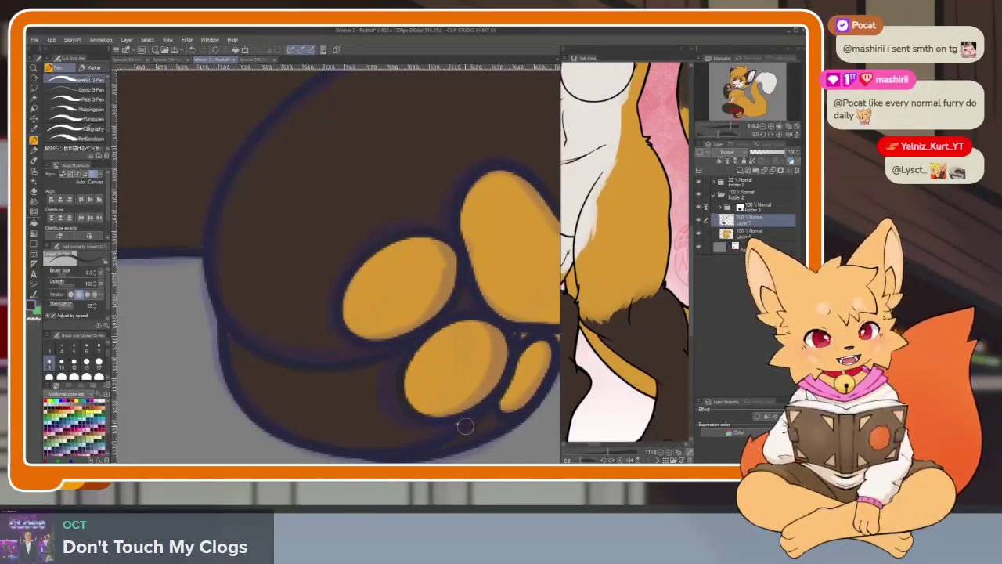
{"action": "left_click_drag", "start_coordinate": [431, 448], "coordinate": [414, 342]}
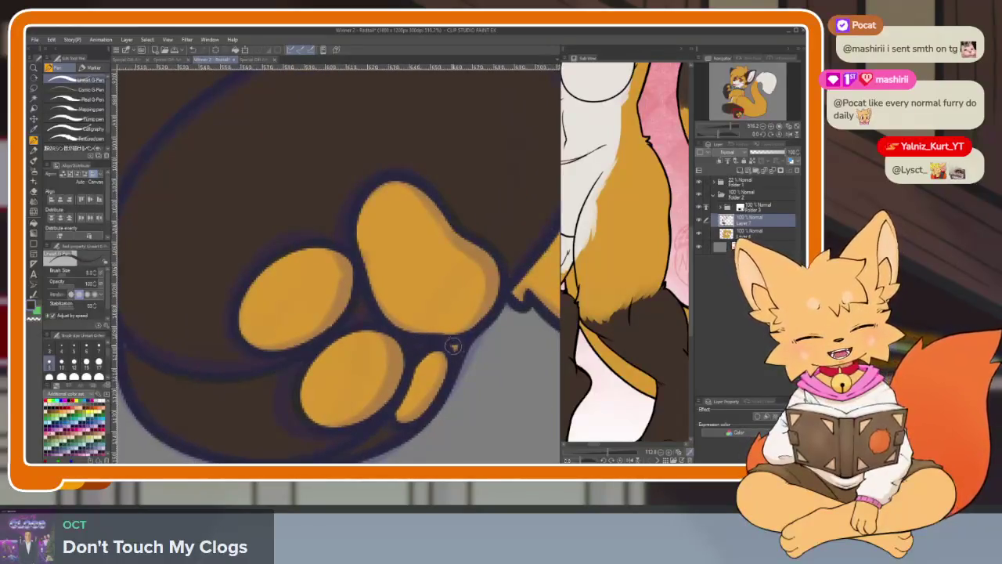
{"action": "scroll", "coordinate": [459, 346], "scroll_direction": "down", "scroll_amount": 3}
{"action": "scroll", "coordinate": [416, 363], "scroll_direction": "down", "scroll_amount": 1}
{"action": "scroll", "coordinate": [411, 345], "scroll_direction": "down", "scroll_amount": 2}
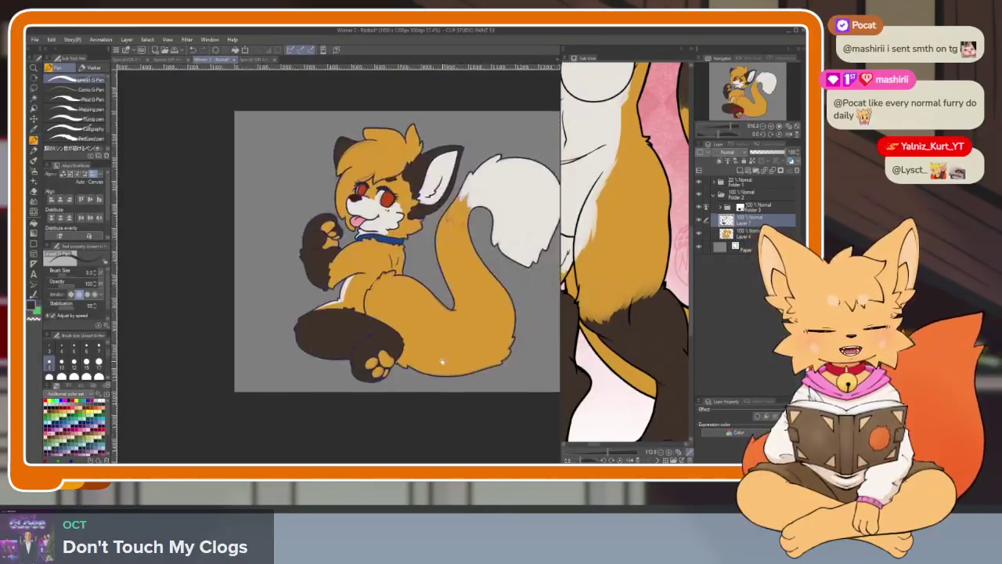
Ink a spiky fur line across the tail below the white tip, redrawing it once.
{"action": "scroll", "coordinate": [407, 324], "scroll_direction": "up", "scroll_amount": 1}
{"action": "scroll", "coordinate": [407, 324], "scroll_direction": "up", "scroll_amount": 4}
{"action": "scroll", "coordinate": [296, 291], "scroll_direction": "up", "scroll_amount": 2}
{"action": "scroll", "coordinate": [295, 290], "scroll_direction": "up", "scroll_amount": 1}
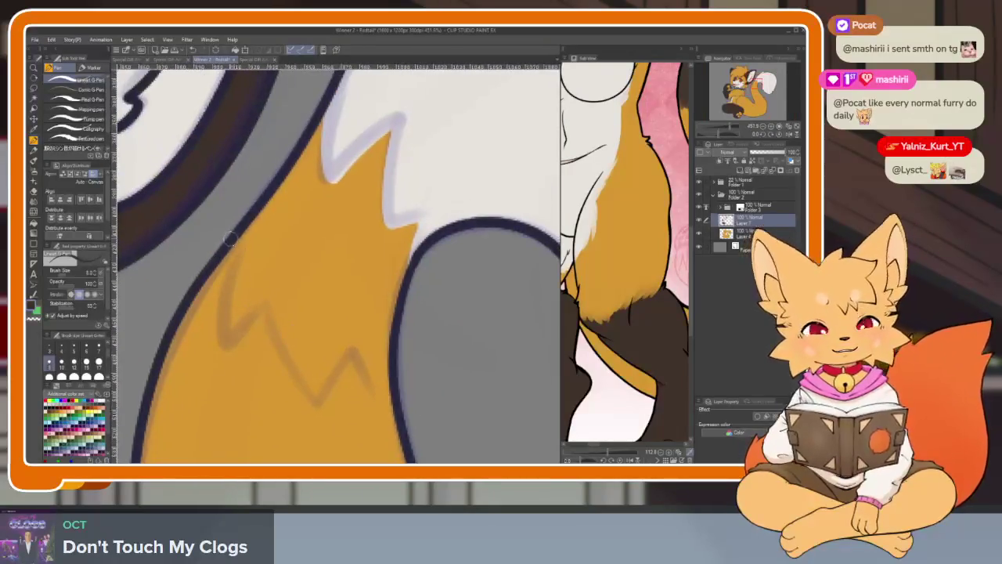
{"action": "mouse_move", "coordinate": [235, 239]}
{"action": "left_mouse_down"}
{"action": "mouse_move", "coordinate": [225, 343]}
{"action": "mouse_move", "coordinate": [321, 396]}
{"action": "left_mouse_up"}
{"action": "scroll", "coordinate": [401, 376], "scroll_direction": "up", "scroll_amount": 1}
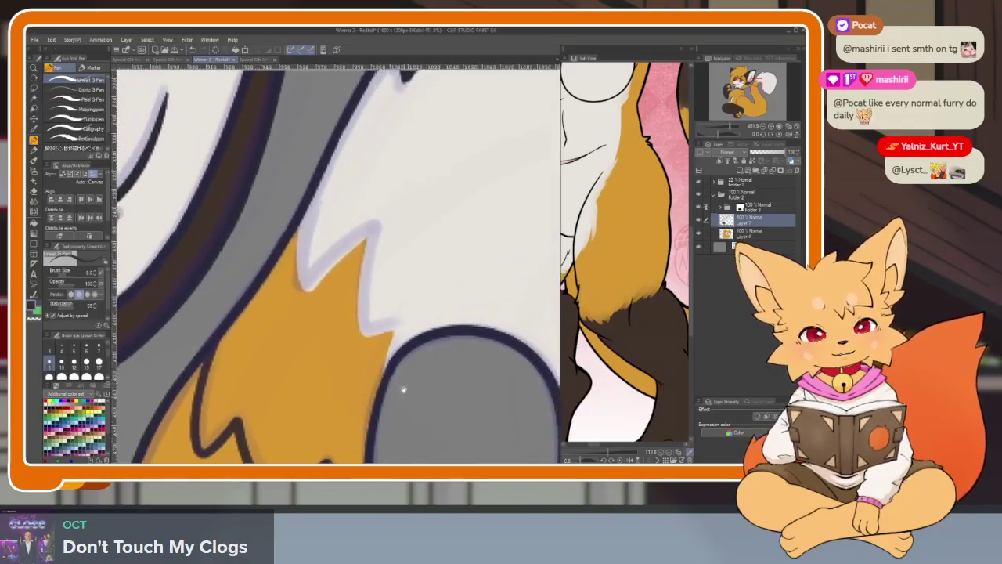
{"action": "scroll", "coordinate": [352, 314], "scroll_direction": "up", "scroll_amount": 1}
{"action": "scroll", "coordinate": [280, 227], "scroll_direction": "up", "scroll_amount": 1}
{"action": "mouse_move", "coordinate": [266, 210]}
{"action": "left_mouse_down"}
{"action": "mouse_move", "coordinate": [276, 330]}
{"action": "mouse_move", "coordinate": [388, 244]}
{"action": "mouse_move", "coordinate": [388, 407]}
{"action": "left_mouse_up"}
{"action": "key", "text": "ctrl+z"}
{"action": "key", "text": "ctrl+z"}
{"action": "key", "text": "ctrl+z"}
{"action": "mouse_move", "coordinate": [267, 227]}
{"action": "left_mouse_down"}
{"action": "mouse_move", "coordinate": [278, 329]}
{"action": "mouse_move", "coordinate": [388, 237]}
{"action": "mouse_move", "coordinate": [382, 386]}
{"action": "left_mouse_up"}
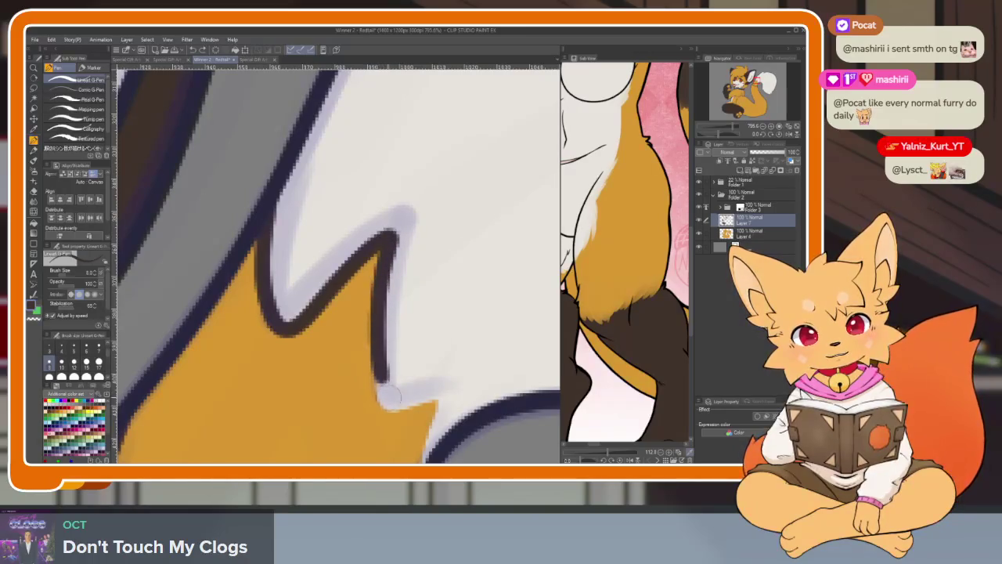
Fill the tail fur below the spikes dark brown.
{"action": "left_click_drag", "start_coordinate": [429, 455], "coordinate": [427, 334]}
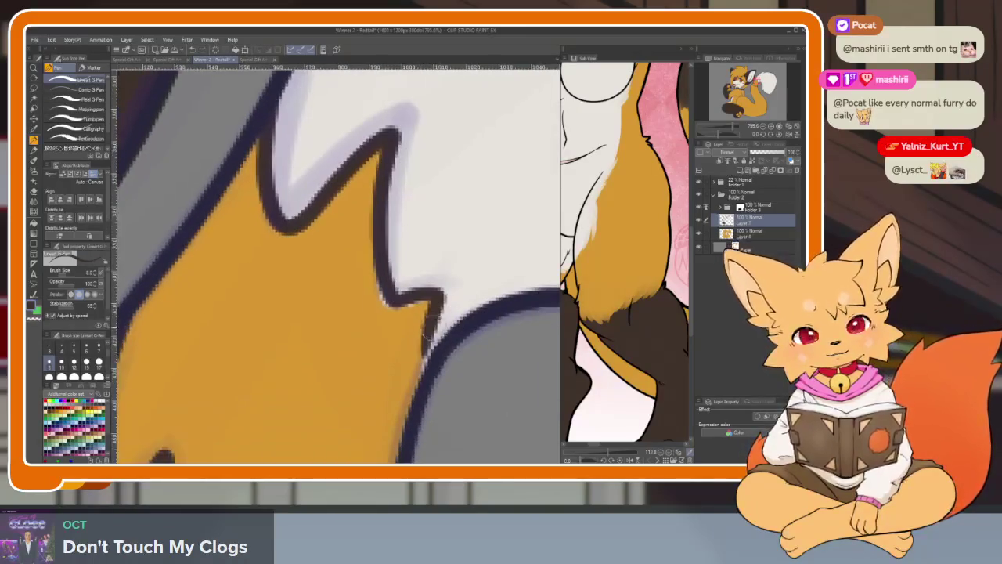
{"action": "key", "text": "g"}
{"action": "left_click", "coordinate": [400, 336]}
{"action": "key", "text": "p"}
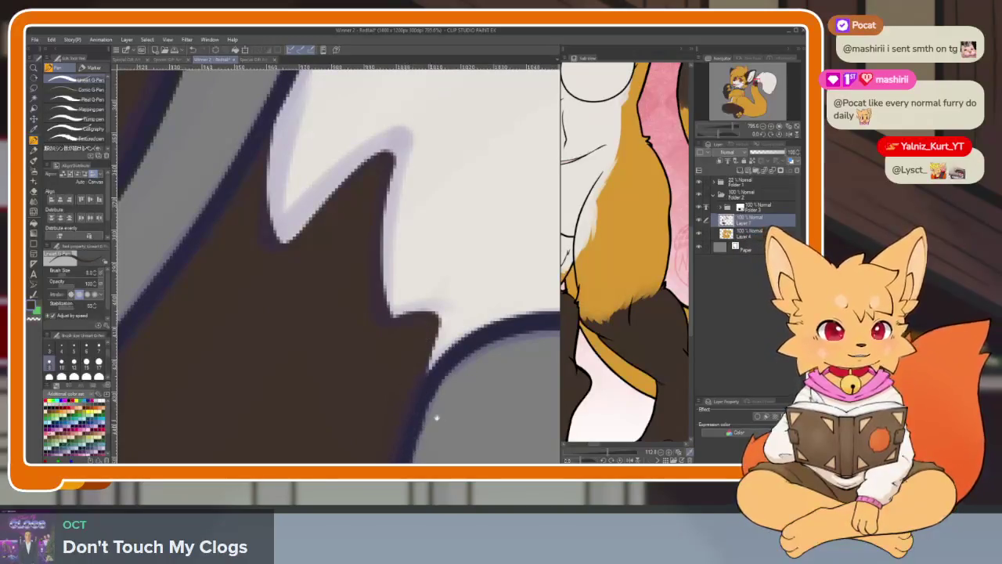
{"action": "scroll", "coordinate": [436, 418], "scroll_direction": "down", "scroll_amount": 3}
{"action": "scroll", "coordinate": [420, 379], "scroll_direction": "up", "scroll_amount": 3}
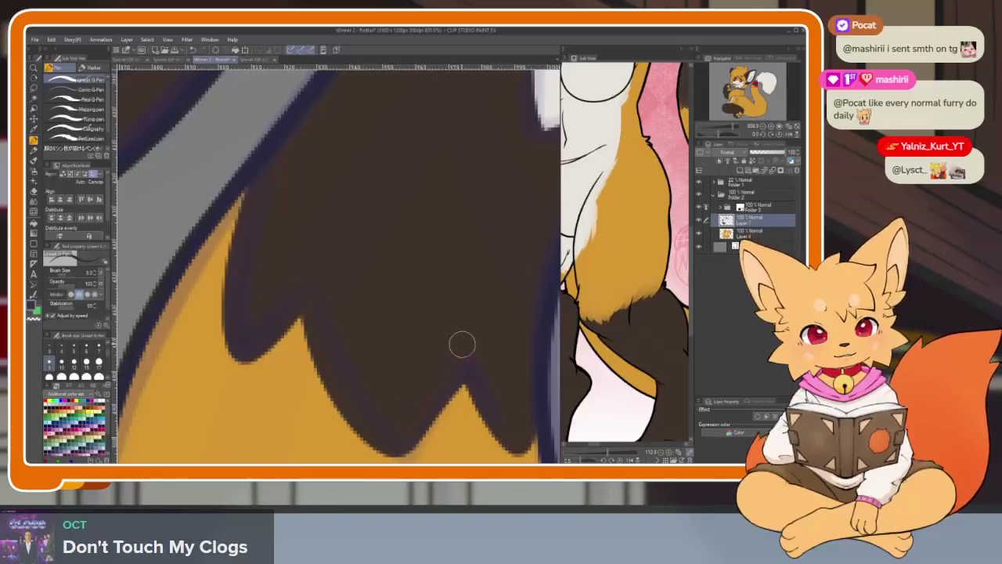
{"action": "scroll", "coordinate": [507, 397], "scroll_direction": "down", "scroll_amount": 1}
{"action": "scroll", "coordinate": [409, 357], "scroll_direction": "down", "scroll_amount": 5}
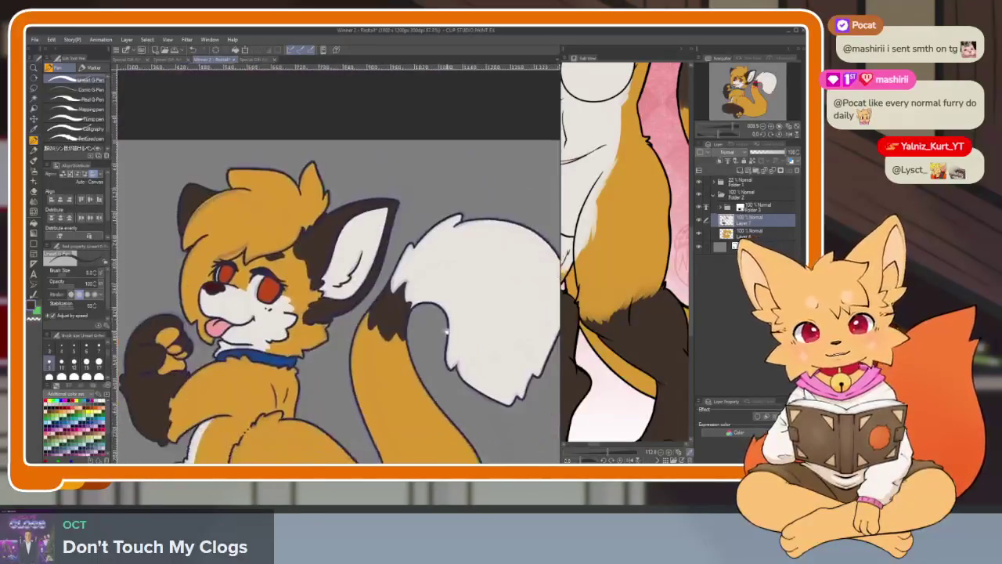
{"action": "scroll", "coordinate": [410, 357], "scroll_direction": "down", "scroll_amount": 3}
{"action": "scroll", "coordinate": [462, 423], "scroll_direction": "up", "scroll_amount": 3}
{"action": "scroll", "coordinate": [361, 313], "scroll_direction": "down", "scroll_amount": 2}
Fill the raised front paw's pad and three toe pads dark red.
{"action": "key", "text": "b"}
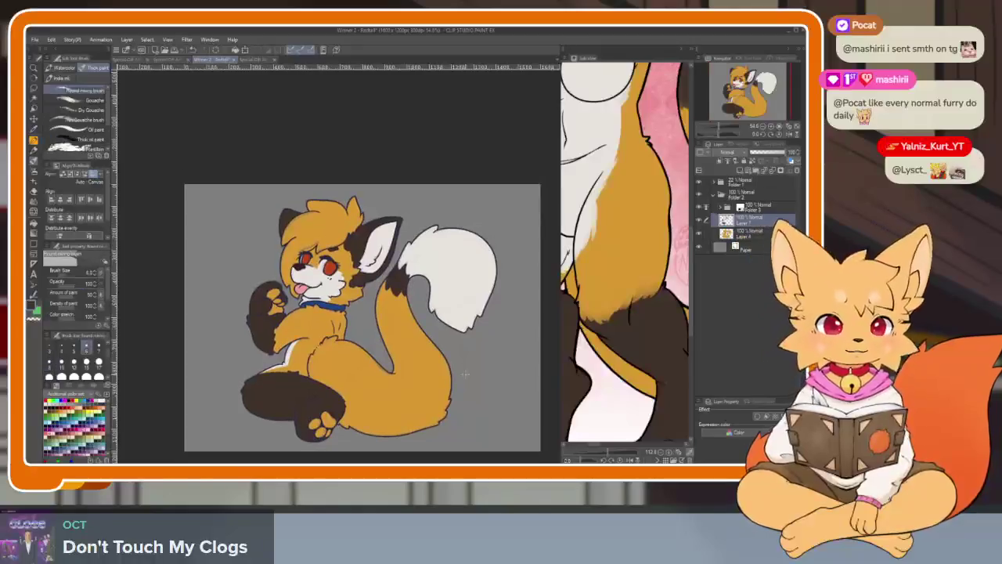
{"action": "scroll", "coordinate": [637, 378], "scroll_direction": "up", "scroll_amount": 3}
{"action": "scroll", "coordinate": [638, 381], "scroll_direction": "up", "scroll_amount": 3}
{"action": "scroll", "coordinate": [640, 382], "scroll_direction": "up", "scroll_amount": 3}
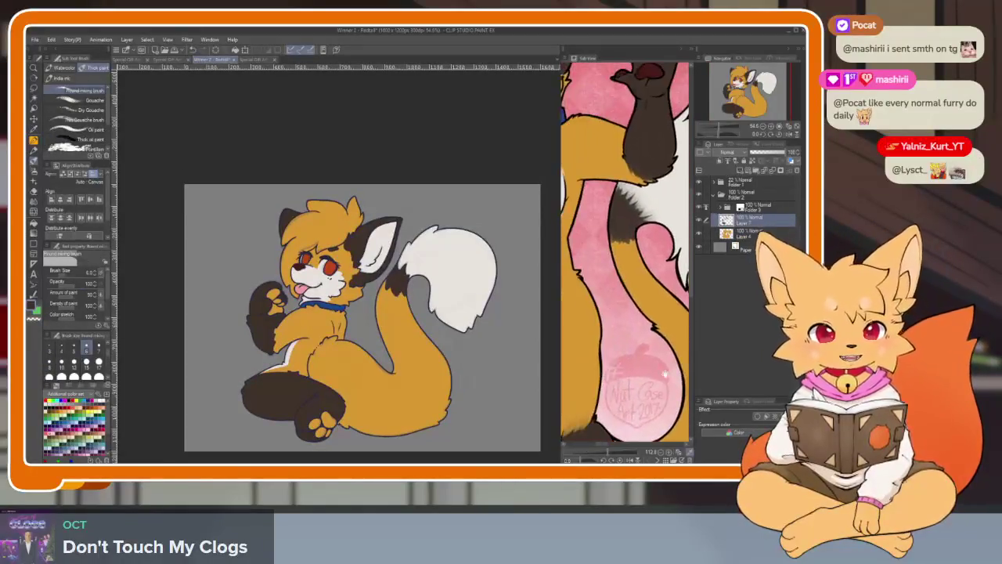
{"action": "scroll", "coordinate": [642, 386], "scroll_direction": "up", "scroll_amount": 3}
{"action": "scroll", "coordinate": [642, 385], "scroll_direction": "up", "scroll_amount": 3}
{"action": "scroll", "coordinate": [642, 385], "scroll_direction": "up", "scroll_amount": 2}
{"action": "scroll", "coordinate": [642, 385], "scroll_direction": "up", "scroll_amount": 3}
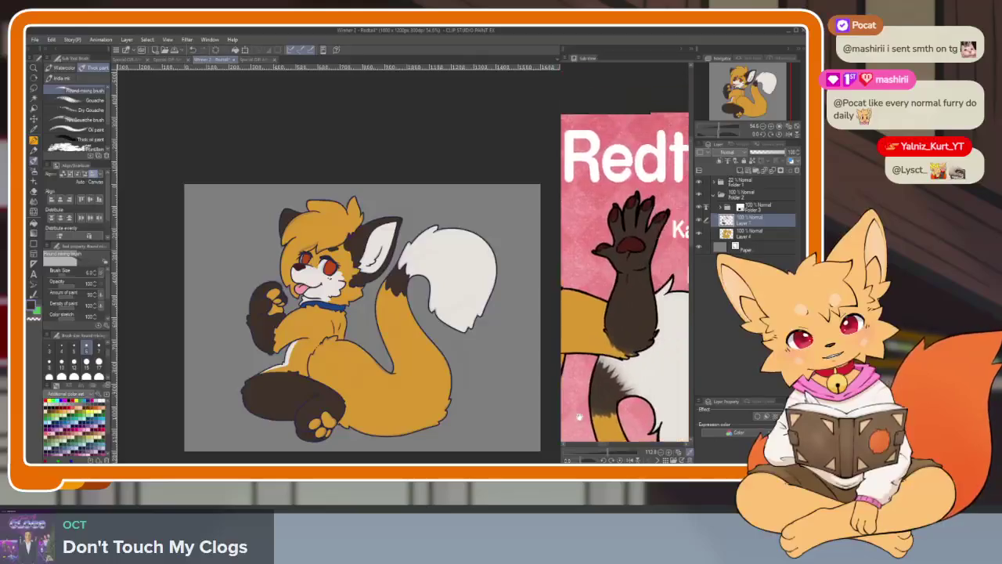
{"action": "scroll", "coordinate": [642, 385], "scroll_direction": "up", "scroll_amount": 3}
{"action": "scroll", "coordinate": [293, 384], "scroll_direction": "up", "scroll_amount": 5}
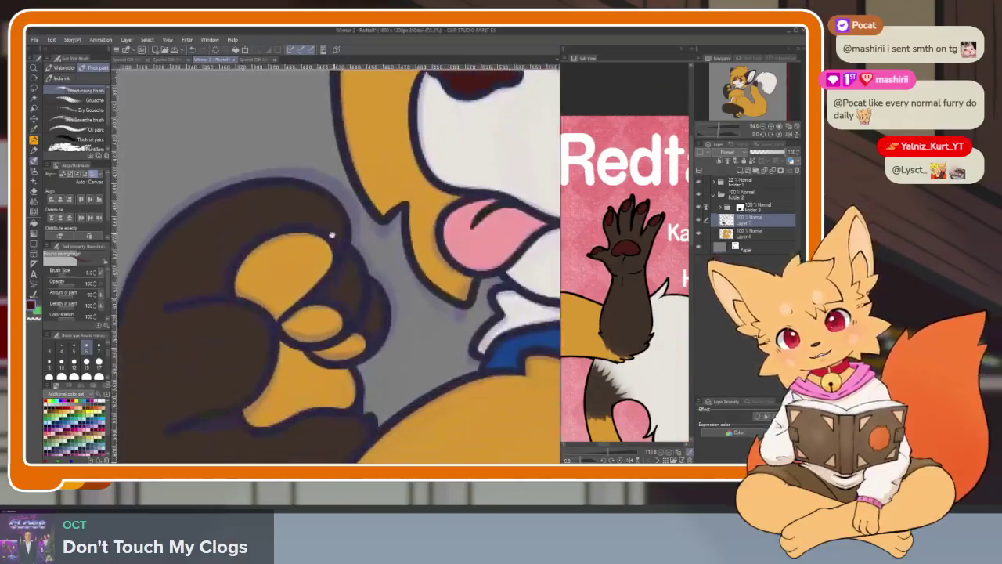
{"action": "key", "text": "g"}
{"action": "left_click", "coordinate": [282, 267]}
{"action": "left_click", "coordinate": [293, 384]}
{"action": "left_click", "coordinate": [313, 323]}
{"action": "left_click", "coordinate": [341, 345]}
{"action": "key", "text": "p"}
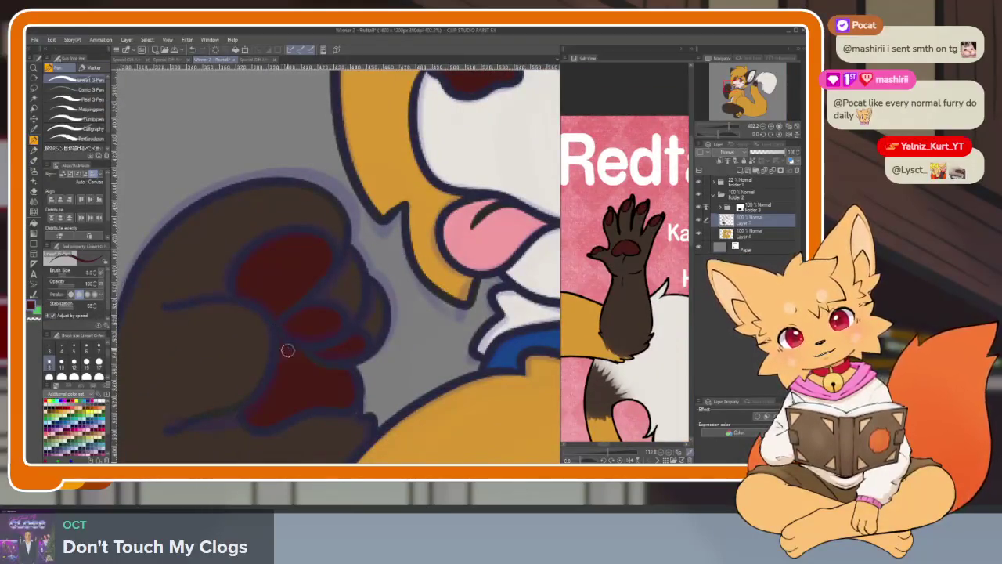
Fill the three toe pads on the lower hind foot dark red.
{"action": "scroll", "coordinate": [358, 402], "scroll_direction": "down", "scroll_amount": 3}
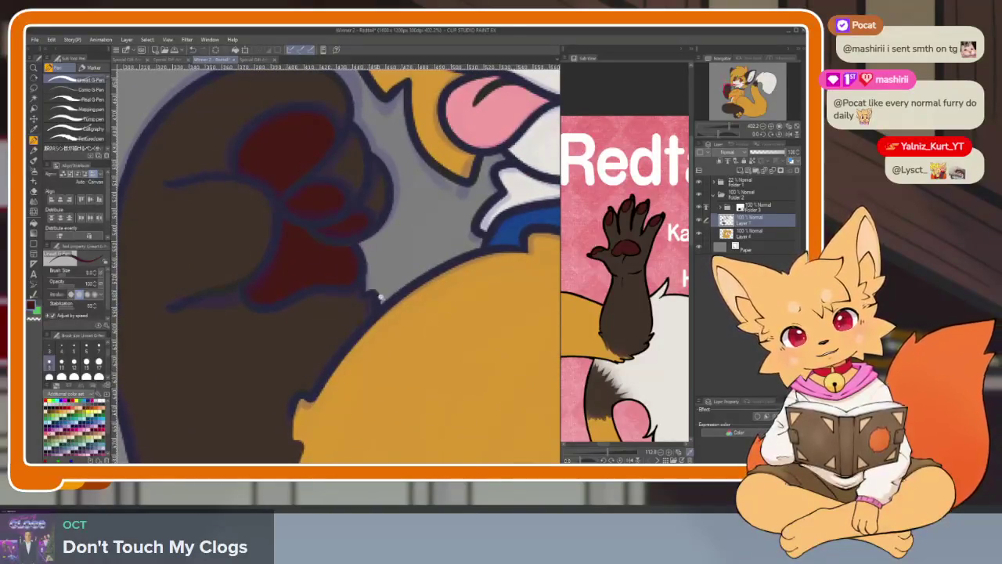
{"action": "scroll", "coordinate": [384, 368], "scroll_direction": "down", "scroll_amount": 3}
{"action": "scroll", "coordinate": [407, 330], "scroll_direction": "down", "scroll_amount": 1}
{"action": "scroll", "coordinate": [407, 330], "scroll_direction": "up", "scroll_amount": 4}
{"action": "key", "text": "g"}
{"action": "left_click", "coordinate": [312, 294]}
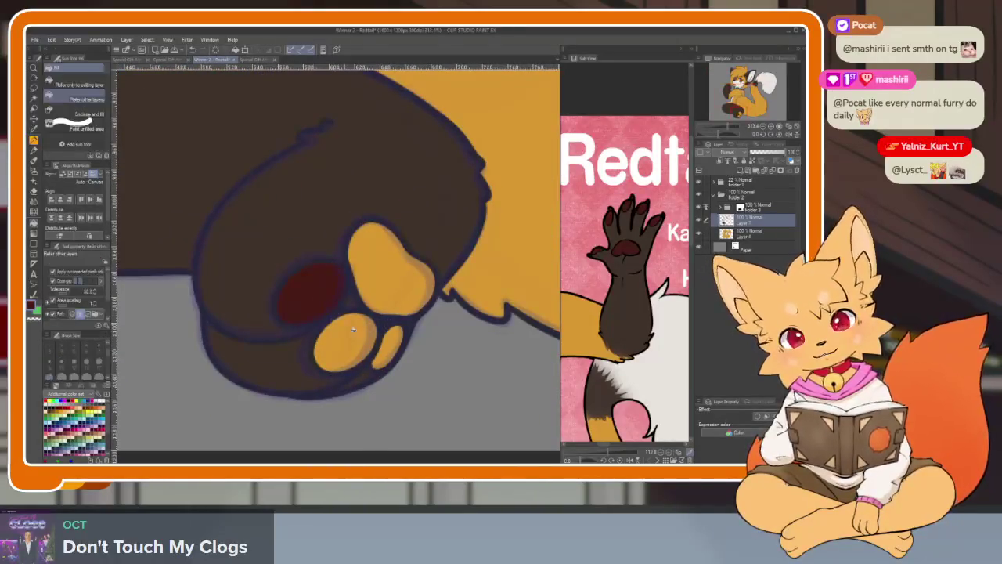
{"action": "left_click", "coordinate": [390, 269]}
{"action": "left_click", "coordinate": [387, 347]}
{"action": "scroll", "coordinate": [391, 341], "scroll_direction": "up", "scroll_amount": 2}
{"action": "scroll", "coordinate": [391, 341], "scroll_direction": "up", "scroll_amount": 2}
{"action": "key", "text": "p"}
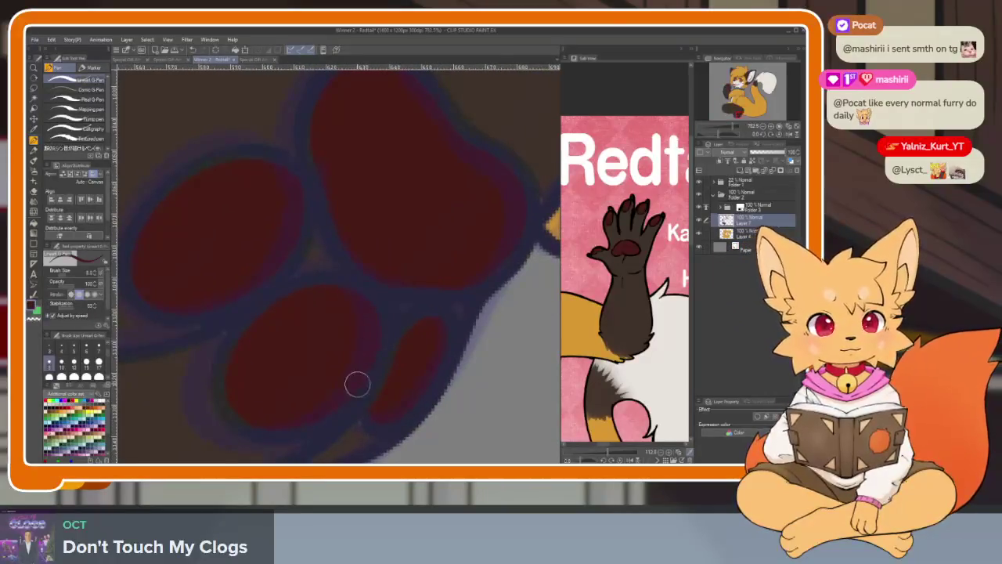
Select the Folder 3 layer group in the Layer panel.
{"action": "scroll", "coordinate": [389, 412], "scroll_direction": "down", "scroll_amount": 1}
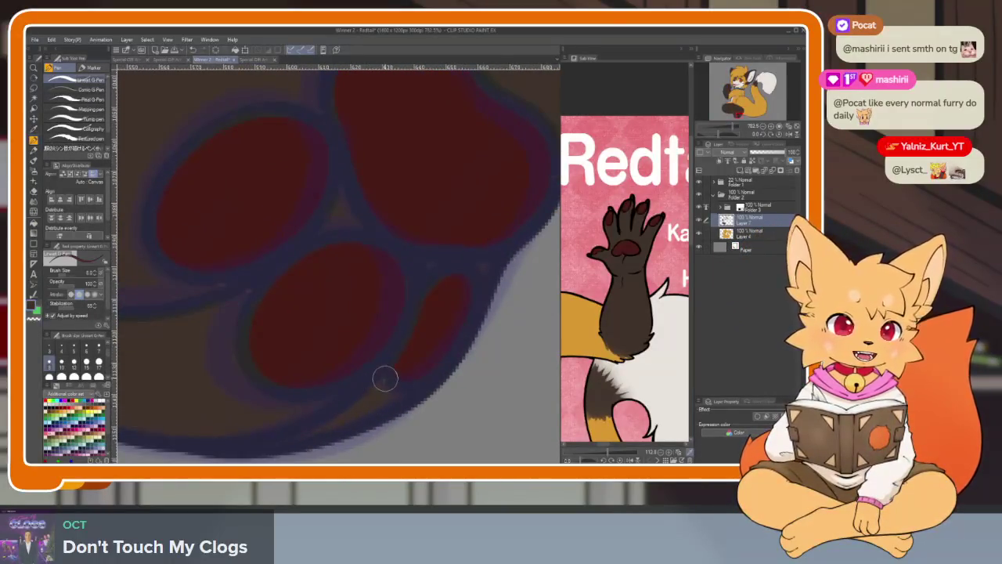
{"action": "scroll", "coordinate": [431, 389], "scroll_direction": "down", "scroll_amount": 5}
{"action": "scroll", "coordinate": [432, 389], "scroll_direction": "down", "scroll_amount": 5}
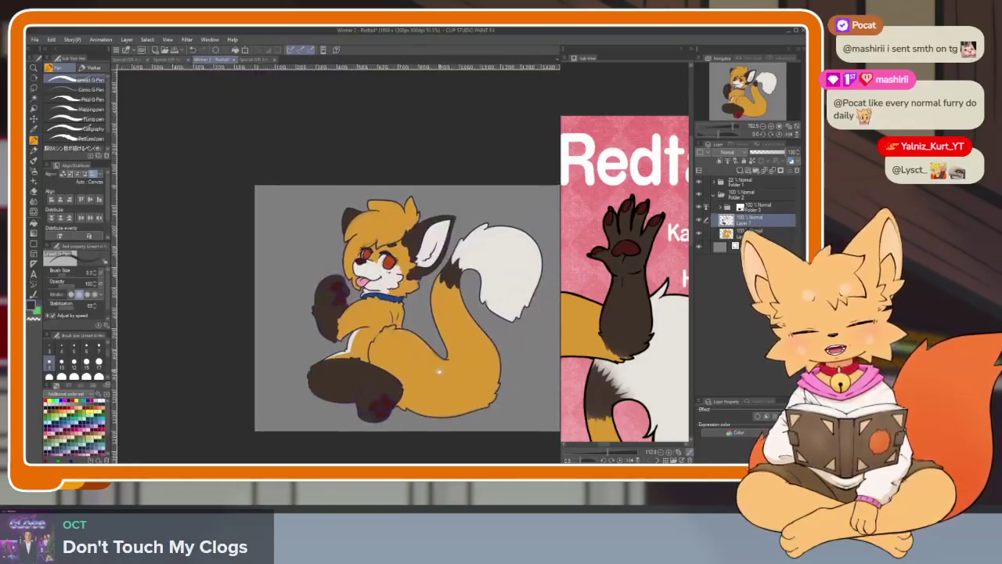
{"action": "left_click", "coordinate": [765, 207]}
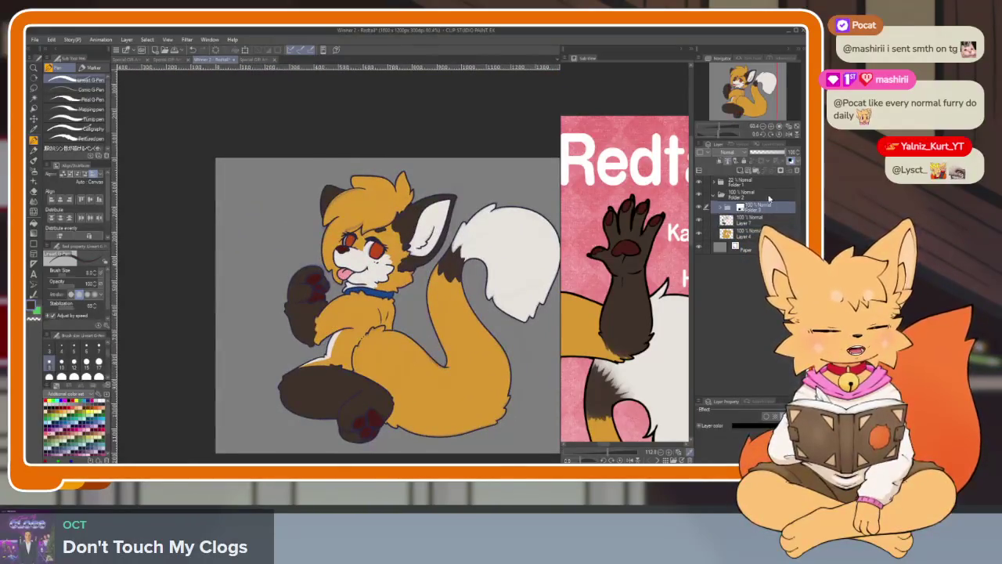
Set Folder 3's layer colour to gray.
{"action": "left_click", "coordinate": [790, 160]}
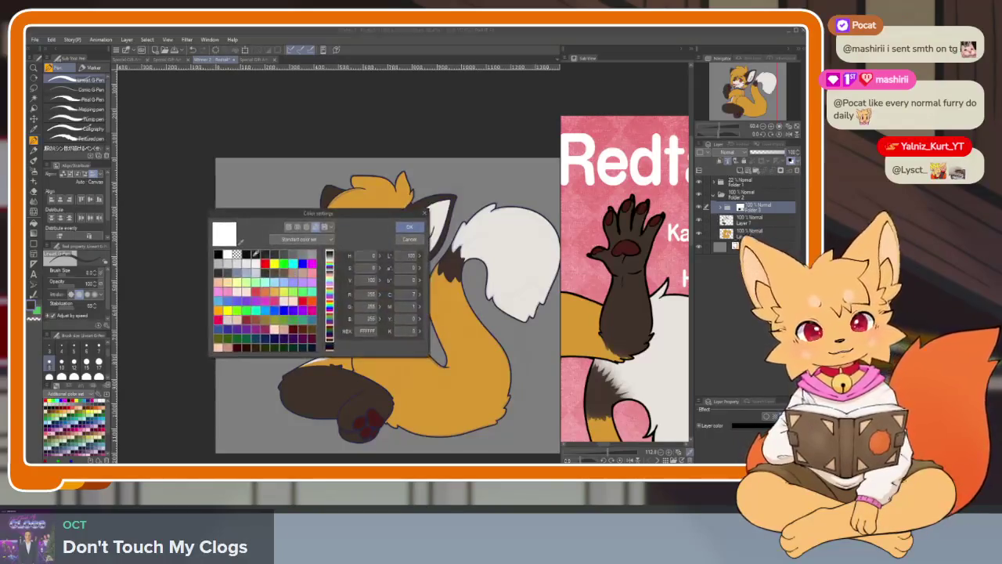
{"action": "left_click", "coordinate": [296, 255]}
{"action": "left_click", "coordinate": [409, 226]}
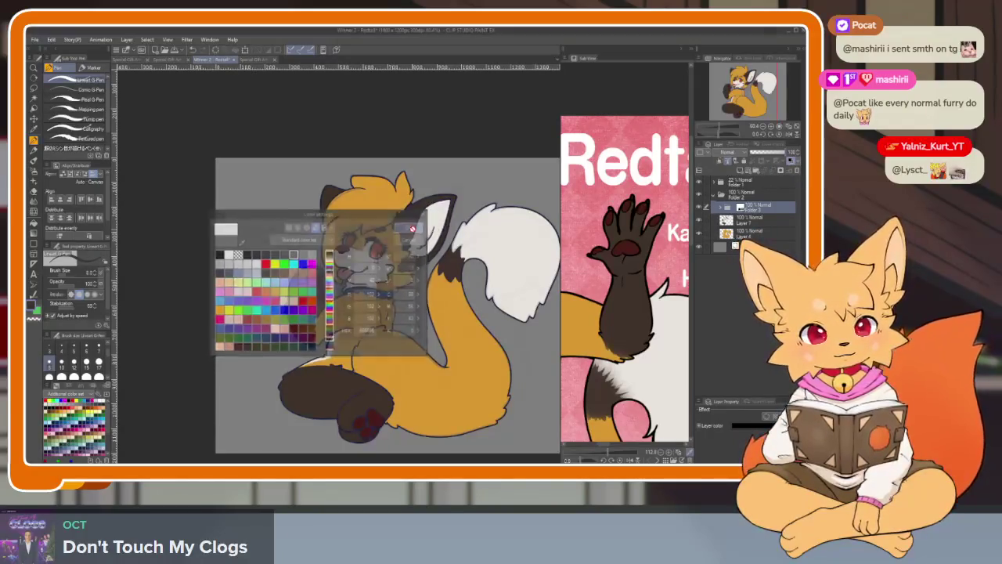
Pan toward the reference sheet's title and bring up the File menu.
{"action": "scroll", "coordinate": [468, 366], "scroll_direction": "up", "scroll_amount": 1}
{"action": "key", "text": "b"}
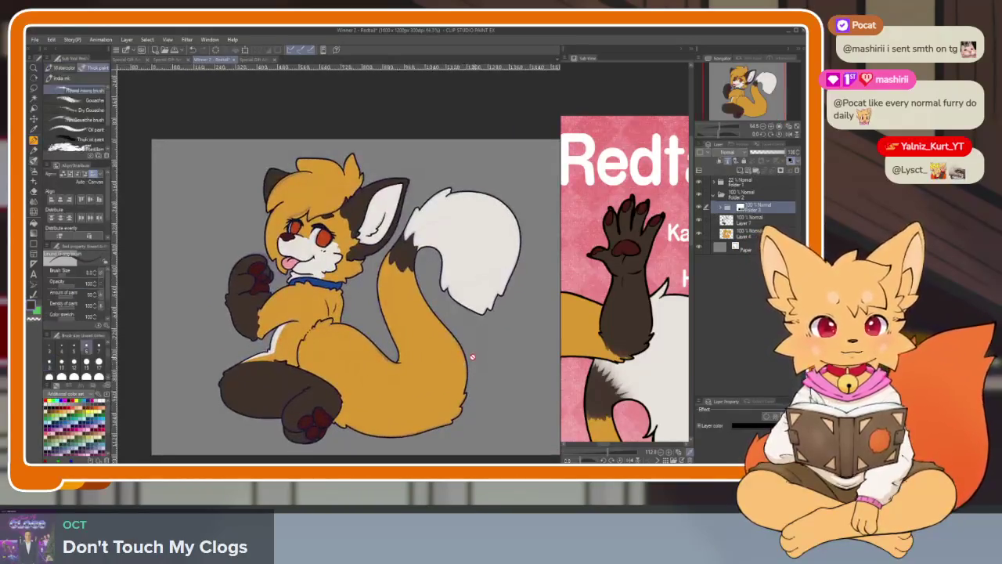
{"action": "scroll", "coordinate": [468, 356], "scroll_direction": "up", "scroll_amount": 1}
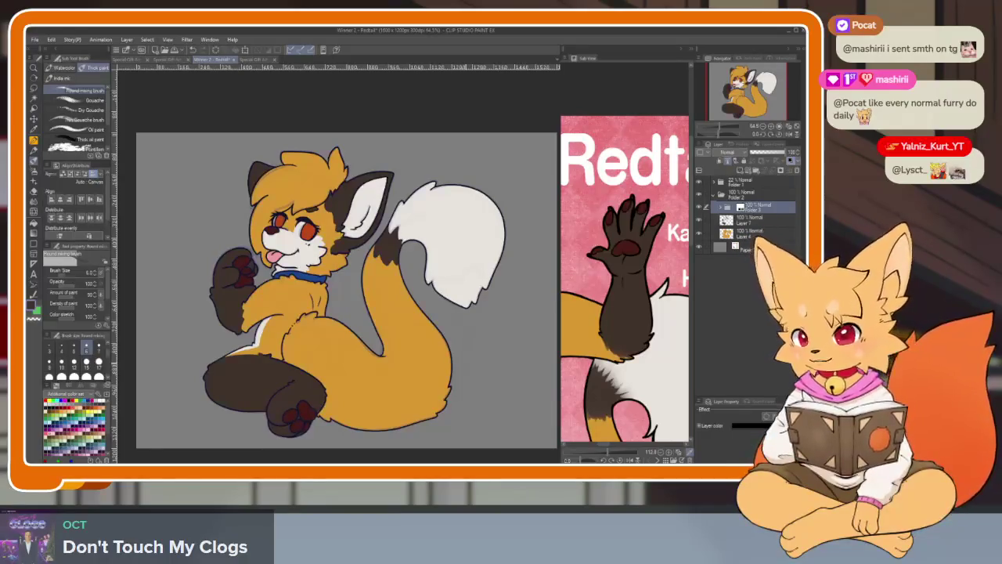
{"action": "left_click_drag", "start_coordinate": [621, 309], "coordinate": [586, 295]}
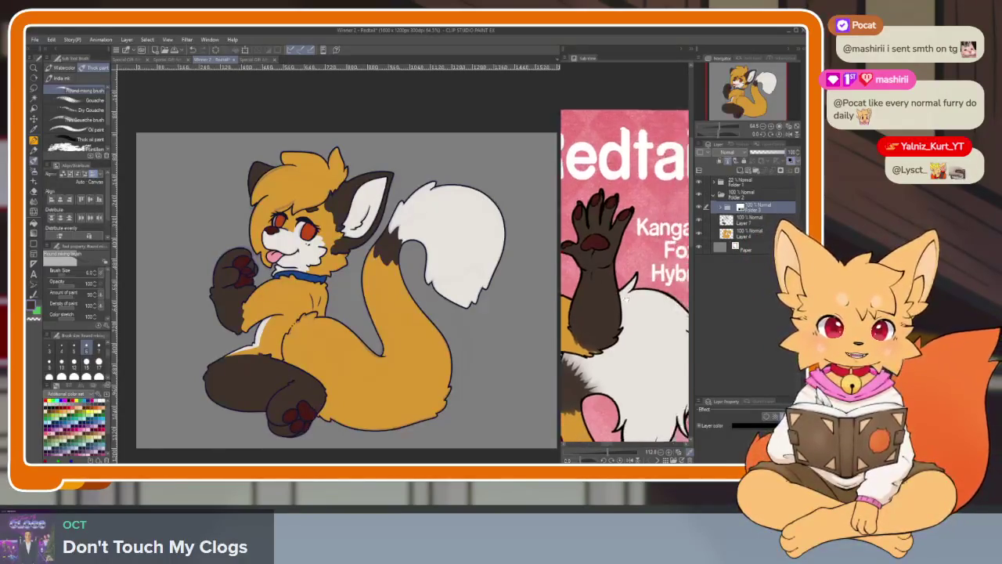
{"action": "left_click", "coordinate": [36, 40]}
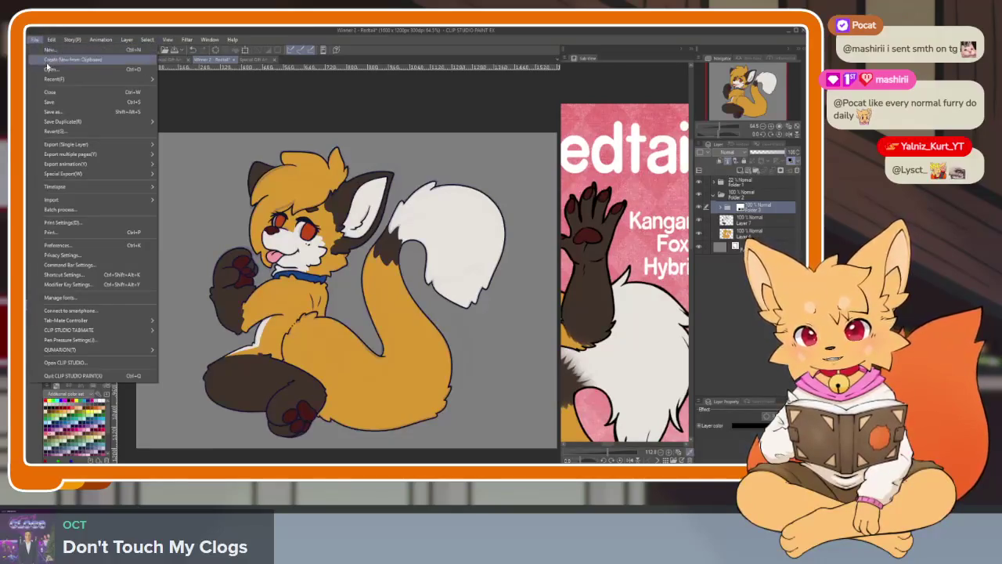
Close the Hedonism sketch via File > Recent and switch to the Redtail.png document.
{"action": "left_click", "coordinate": [48, 68]}
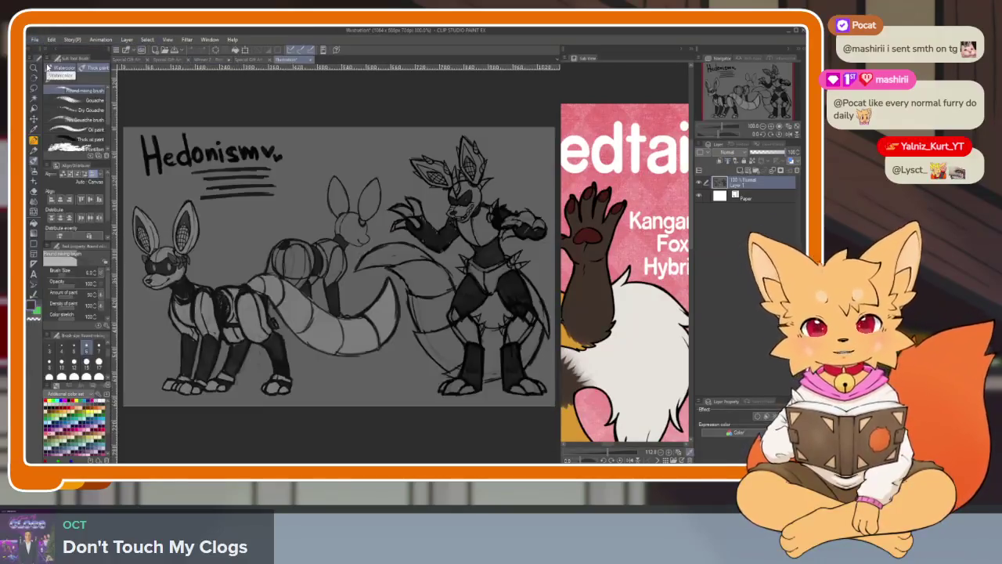
{"action": "left_click", "coordinate": [311, 61]}
{"action": "left_click", "coordinate": [425, 197]}
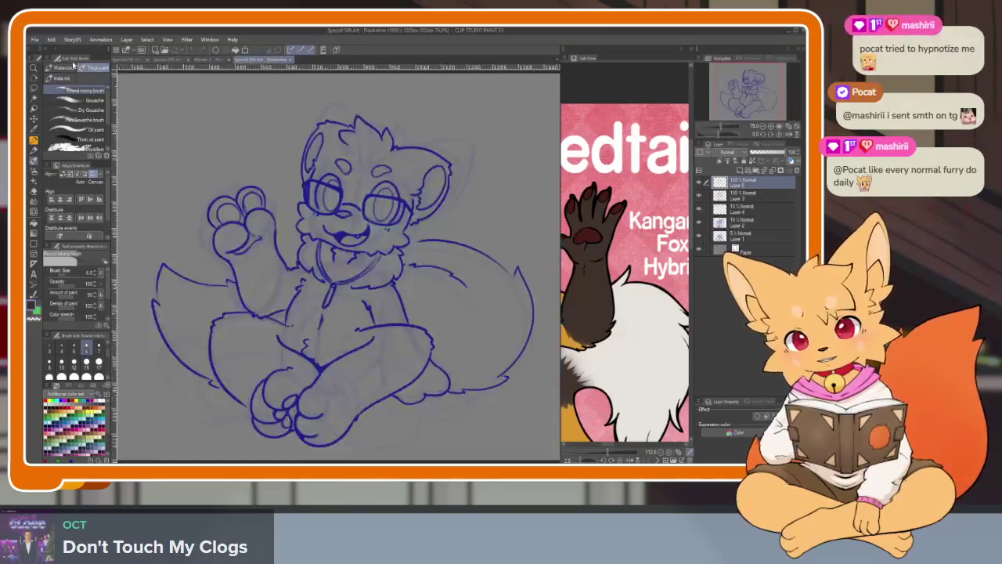
{"action": "left_click", "coordinate": [35, 40]}
{"action": "key", "text": "Escape"}
{"action": "key", "text": "Escape"}
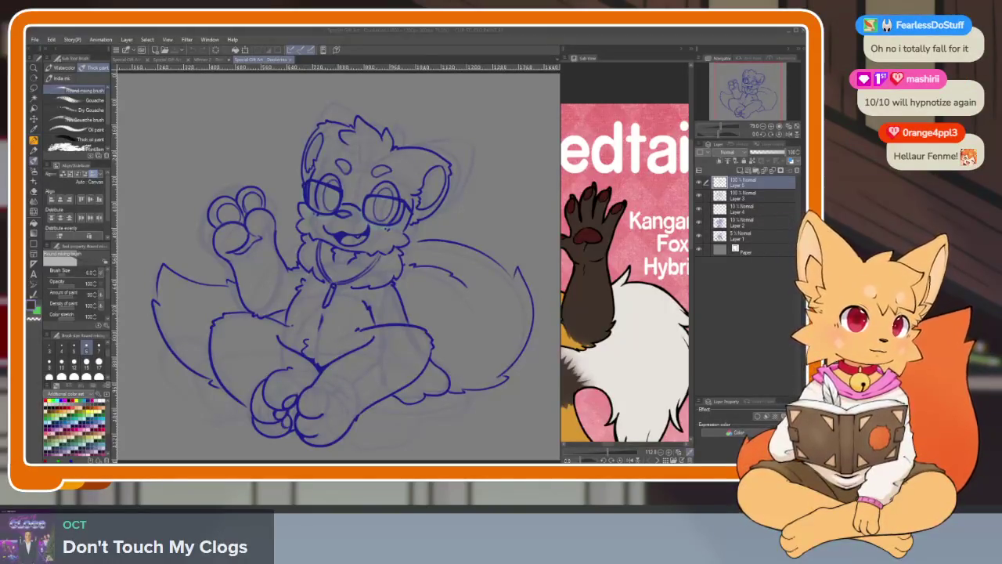
{"action": "key", "text": "ctrl+Tab"}
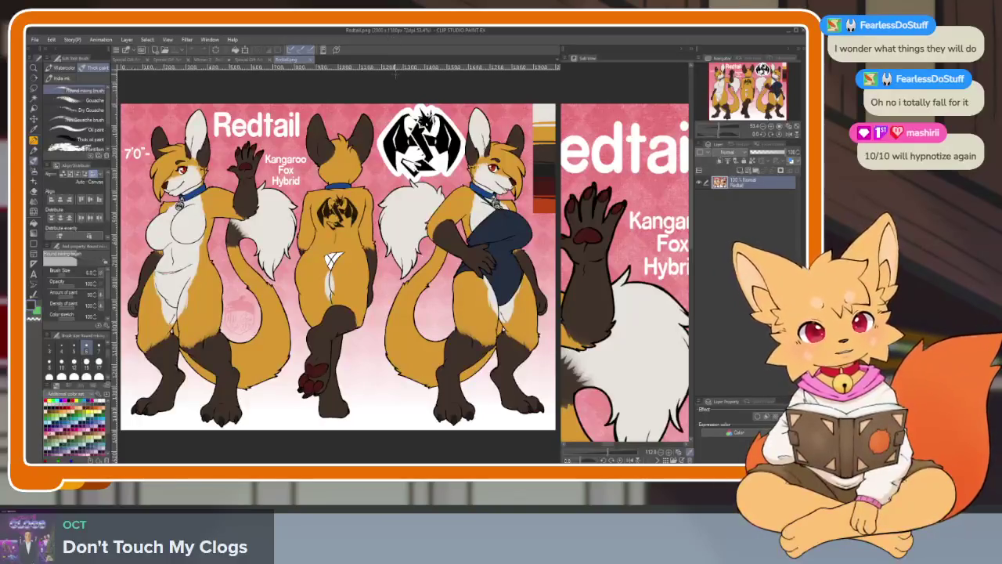
Use Auto select to select the emblem's black dragon shape.
{"action": "scroll", "coordinate": [407, 297], "scroll_direction": "up", "scroll_amount": 5}
{"action": "scroll", "coordinate": [407, 297], "scroll_direction": "up", "scroll_amount": 2}
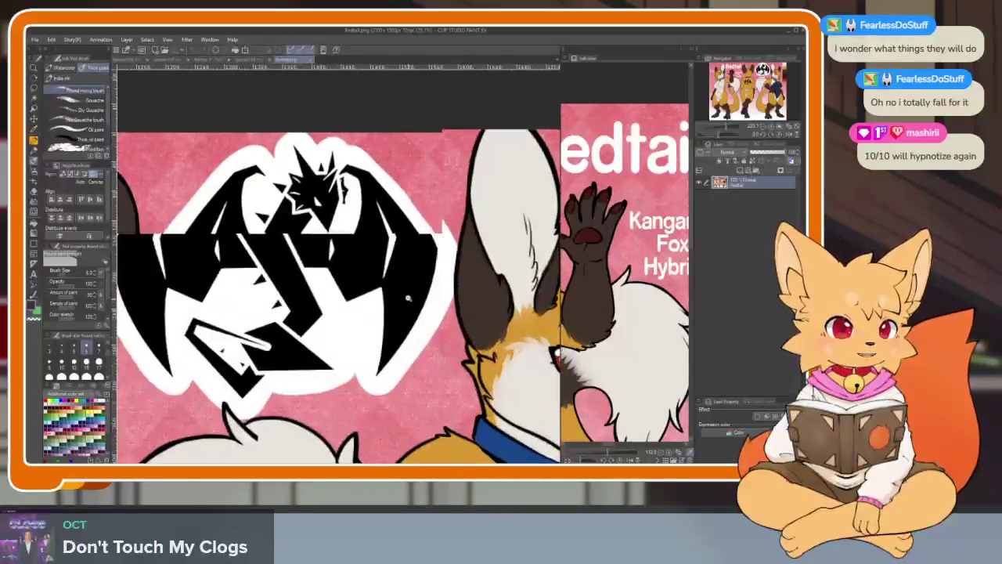
{"action": "scroll", "coordinate": [407, 298], "scroll_direction": "up", "scroll_amount": 2}
{"action": "scroll", "coordinate": [410, 305], "scroll_direction": "up", "scroll_amount": 1}
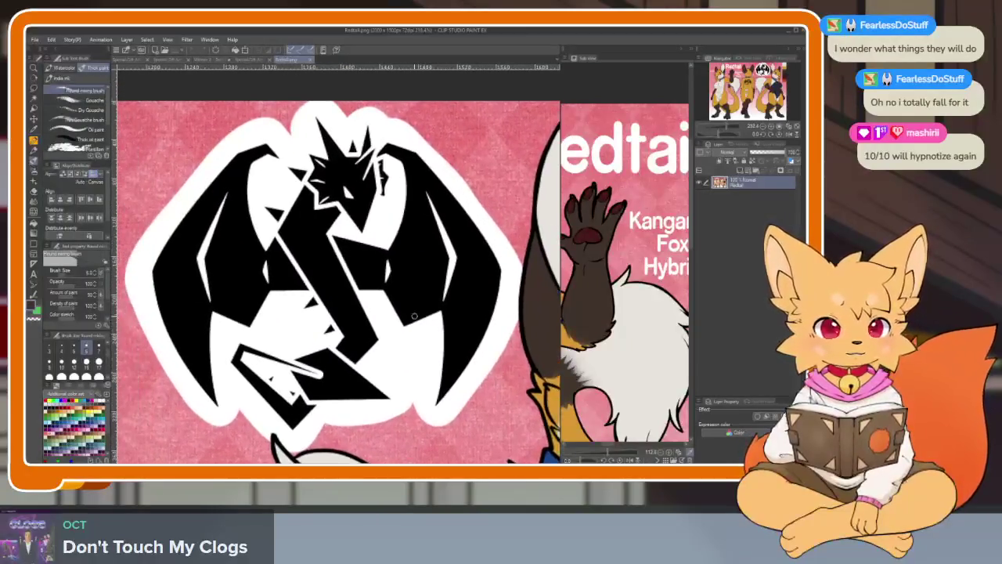
{"action": "left_click", "coordinate": [34, 100]}
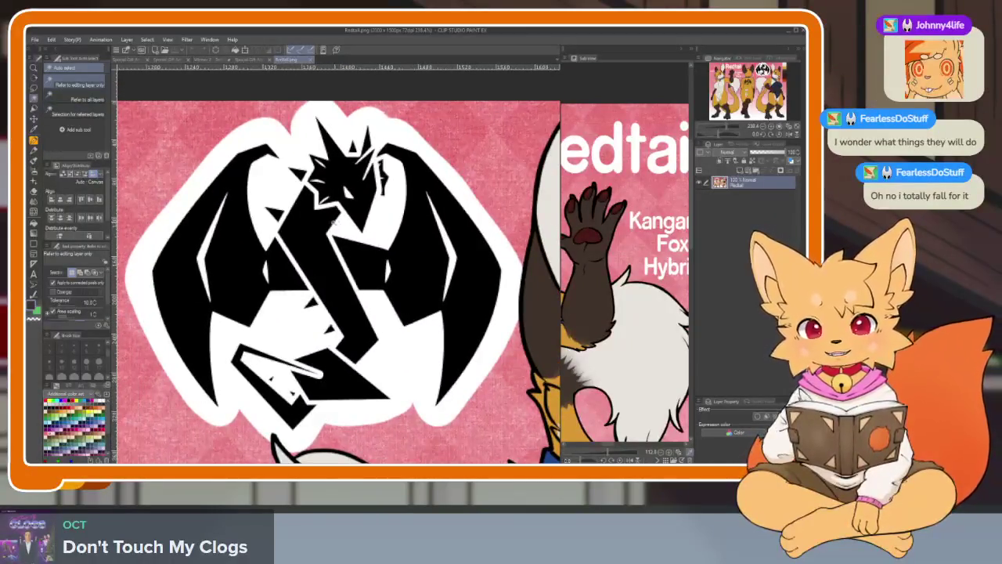
{"action": "left_click", "coordinate": [342, 193]}
{"action": "key", "text": "ctrl+d"}
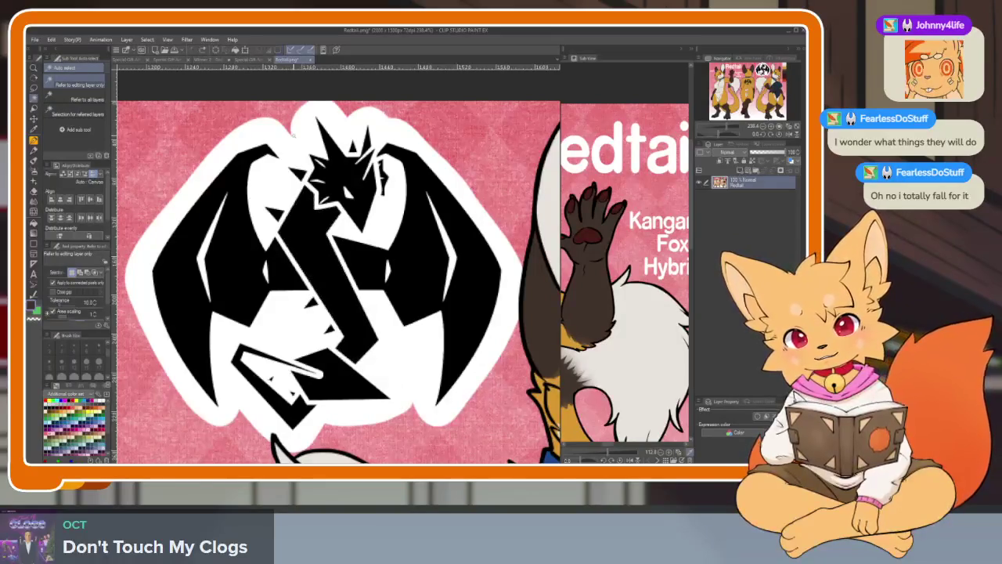
{"action": "left_click", "coordinate": [243, 245]}
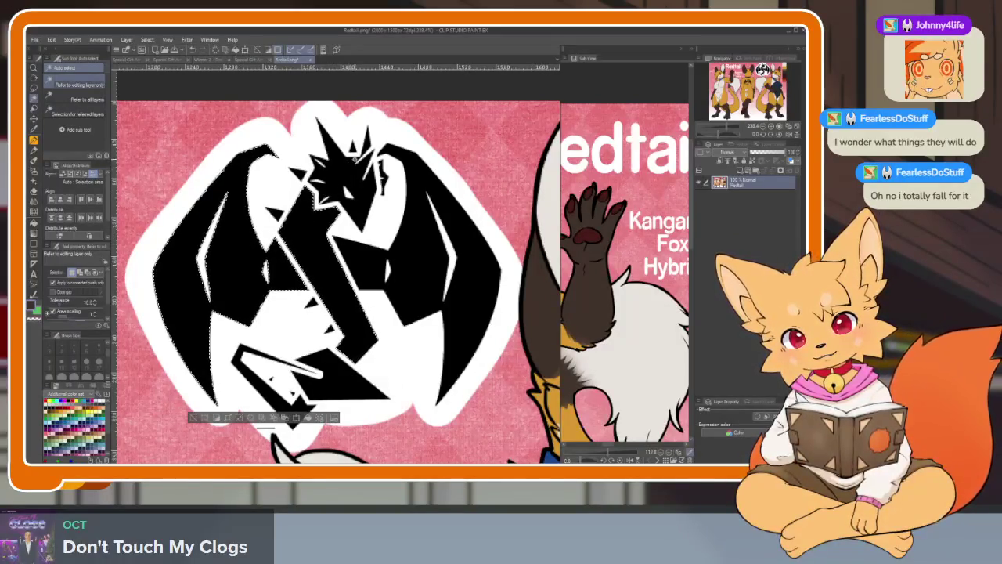
{"action": "key", "text": "ctrl+d"}
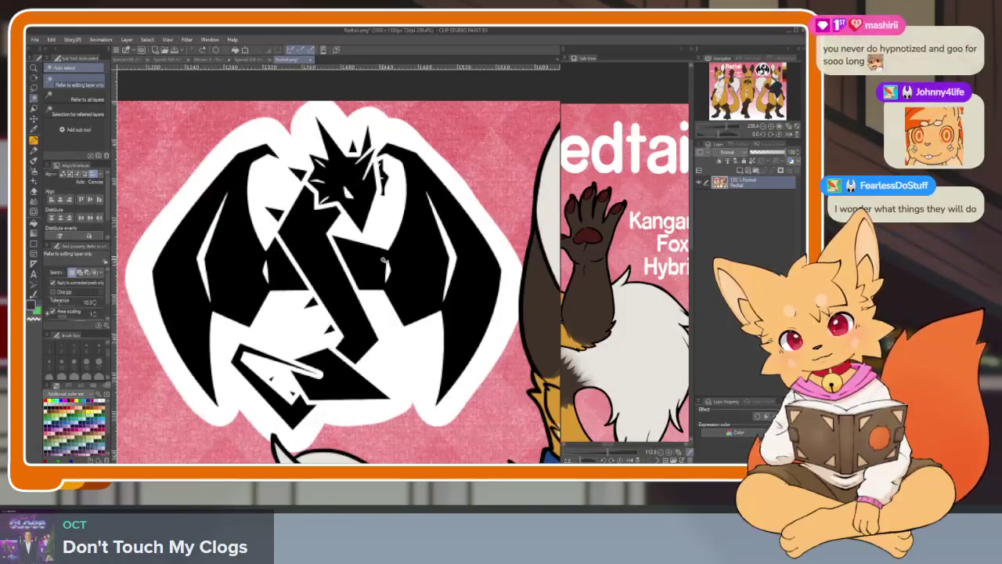
{"action": "left_click", "coordinate": [471, 271]}
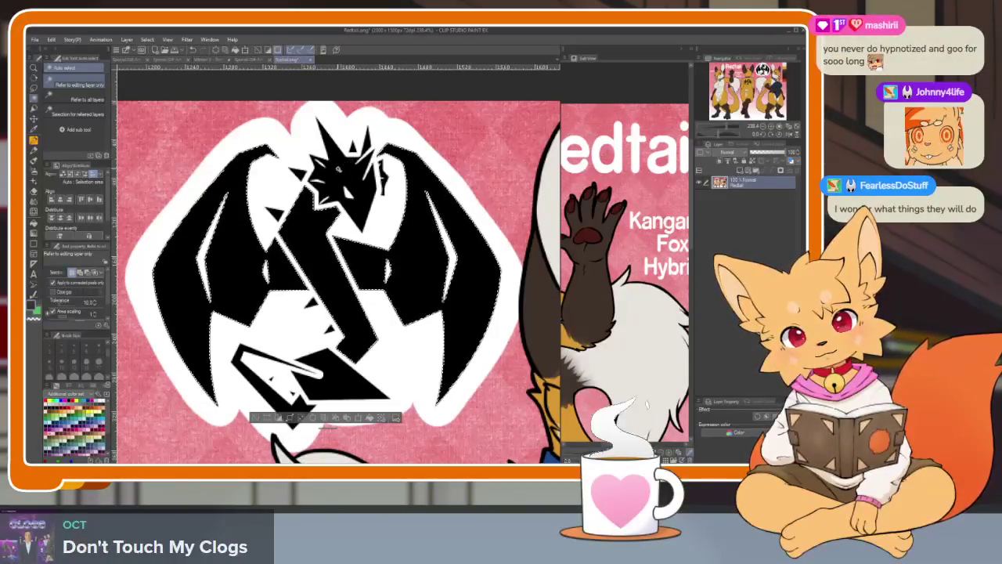
Add the lower black band under the quill shape to the emblem selection.
{"action": "scroll", "coordinate": [316, 180], "scroll_direction": "up", "scroll_amount": 3}
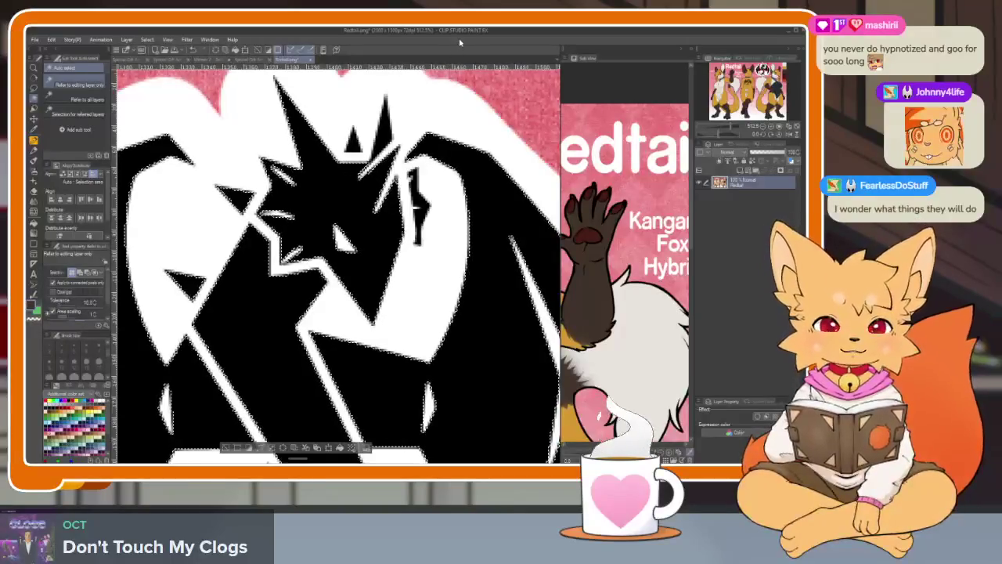
{"action": "scroll", "coordinate": [340, 186], "scroll_direction": "up", "scroll_amount": 2}
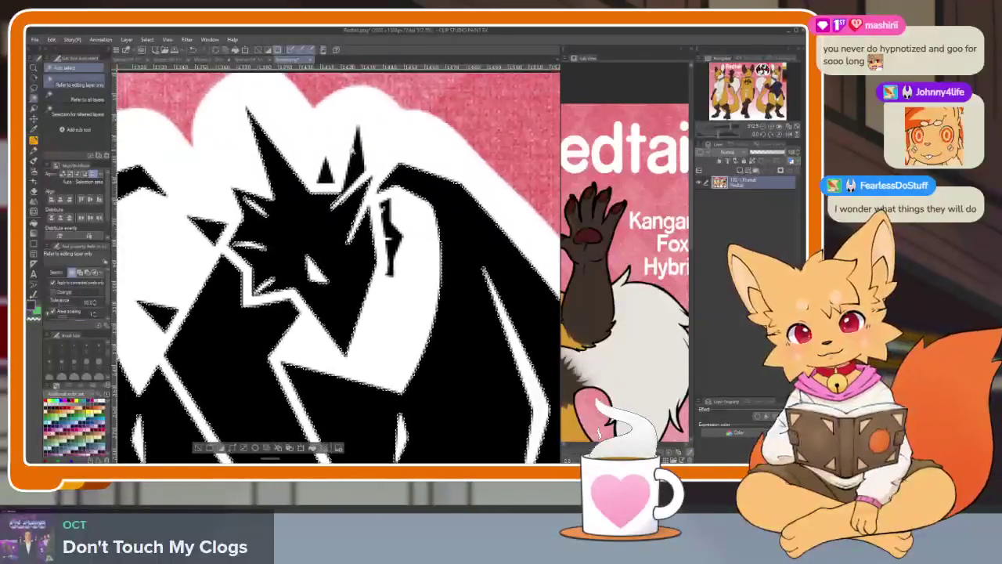
{"action": "scroll", "coordinate": [341, 186], "scroll_direction": "up", "scroll_amount": 2}
{"action": "left_click_drag", "start_coordinate": [341, 186], "coordinate": [297, 124]}
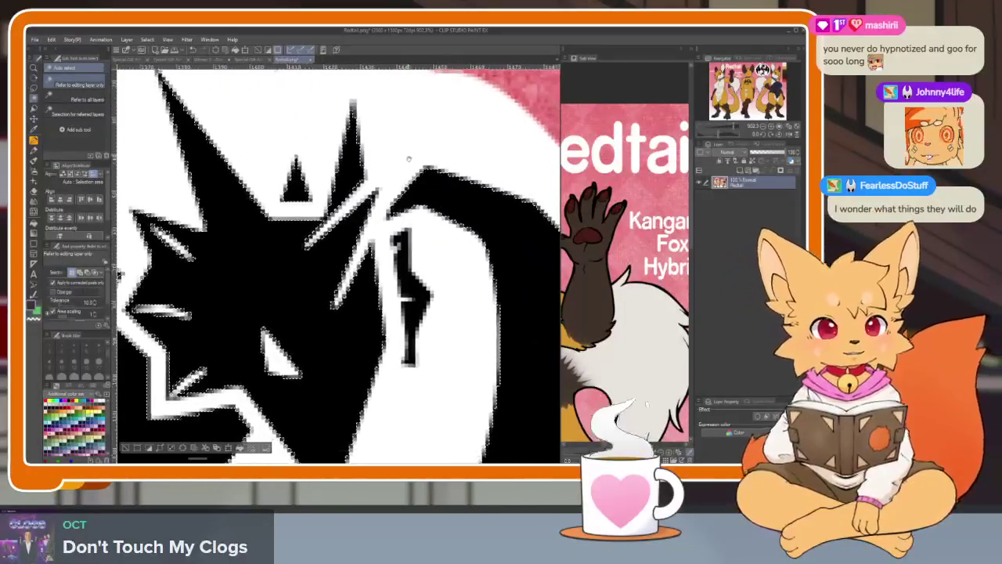
{"action": "scroll", "coordinate": [435, 119], "scroll_direction": "down", "scroll_amount": 1}
{"action": "scroll", "coordinate": [435, 119], "scroll_direction": "down", "scroll_amount": 2}
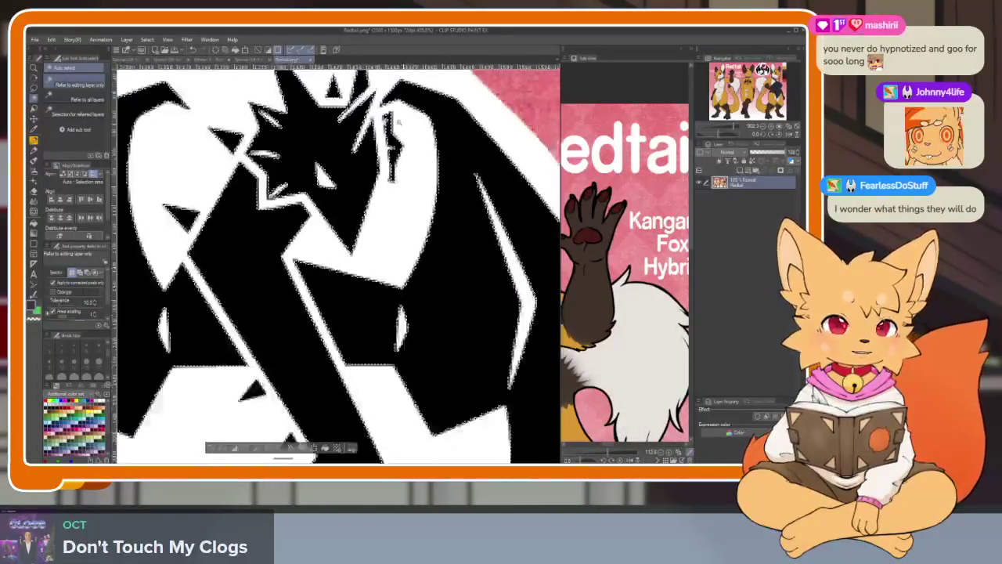
{"action": "scroll", "coordinate": [435, 119], "scroll_direction": "down", "scroll_amount": 1}
{"action": "left_click_drag", "start_coordinate": [437, 119], "coordinate": [324, 233]}
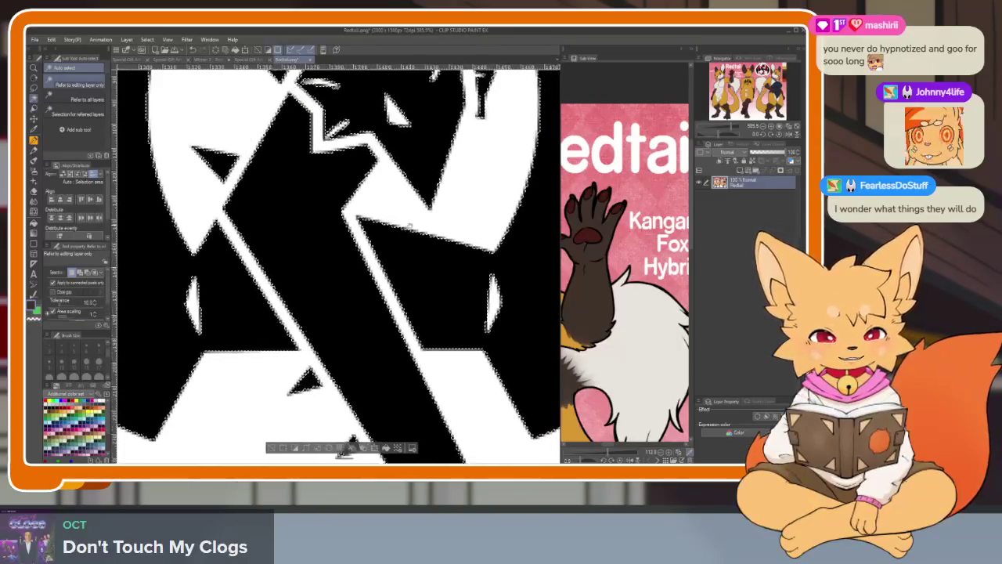
{"action": "left_click_drag", "start_coordinate": [367, 378], "coordinate": [345, 234]}
{"action": "scroll", "coordinate": [345, 235], "scroll_direction": "down", "scroll_amount": 3}
{"action": "scroll", "coordinate": [344, 321], "scroll_direction": "up", "scroll_amount": 5}
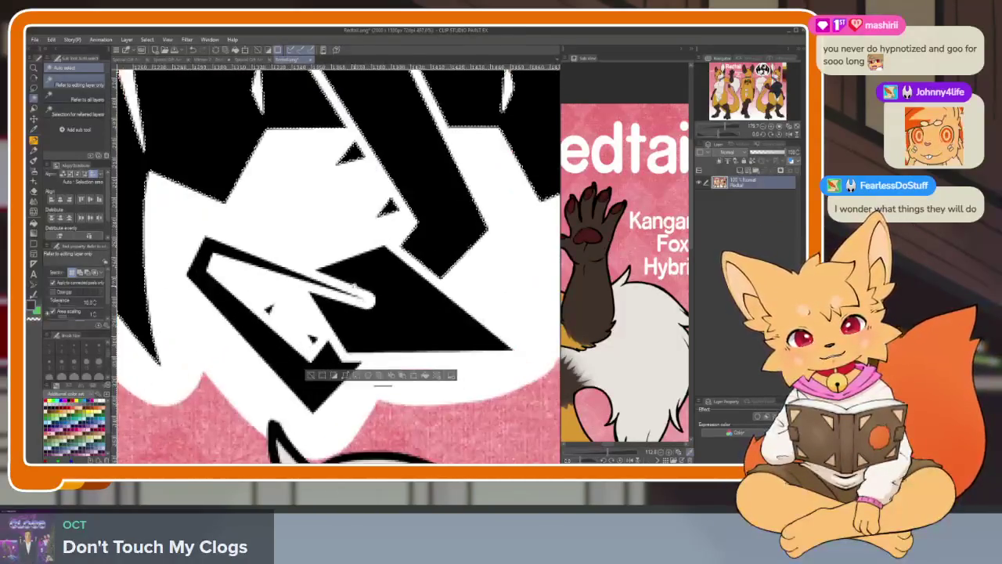
{"action": "left_click", "coordinate": [235, 309]}
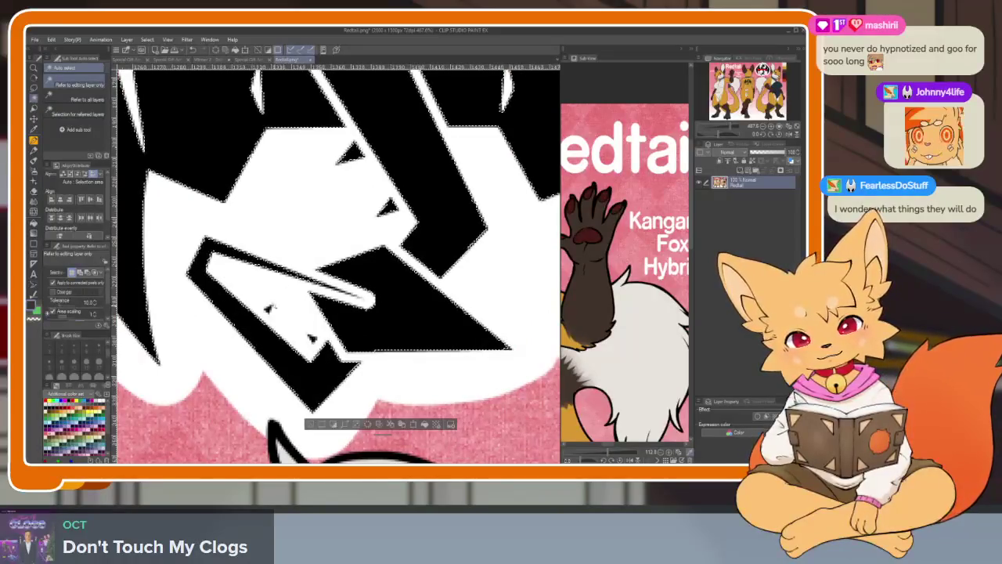
{"action": "mouse_move", "coordinate": [346, 312]}
{"action": "left_mouse_down"}
{"action": "mouse_move", "coordinate": [376, 251]}
{"action": "mouse_move", "coordinate": [415, 228]}
{"action": "mouse_move", "coordinate": [386, 226]}
{"action": "left_mouse_up"}
{"action": "scroll", "coordinate": [404, 230], "scroll_direction": "down", "scroll_amount": 5}
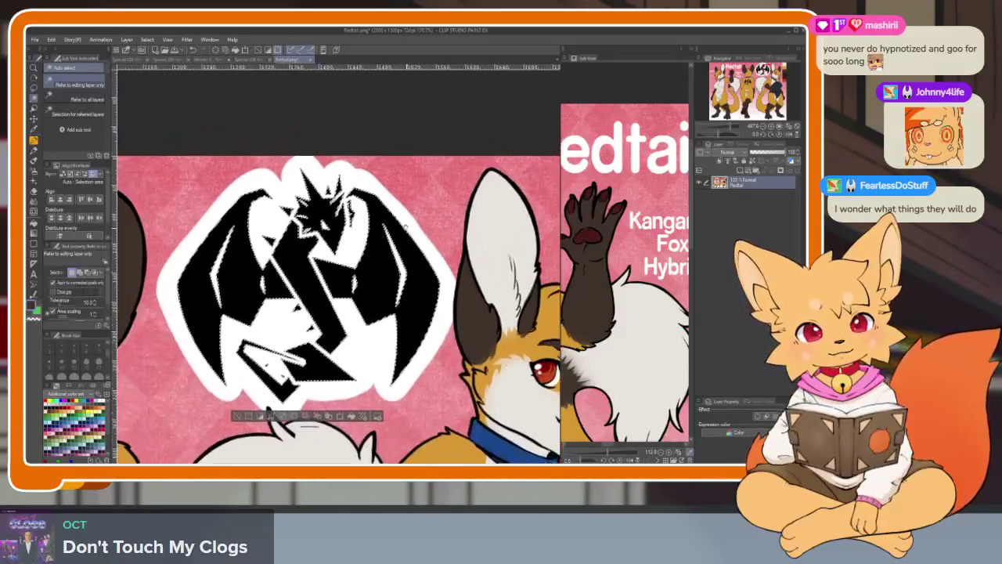
{"action": "scroll", "coordinate": [549, 368], "scroll_direction": "down", "scroll_amount": 2}
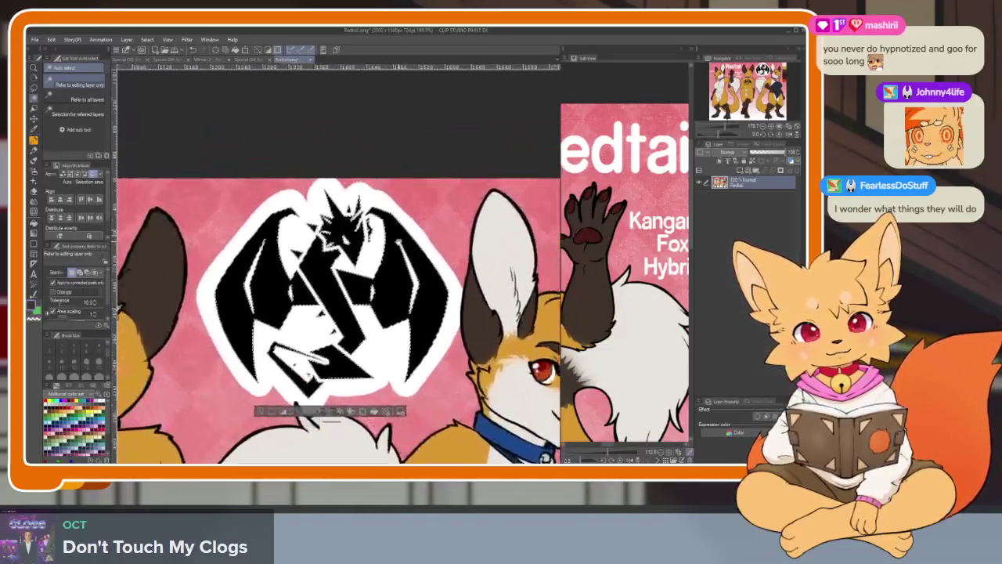
Expand the emblem selection outward to include its white border, then deselect.
{"action": "left_click", "coordinate": [147, 40]}
{"action": "left_click", "coordinate": [192, 93]}
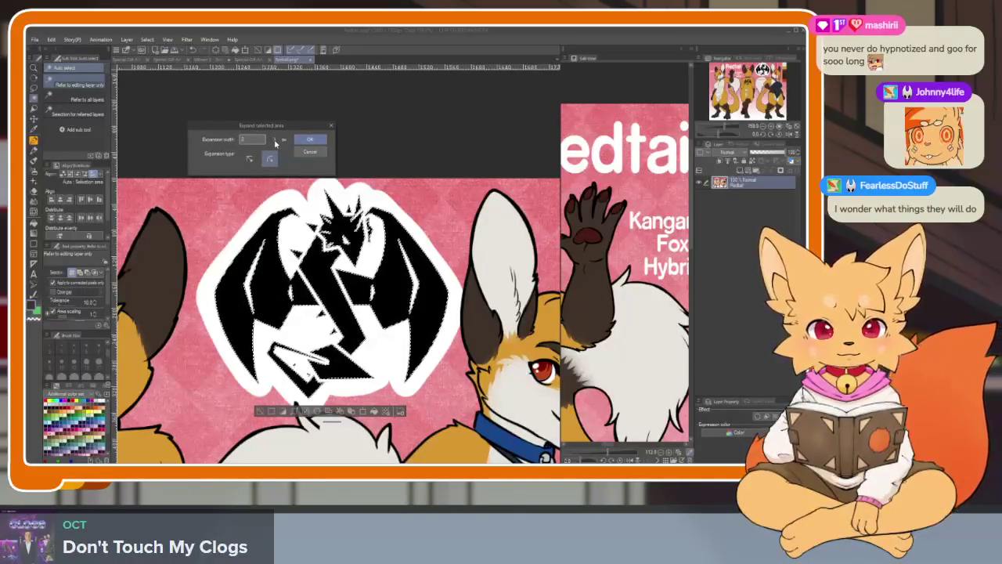
{"action": "left_click", "coordinate": [309, 141]}
{"action": "scroll", "coordinate": [345, 148], "scroll_direction": "up", "scroll_amount": 3}
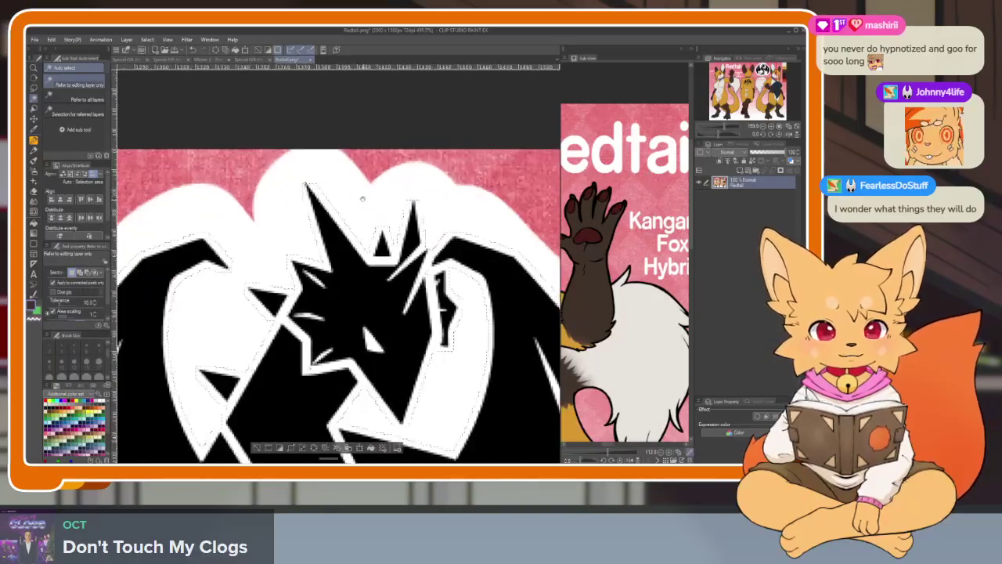
{"action": "scroll", "coordinate": [345, 147], "scroll_direction": "down", "scroll_amount": 2}
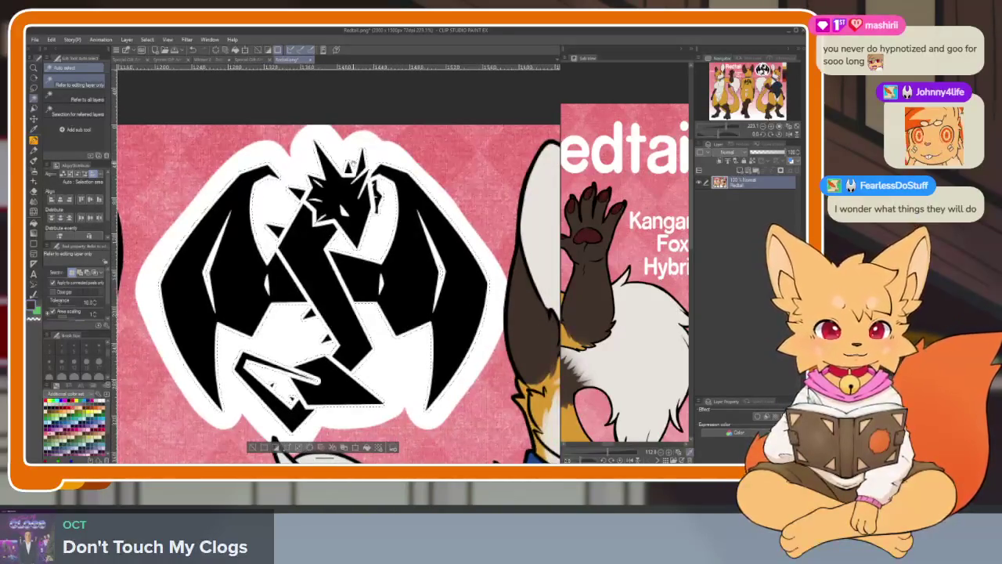
{"action": "key", "text": "ctrl+d"}
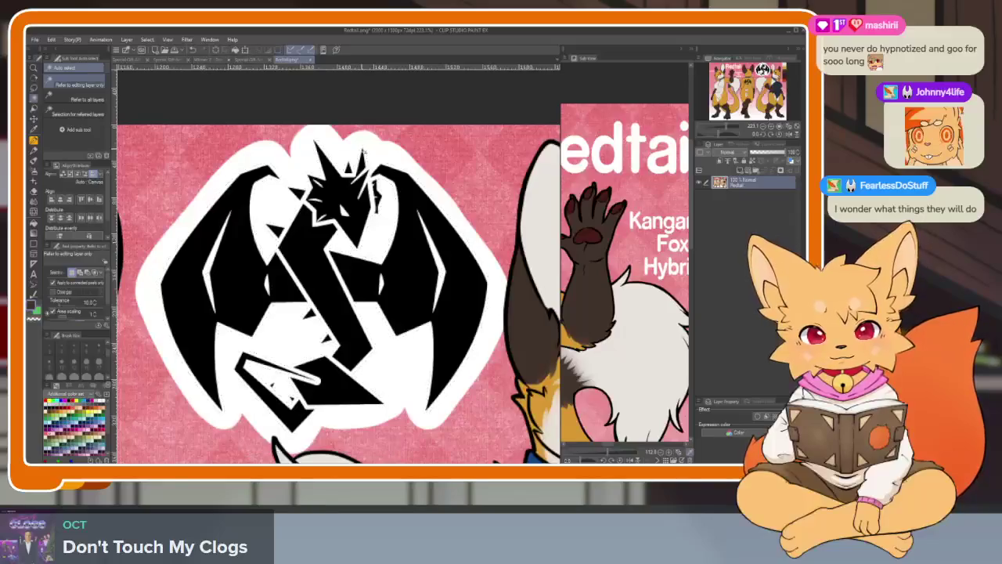
{"action": "scroll", "coordinate": [346, 162], "scroll_direction": "down", "scroll_amount": 3}
{"action": "scroll", "coordinate": [325, 149], "scroll_direction": "up", "scroll_amount": 1}
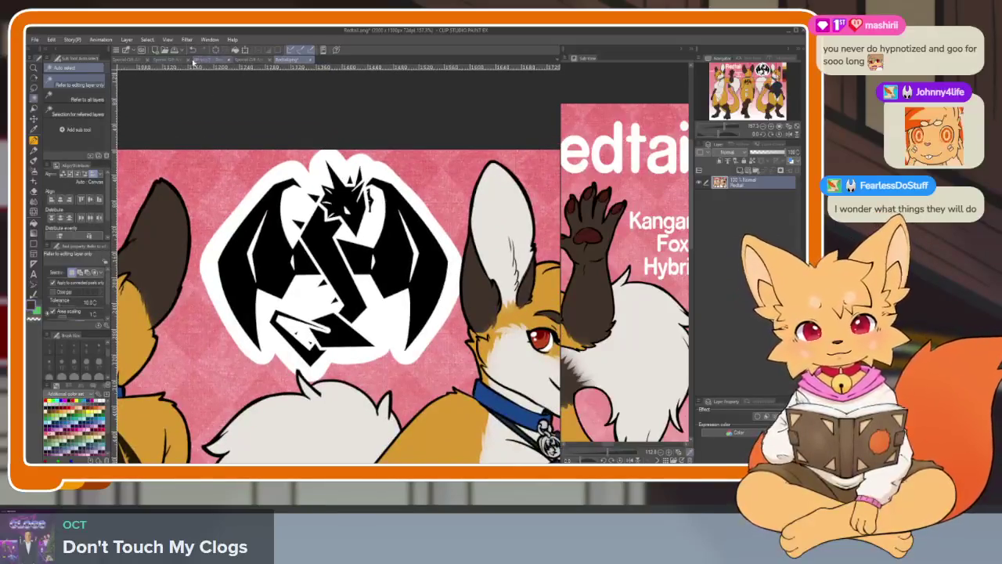
Switch to the Winner 2 - Redtail fox drawing document.
{"action": "left_click", "coordinate": [135, 62]}
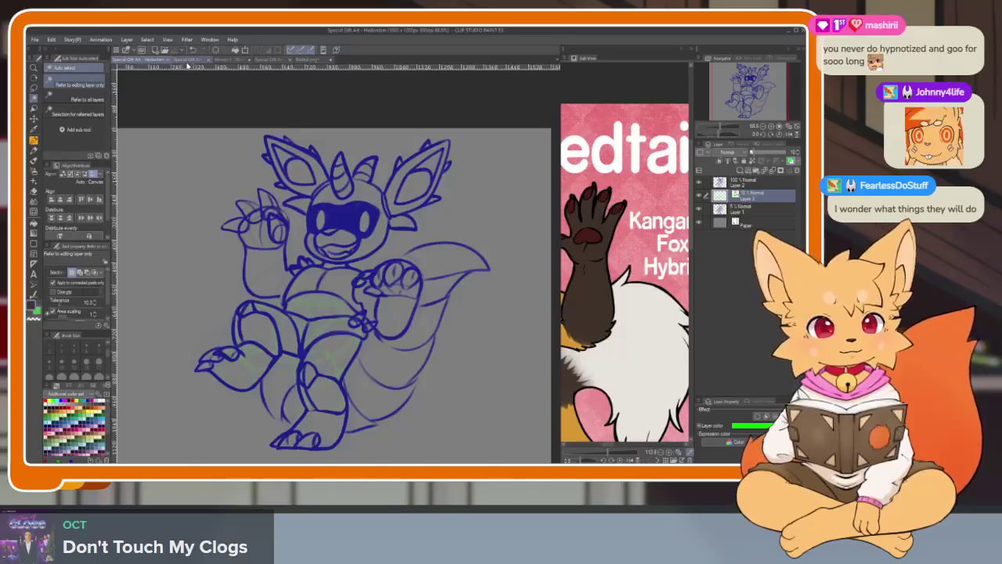
{"action": "left_click", "coordinate": [187, 63]}
{"action": "left_click", "coordinate": [221, 60]}
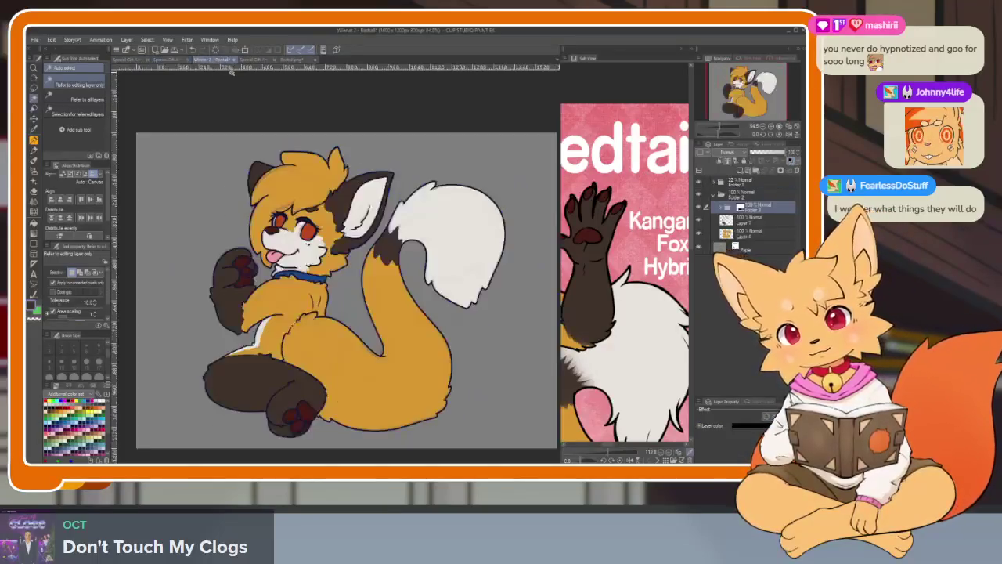
Paste the dragon logo as a new layer and drag it onto the fox's chest.
{"action": "key", "text": "ctrl+v"}
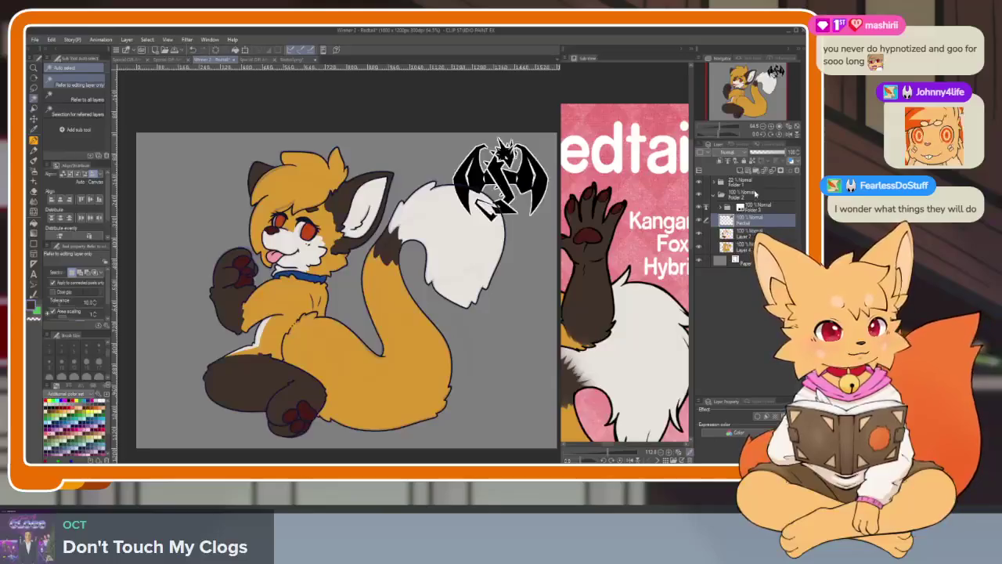
{"action": "scroll", "coordinate": [434, 347], "scroll_direction": "up", "scroll_amount": 1}
{"action": "key", "text": "k"}
{"action": "left_click_drag", "start_coordinate": [502, 282], "coordinate": [333, 365]}
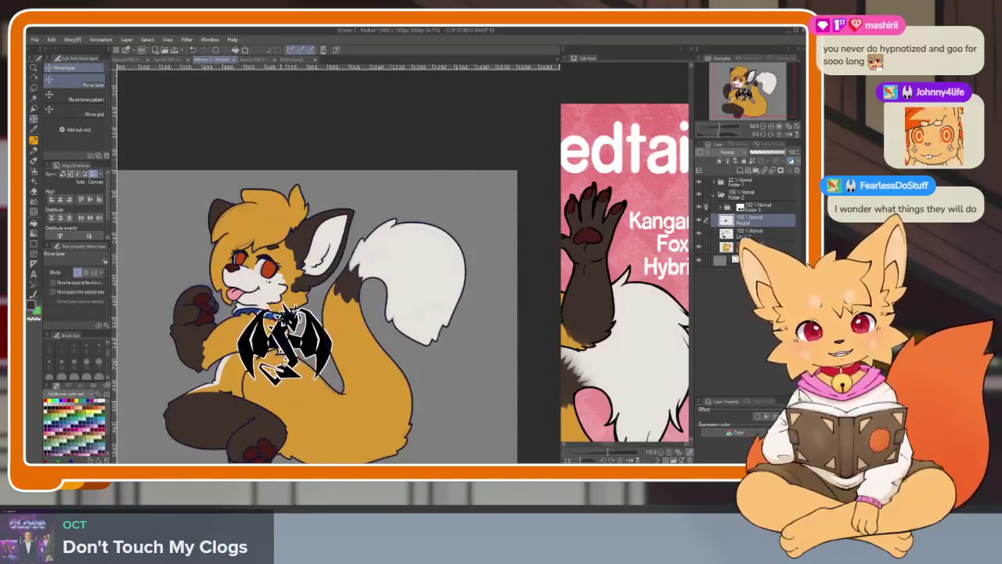
{"action": "scroll", "coordinate": [333, 365], "scroll_direction": "up", "scroll_amount": 5}
{"action": "scroll", "coordinate": [332, 365], "scroll_direction": "down", "scroll_amount": 2}
{"action": "scroll", "coordinate": [391, 362], "scroll_direction": "up", "scroll_amount": 2}
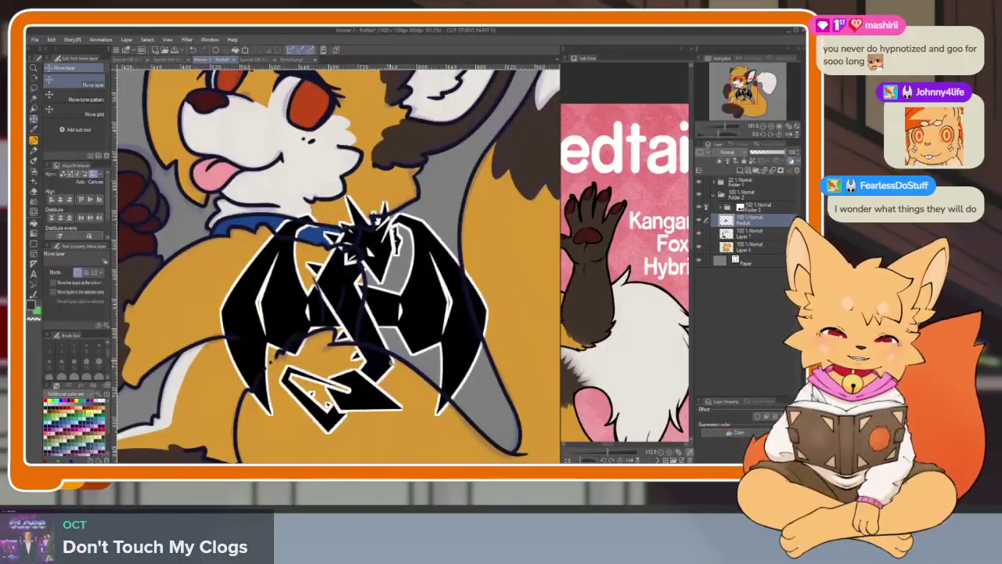
{"action": "scroll", "coordinate": [290, 286], "scroll_direction": "up", "scroll_amount": 3}
Auto-select an area along the logo's edge, then clear the selection.
{"action": "key", "text": "w"}
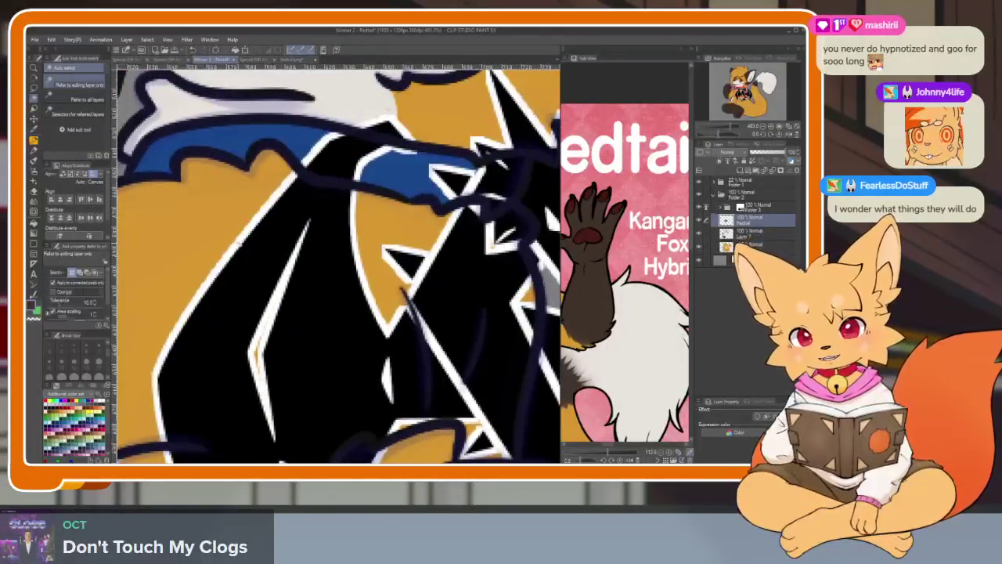
{"action": "left_click", "coordinate": [242, 244]}
{"action": "key", "text": "ctrl+d"}
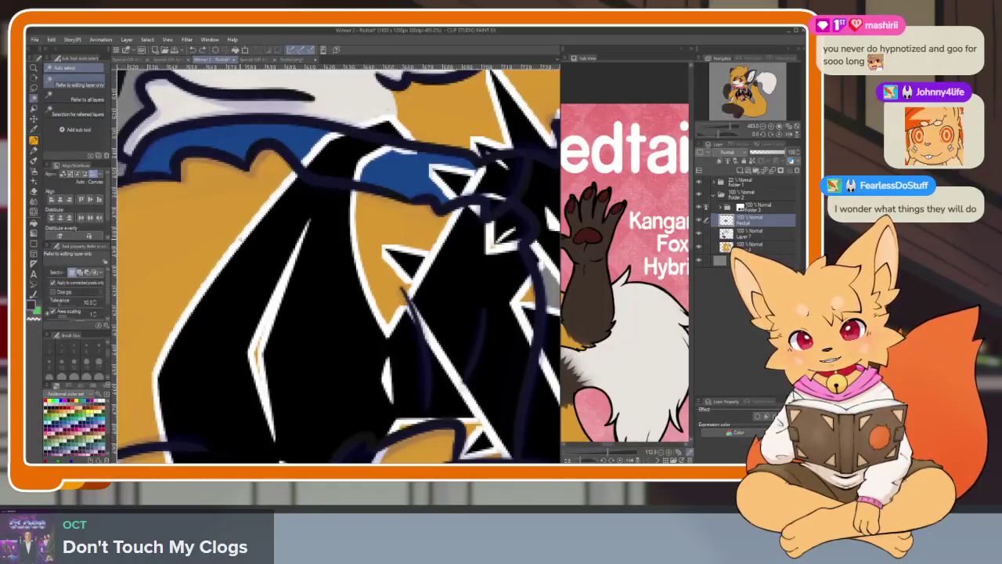
{"action": "left_click", "coordinate": [243, 244]}
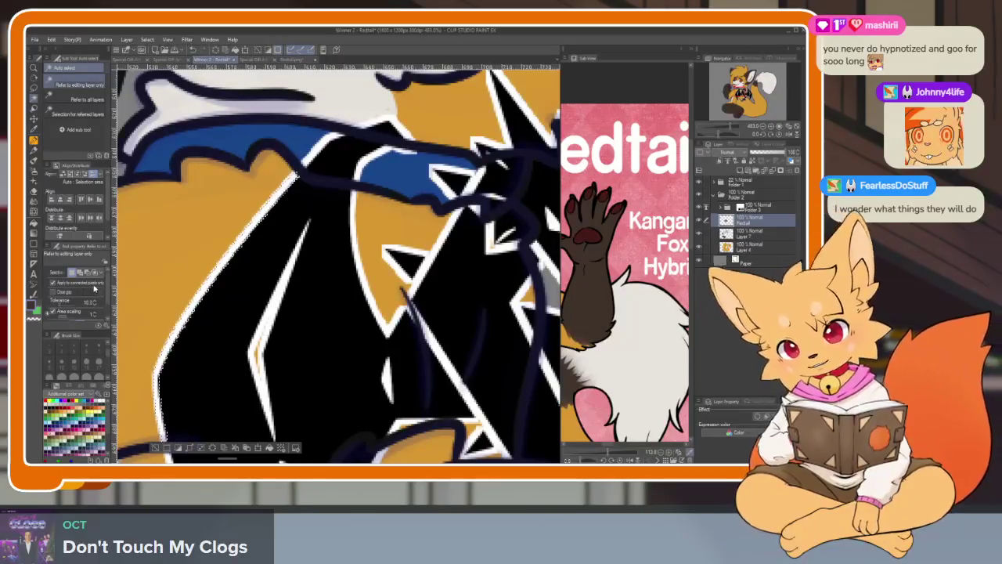
{"action": "key", "text": "ctrl+d"}
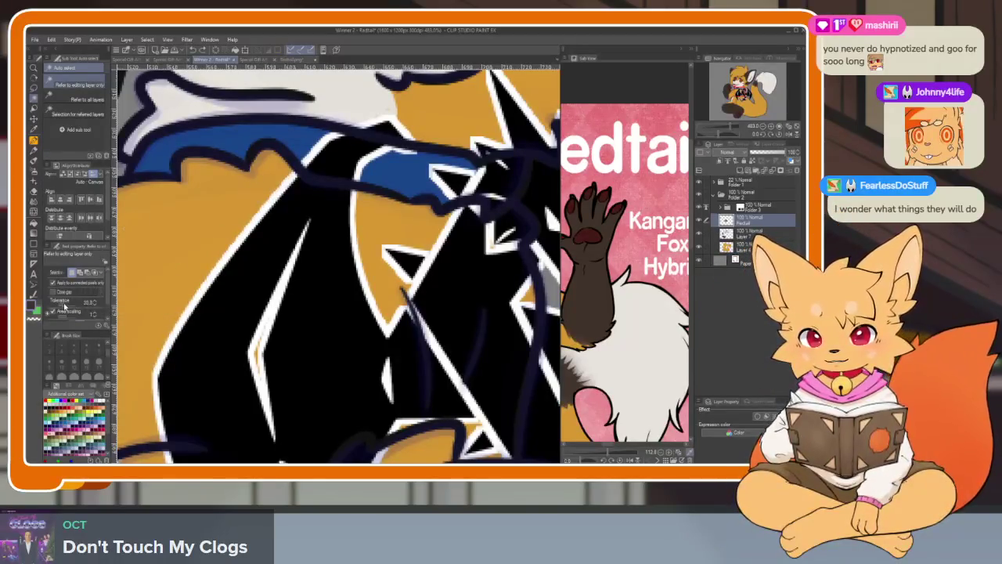
{"action": "left_click", "coordinate": [267, 224]}
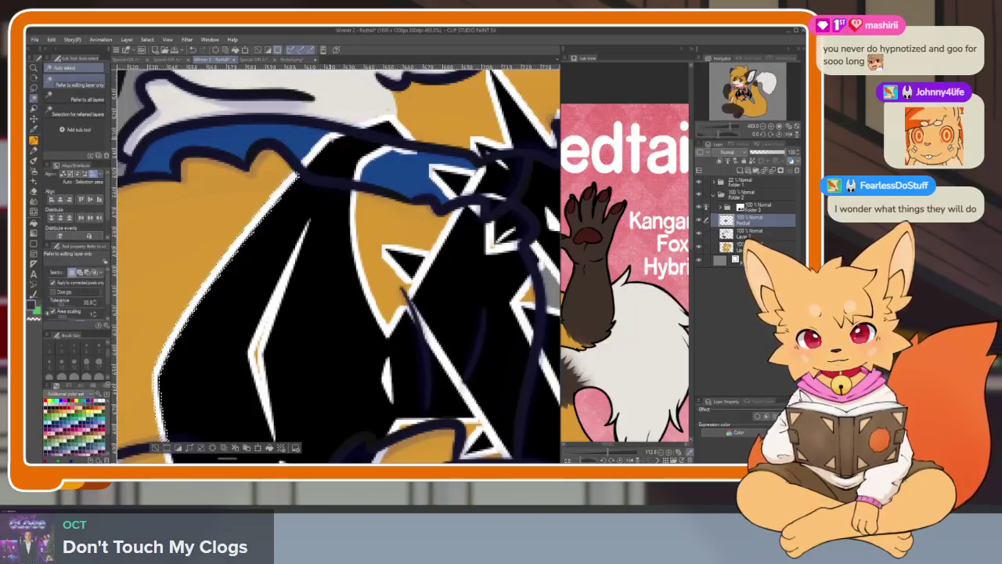
{"action": "left_click", "coordinate": [280, 289]}
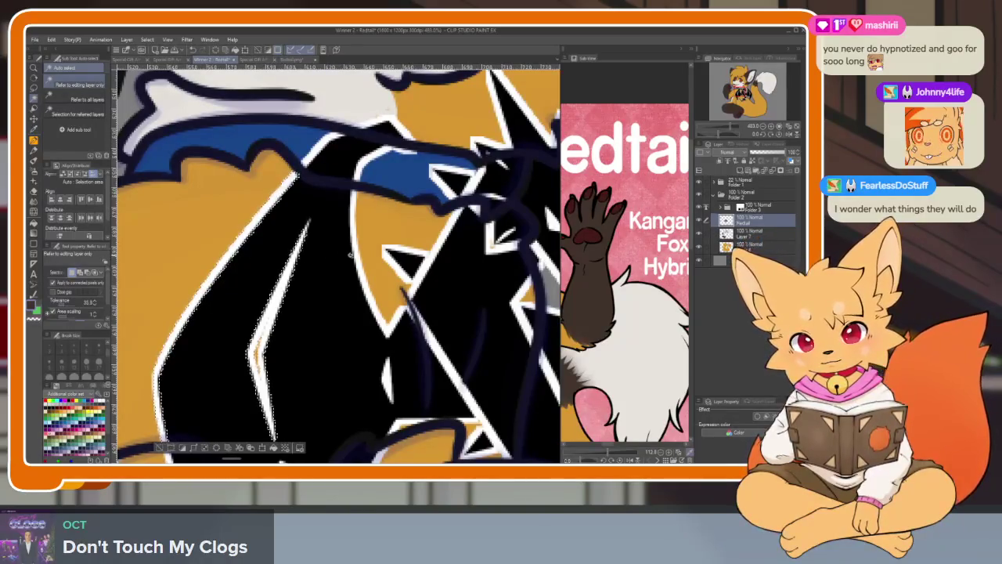
{"action": "mouse_move", "coordinate": [407, 368]}
{"action": "left_mouse_down"}
{"action": "mouse_move", "coordinate": [354, 291]}
{"action": "mouse_move", "coordinate": [341, 301]}
{"action": "left_mouse_up"}
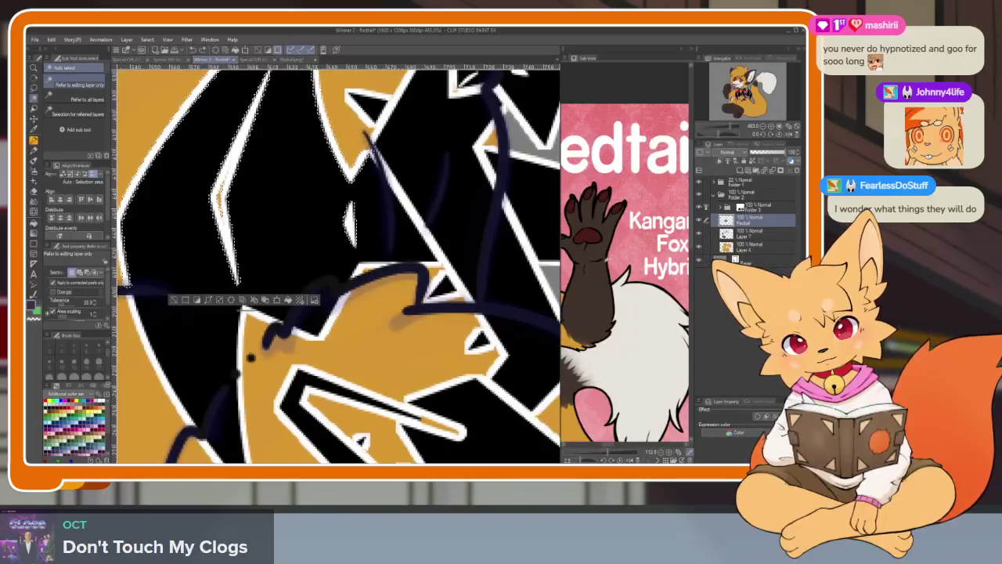
{"action": "scroll", "coordinate": [462, 321], "scroll_direction": "up", "scroll_amount": 5}
{"action": "scroll", "coordinate": [462, 321], "scroll_direction": "down", "scroll_amount": 3}
{"action": "key", "text": "k"}
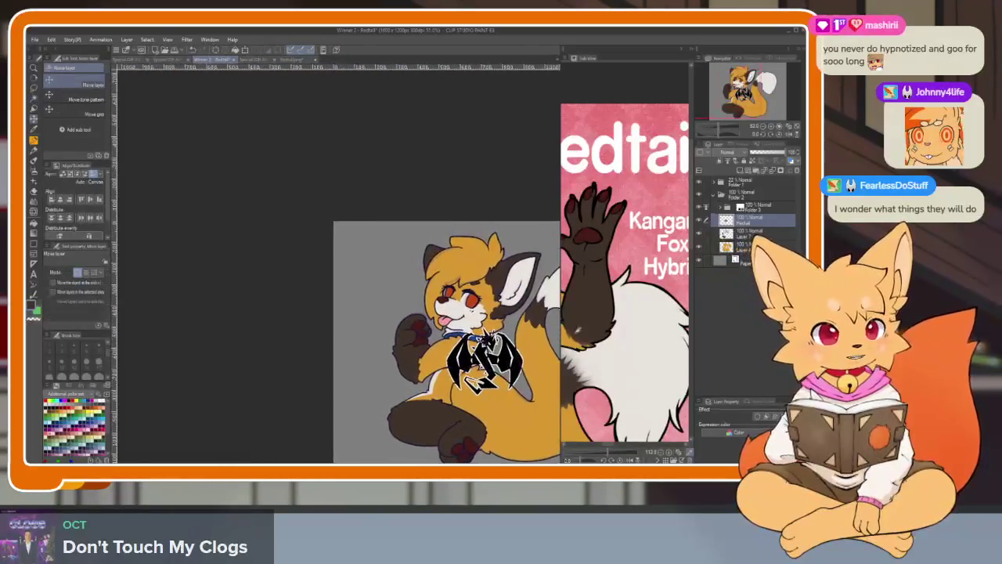
Shift the dragon logo up-left and auto-select its black emblem.
{"action": "left_click_drag", "start_coordinate": [462, 336], "coordinate": [375, 266]}
{"action": "scroll", "coordinate": [392, 243], "scroll_direction": "up", "scroll_amount": 3}
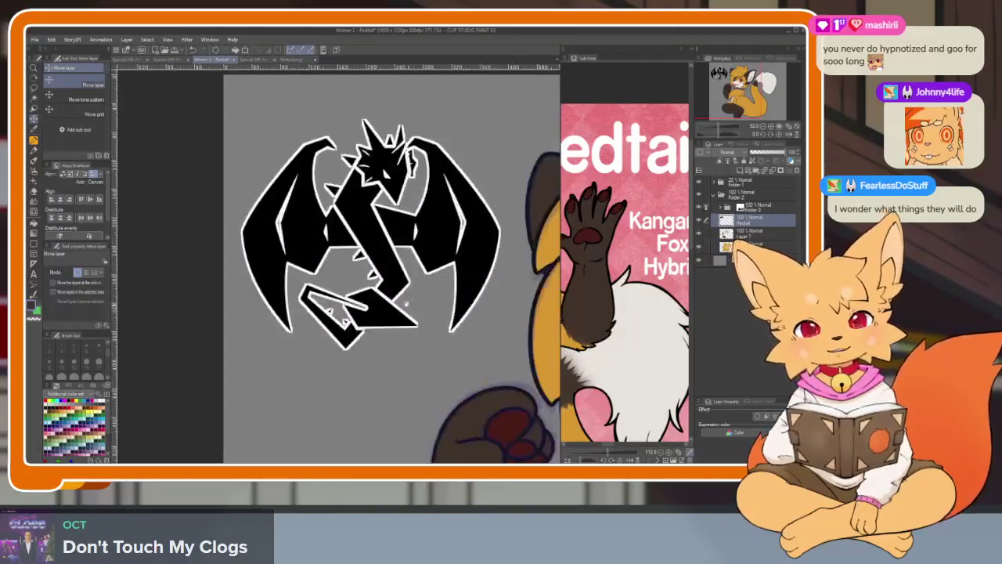
{"action": "scroll", "coordinate": [391, 243], "scroll_direction": "up", "scroll_amount": 1}
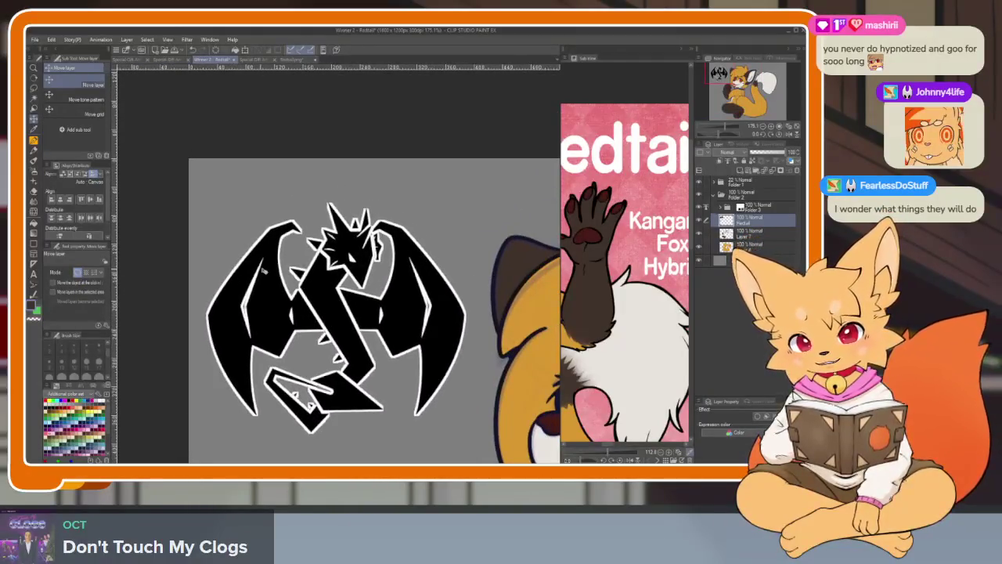
{"action": "key", "text": "w"}
{"action": "left_click", "coordinate": [241, 265]}
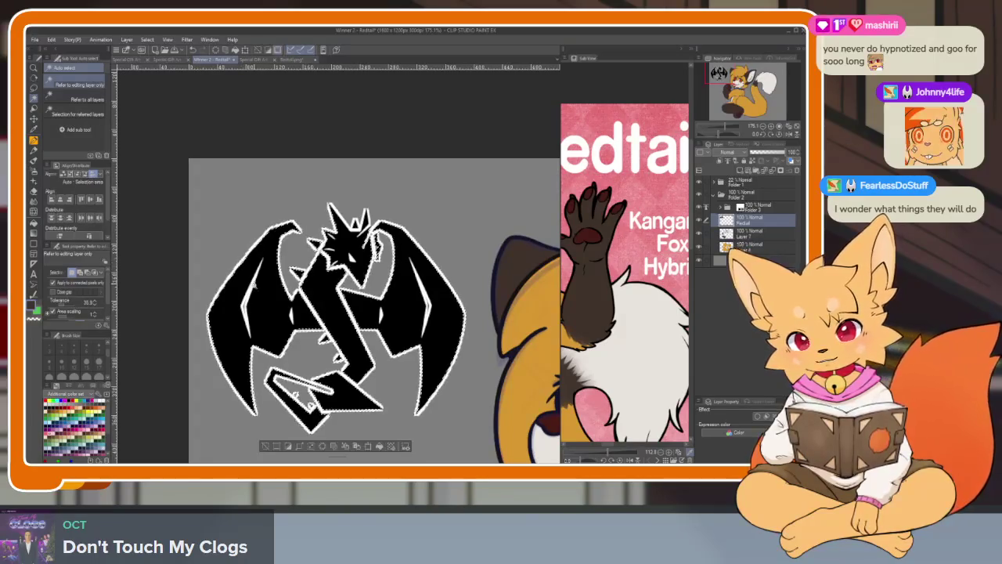
Zoom and pan closely over the selected emblem's edges, then bring up the Select menu.
{"action": "scroll", "coordinate": [243, 250], "scroll_direction": "up", "scroll_amount": 2}
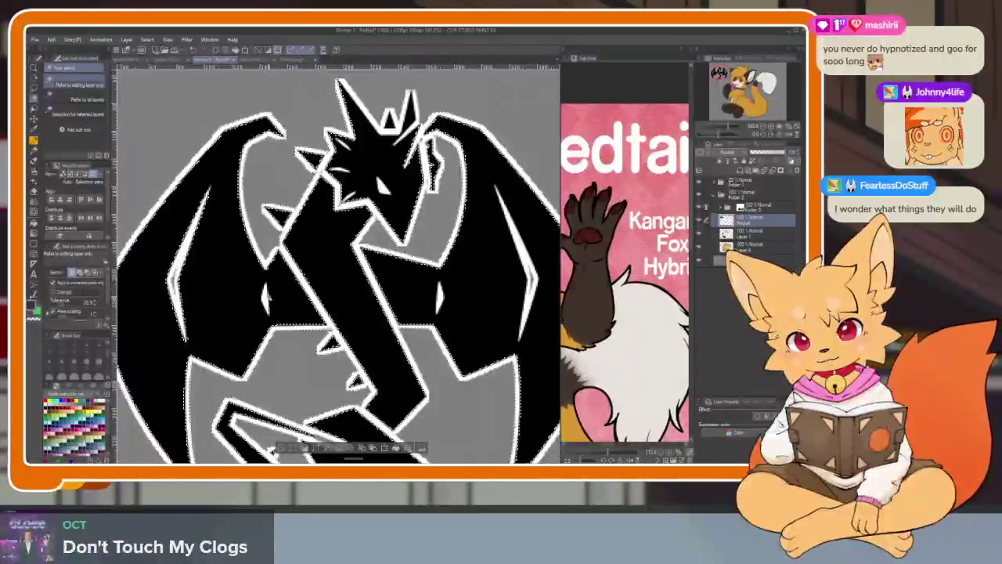
{"action": "scroll", "coordinate": [246, 234], "scroll_direction": "up", "scroll_amount": 1}
{"action": "scroll", "coordinate": [272, 230], "scroll_direction": "up", "scroll_amount": 1}
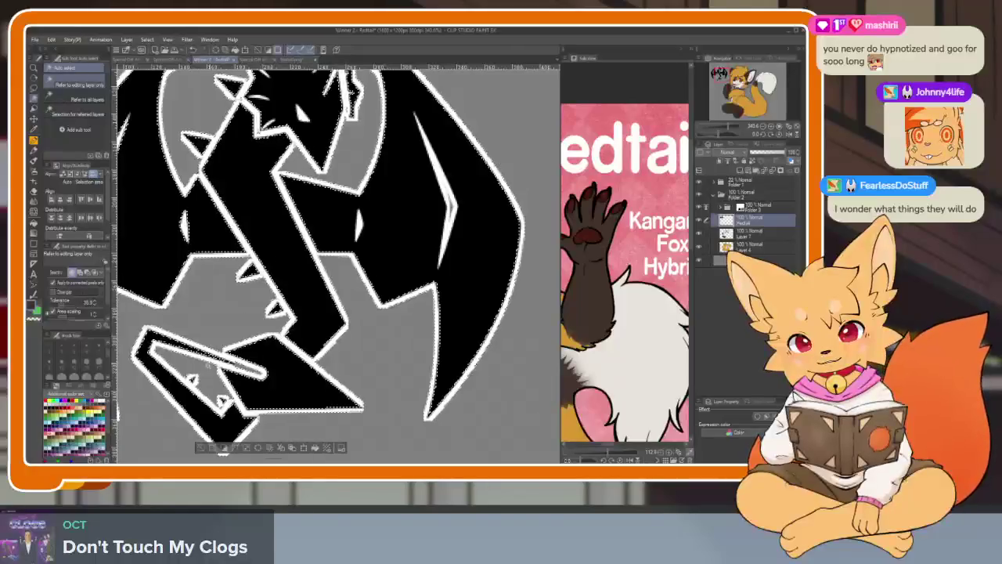
{"action": "left_click_drag", "start_coordinate": [271, 230], "coordinate": [250, 225]}
{"action": "left_click_drag", "start_coordinate": [358, 210], "coordinate": [355, 210]}
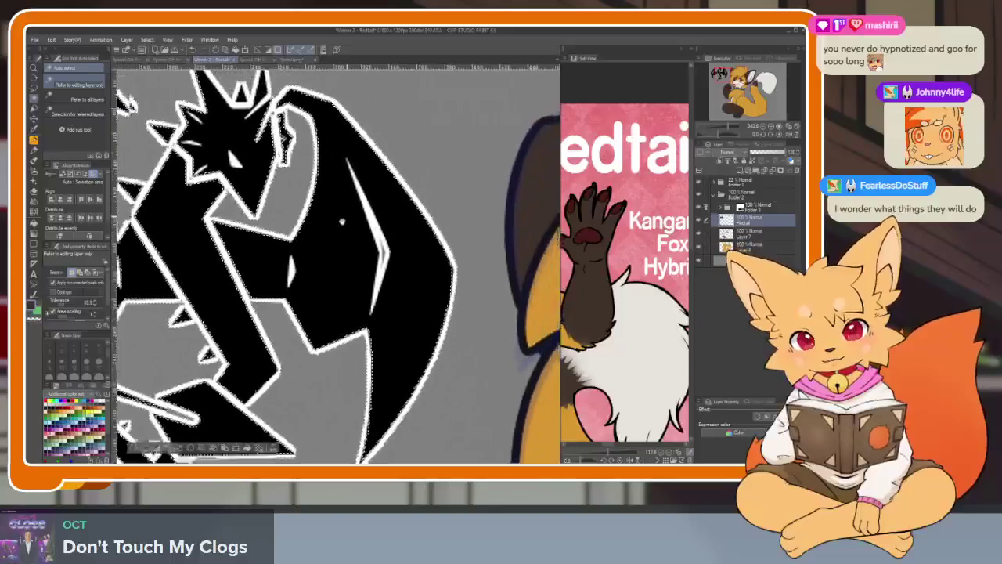
{"action": "scroll", "coordinate": [374, 188], "scroll_direction": "up", "scroll_amount": 2}
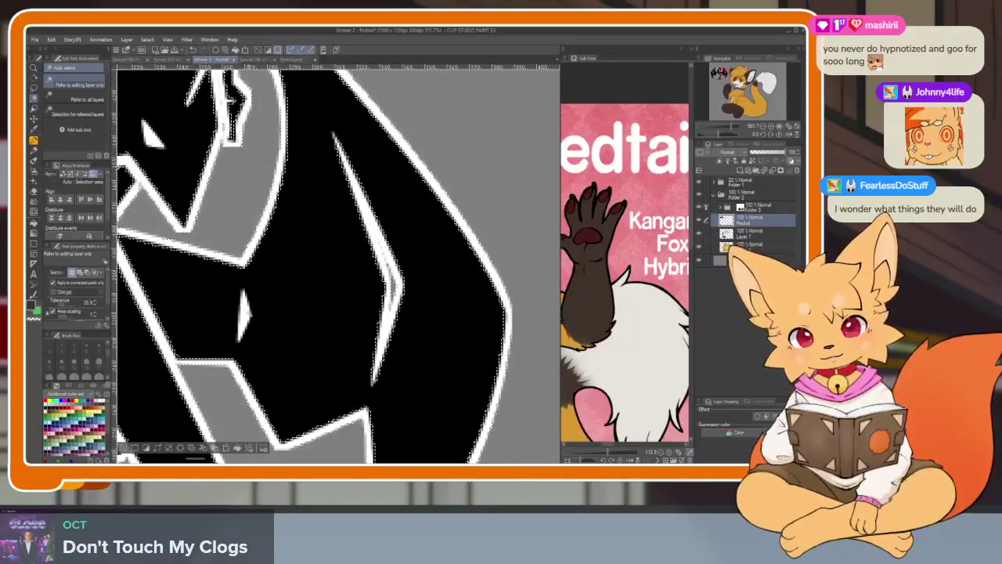
{"action": "scroll", "coordinate": [290, 264], "scroll_direction": "down", "scroll_amount": 5}
{"action": "scroll", "coordinate": [166, 292], "scroll_direction": "up", "scroll_amount": 1}
{"action": "scroll", "coordinate": [166, 291], "scroll_direction": "up", "scroll_amount": 2}
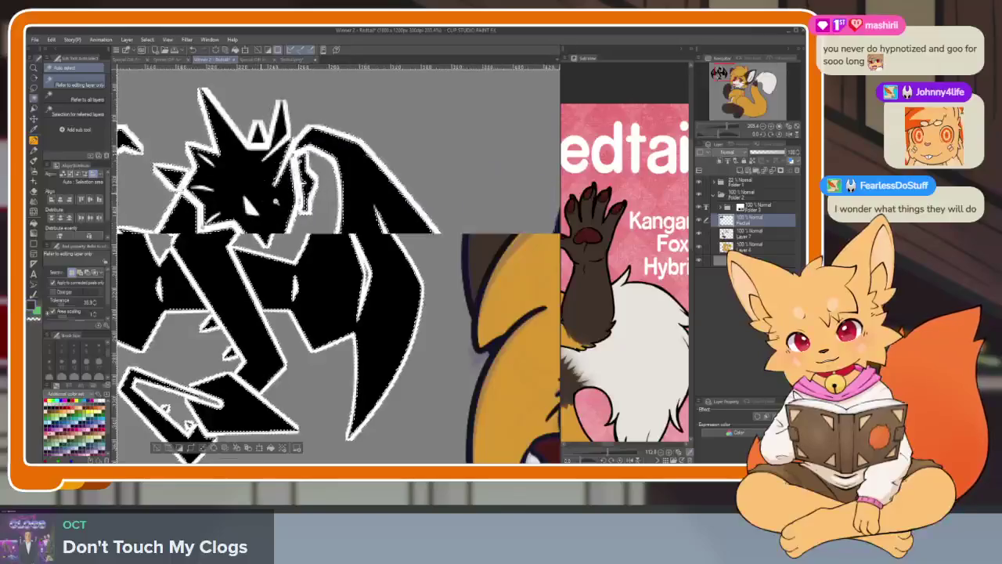
{"action": "scroll", "coordinate": [166, 291], "scroll_direction": "up", "scroll_amount": 2}
{"action": "scroll", "coordinate": [336, 266], "scroll_direction": "down", "scroll_amount": 1}
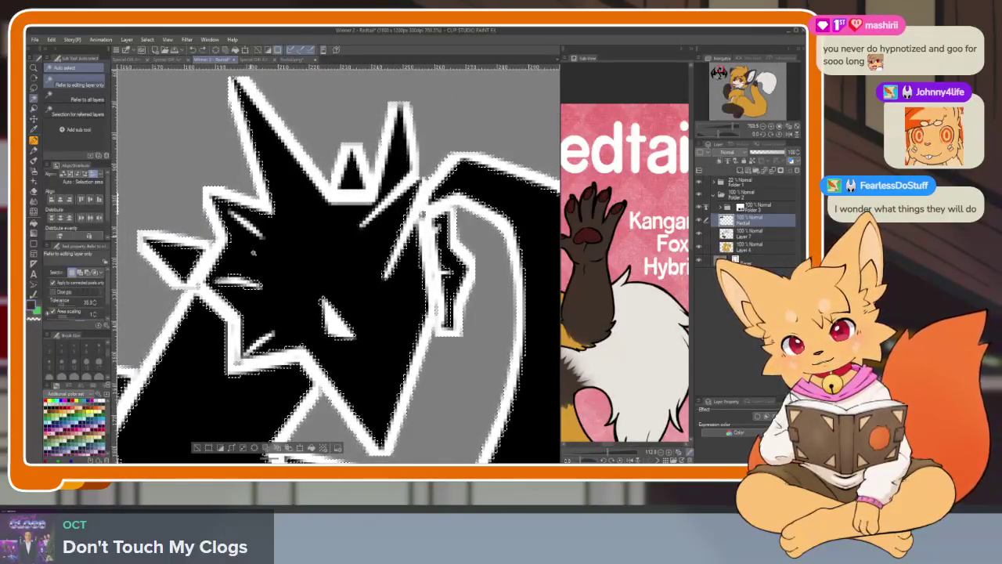
{"action": "scroll", "coordinate": [266, 344], "scroll_direction": "up", "scroll_amount": 3}
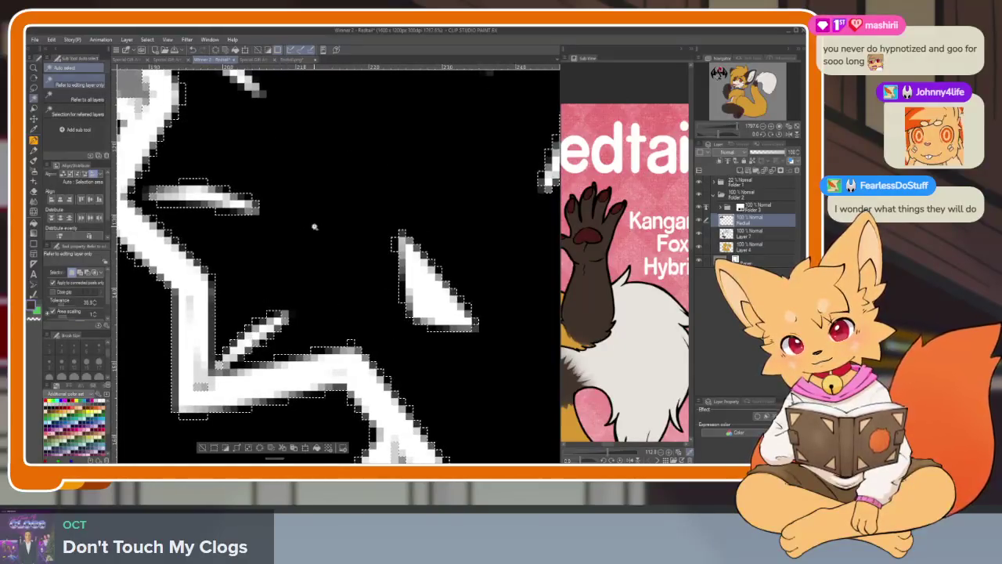
{"action": "scroll", "coordinate": [314, 227], "scroll_direction": "down", "scroll_amount": 3}
{"action": "scroll", "coordinate": [284, 214], "scroll_direction": "up", "scroll_amount": 4}
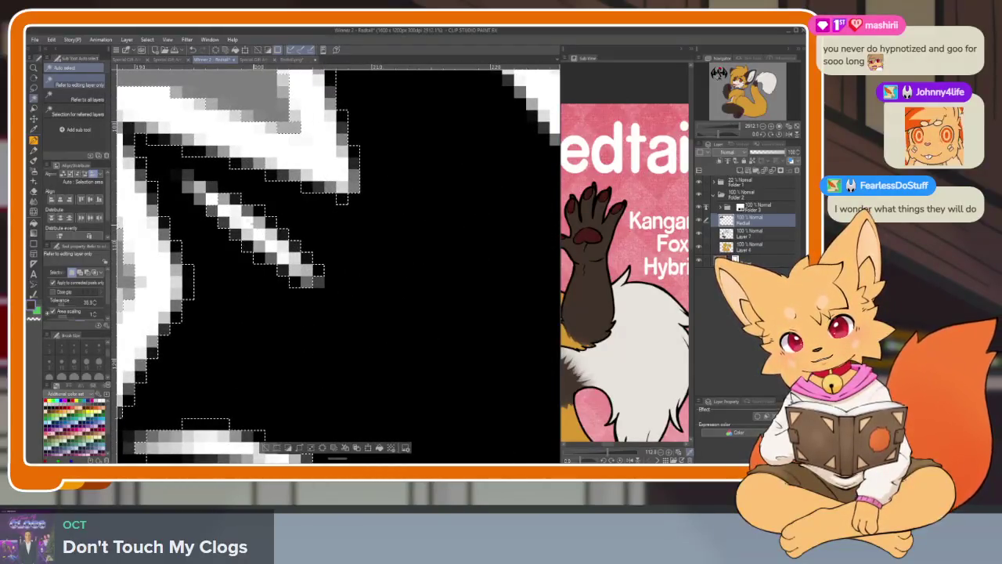
{"action": "scroll", "coordinate": [254, 198], "scroll_direction": "down", "scroll_amount": 4}
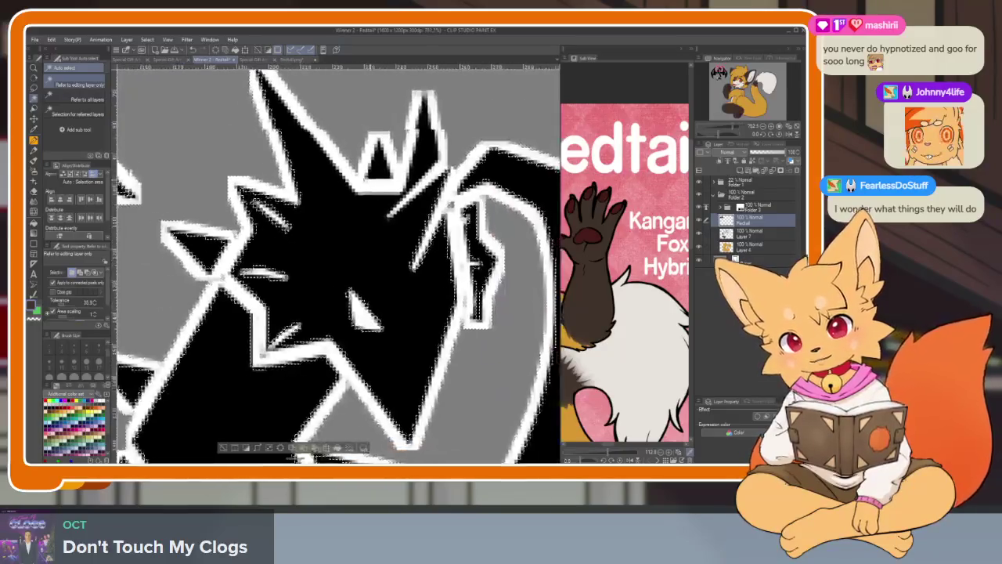
{"action": "scroll", "coordinate": [302, 207], "scroll_direction": "up", "scroll_amount": 1}
{"action": "scroll", "coordinate": [285, 231], "scroll_direction": "up", "scroll_amount": 3}
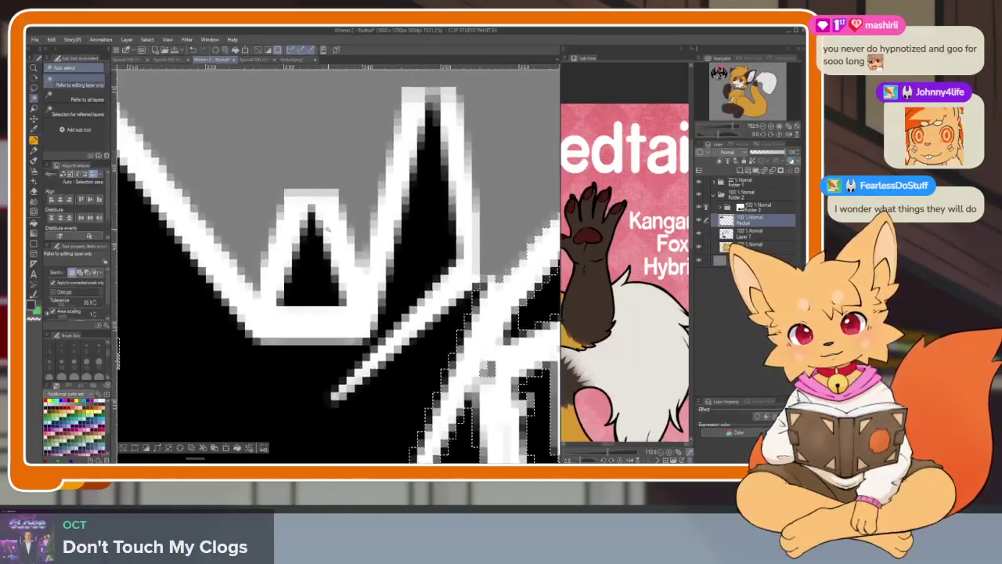
{"action": "scroll", "coordinate": [286, 231], "scroll_direction": "down", "scroll_amount": 3}
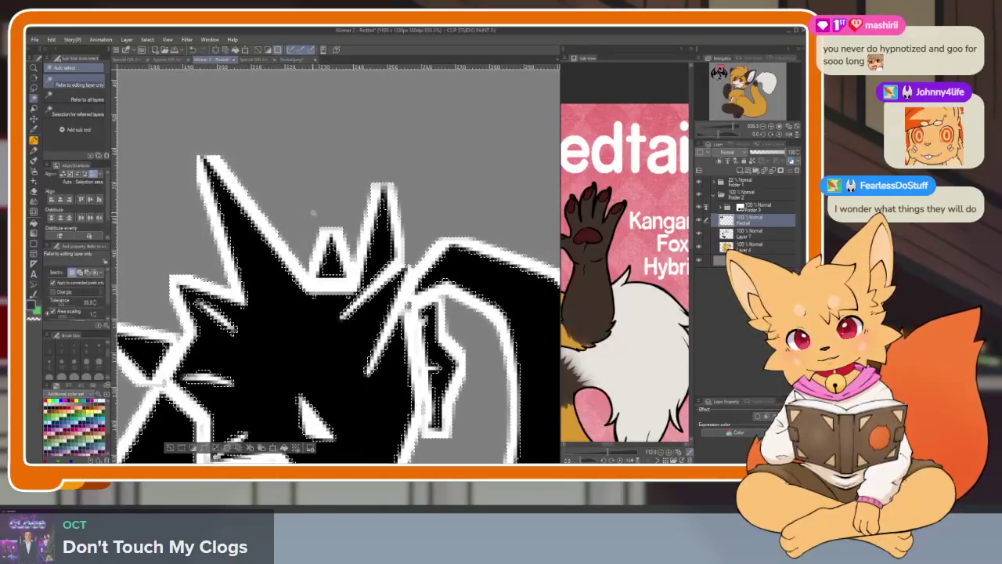
{"action": "scroll", "coordinate": [314, 212], "scroll_direction": "up", "scroll_amount": 3}
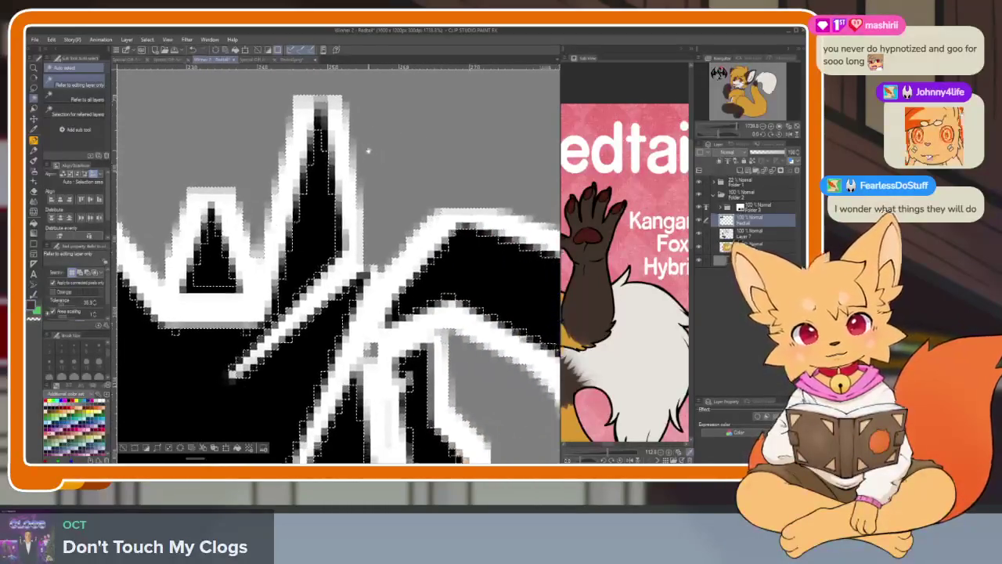
{"action": "scroll", "coordinate": [372, 163], "scroll_direction": "down", "scroll_amount": 3}
{"action": "scroll", "coordinate": [393, 204], "scroll_direction": "up", "scroll_amount": 3}
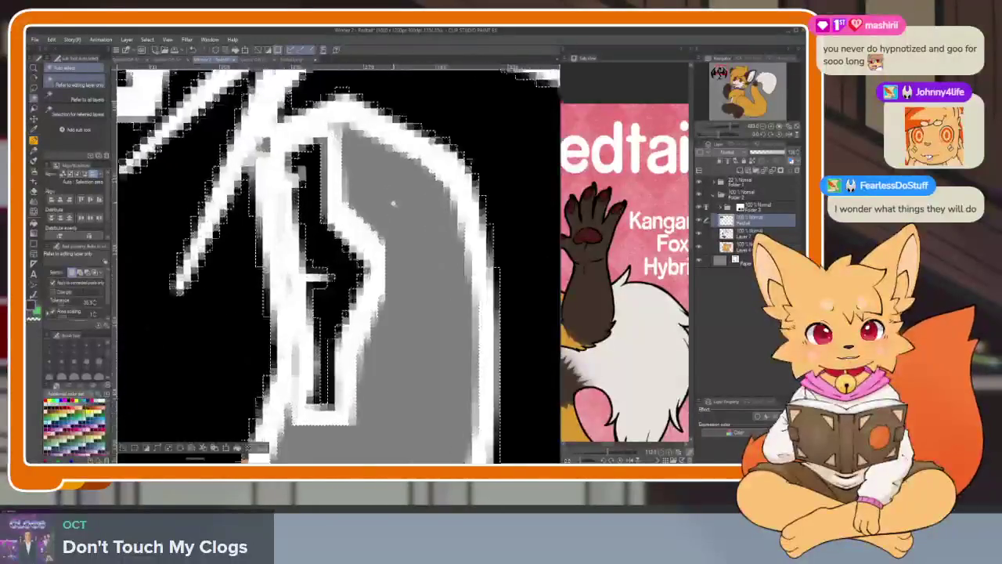
{"action": "scroll", "coordinate": [393, 203], "scroll_direction": "down", "scroll_amount": 1}
{"action": "scroll", "coordinate": [394, 167], "scroll_direction": "down", "scroll_amount": 2}
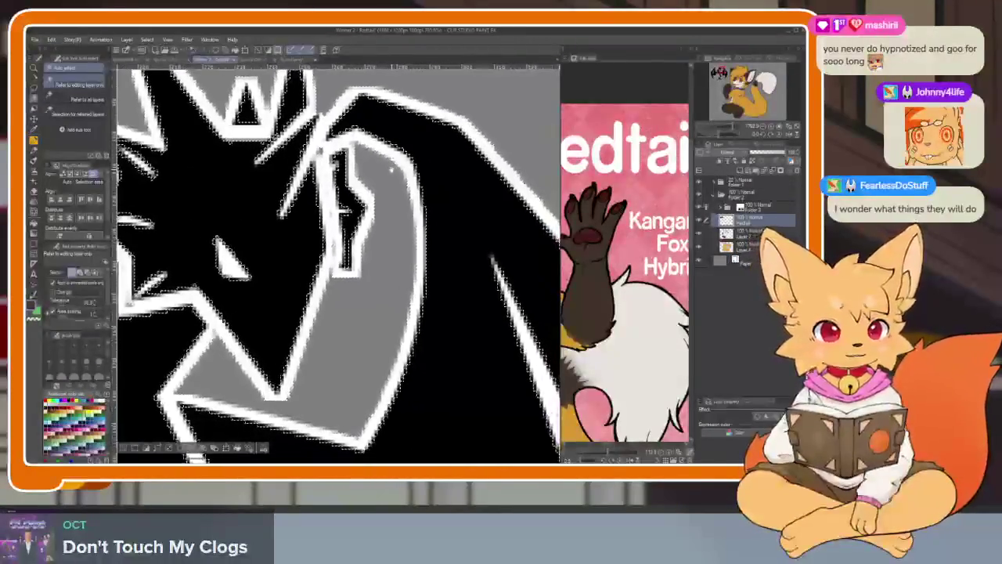
{"action": "scroll", "coordinate": [391, 168], "scroll_direction": "down", "scroll_amount": 2}
{"action": "scroll", "coordinate": [337, 183], "scroll_direction": "up", "scroll_amount": 2}
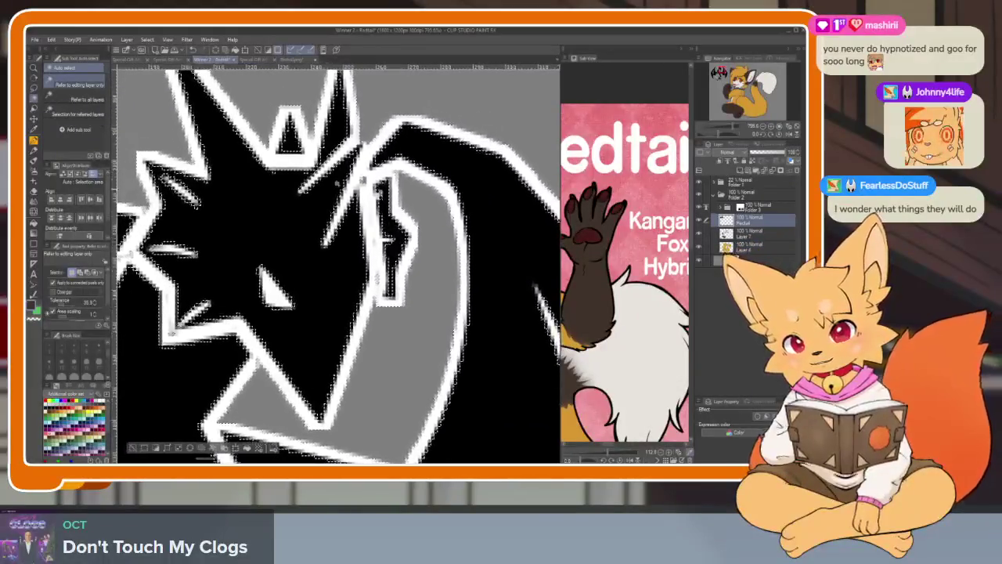
{"action": "left_click", "coordinate": [147, 40]}
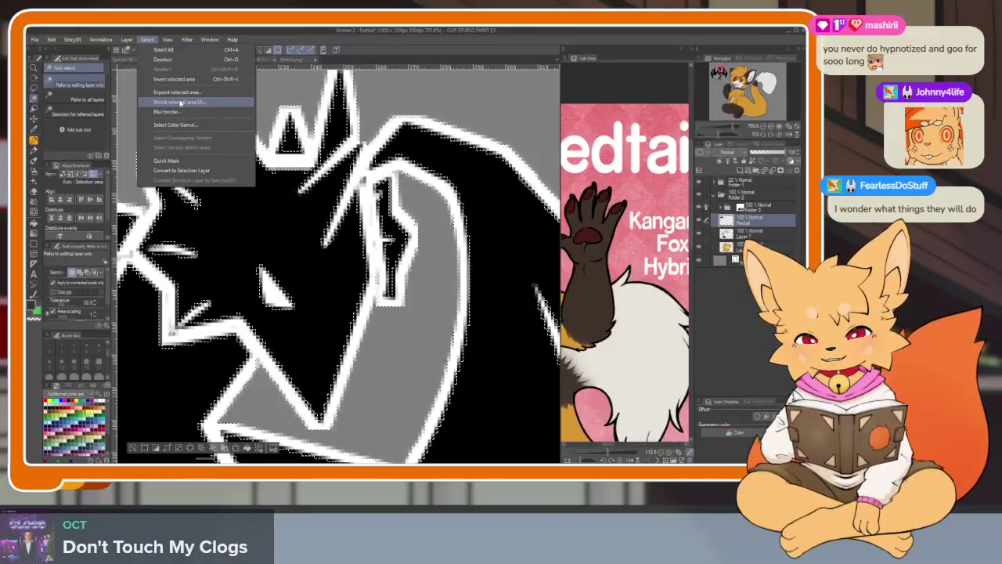
Shrink the selection inward and delete the white line art inside it.
{"action": "left_click", "coordinate": [180, 103]}
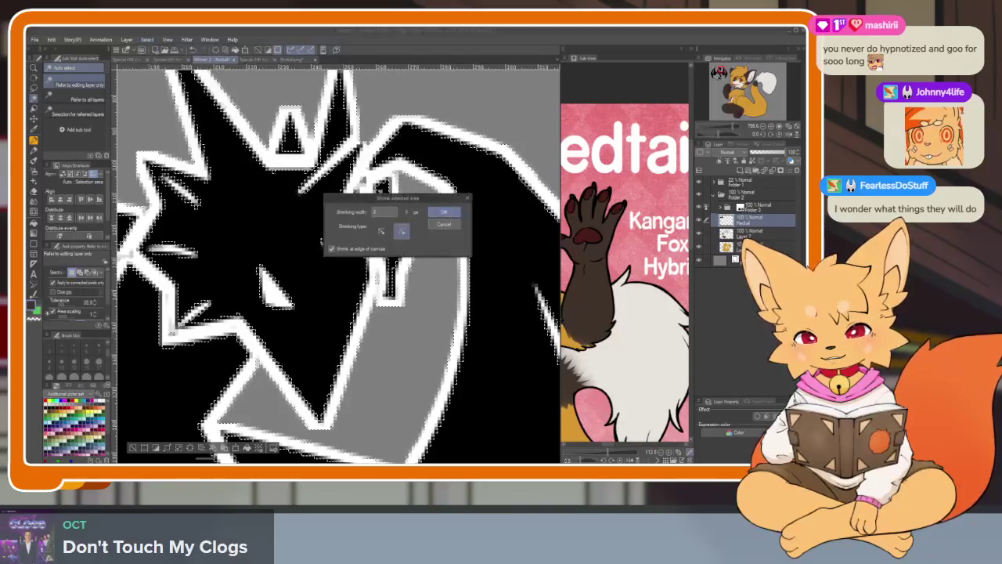
{"action": "left_click", "coordinate": [441, 213]}
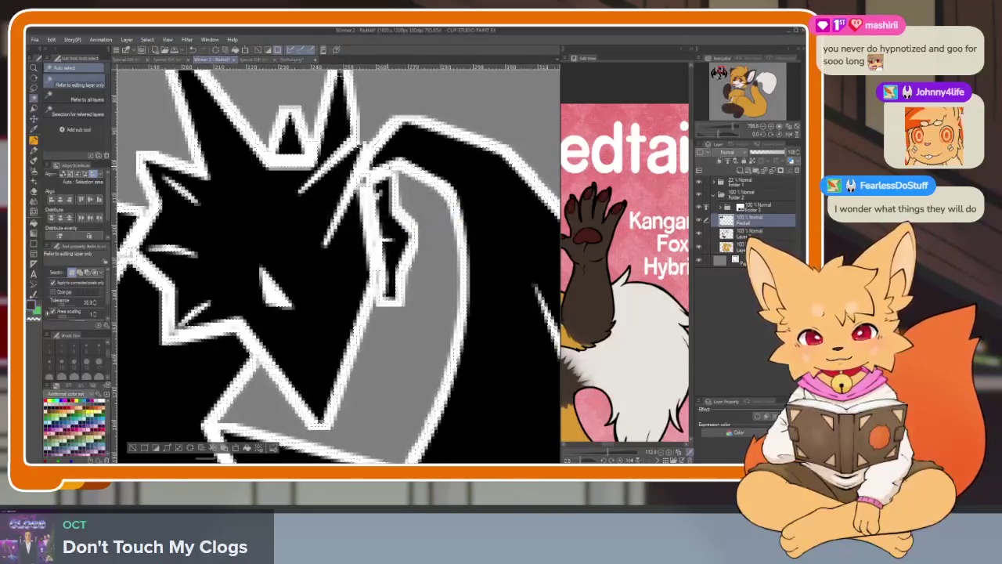
{"action": "key", "text": "Delete"}
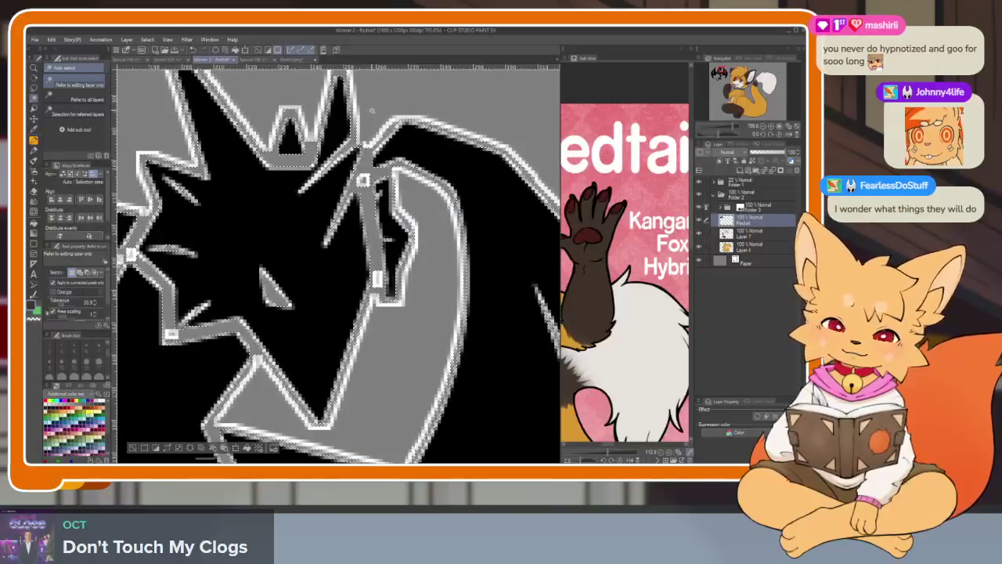
{"action": "scroll", "coordinate": [337, 259], "scroll_direction": "down", "scroll_amount": 5}
{"action": "scroll", "coordinate": [336, 258], "scroll_direction": "up", "scroll_amount": 2}
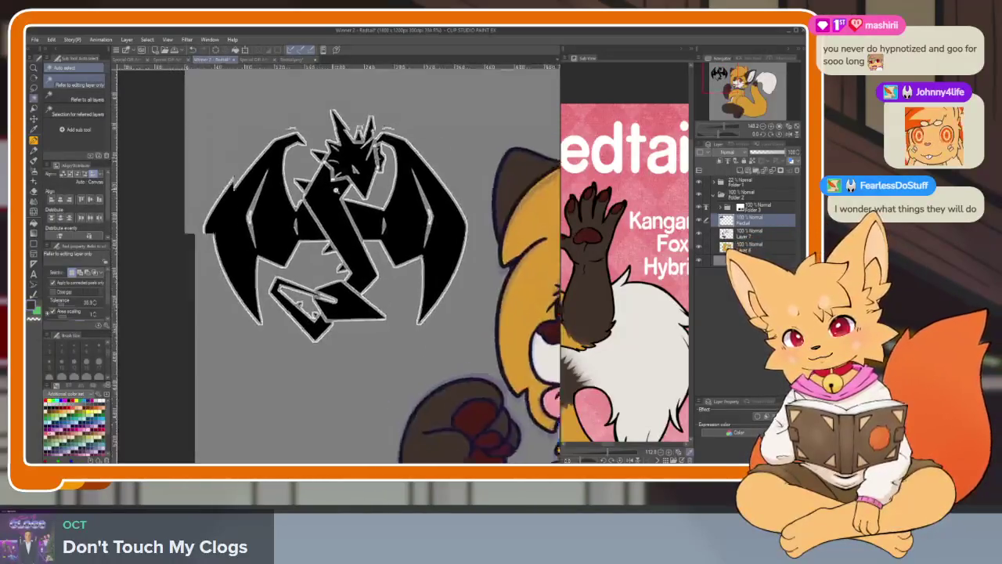
Auto-select the dragon's black body, left wing, bottom pieces and lower body.
{"action": "left_click", "coordinate": [298, 361]}
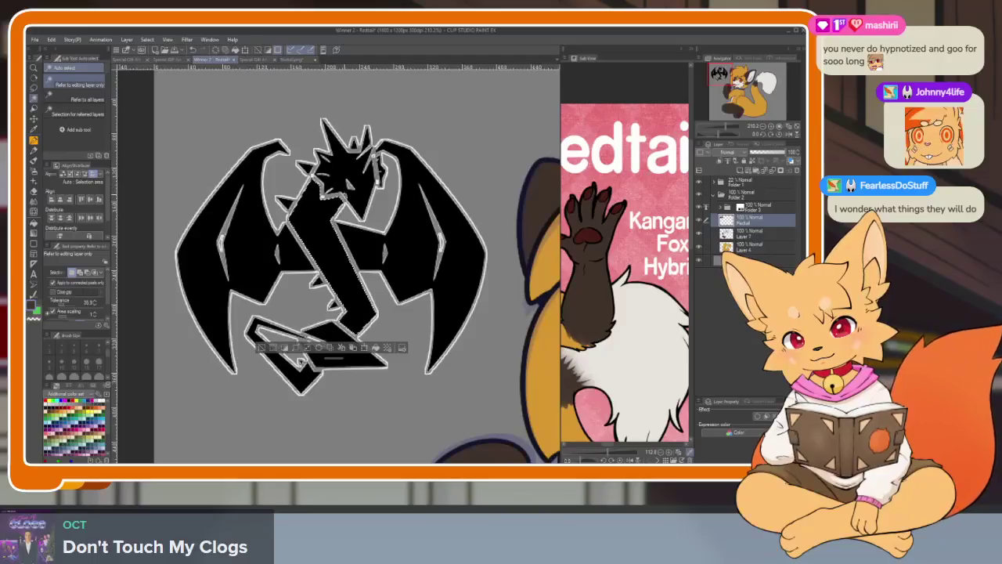
{"action": "key", "text": "ctrl+d"}
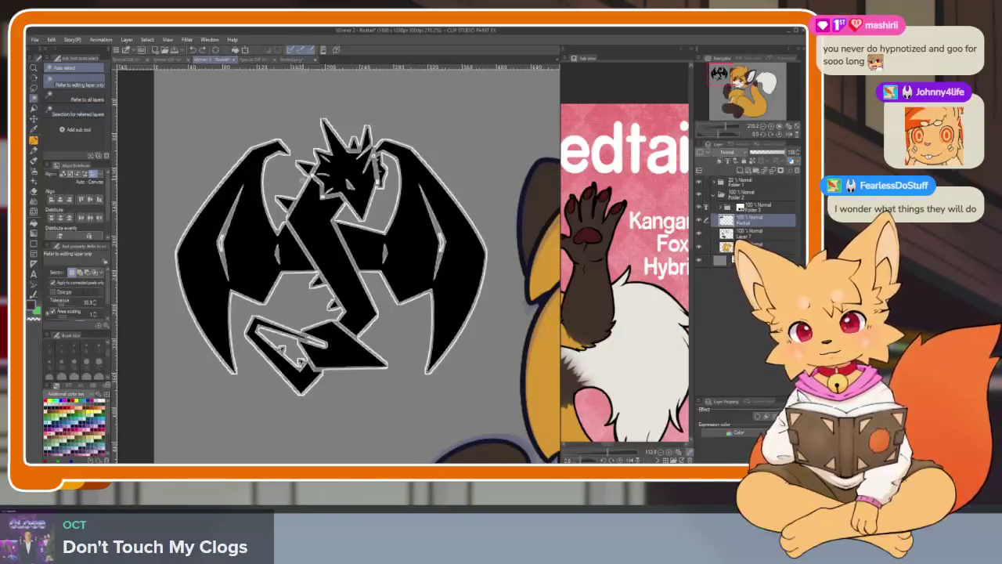
{"action": "left_click", "coordinate": [317, 216]}
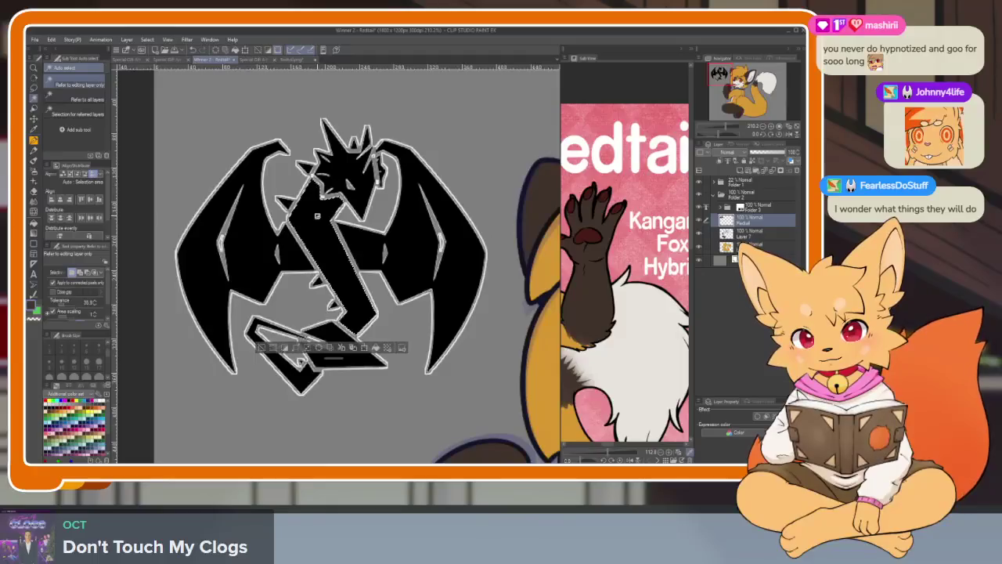
{"action": "left_click", "coordinate": [227, 344], "text": "shift"}
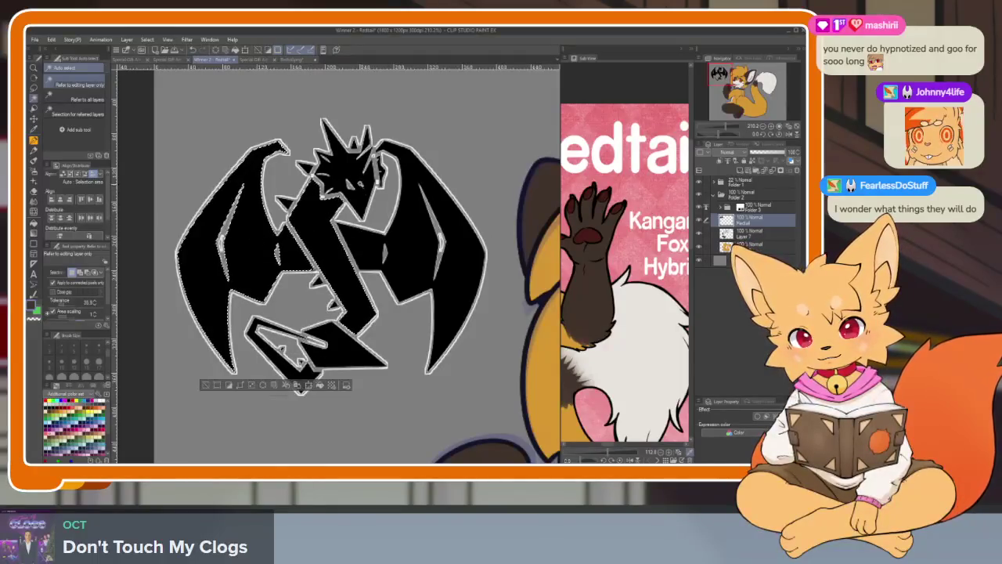
{"action": "scroll", "coordinate": [337, 188], "scroll_direction": "up", "scroll_amount": 5}
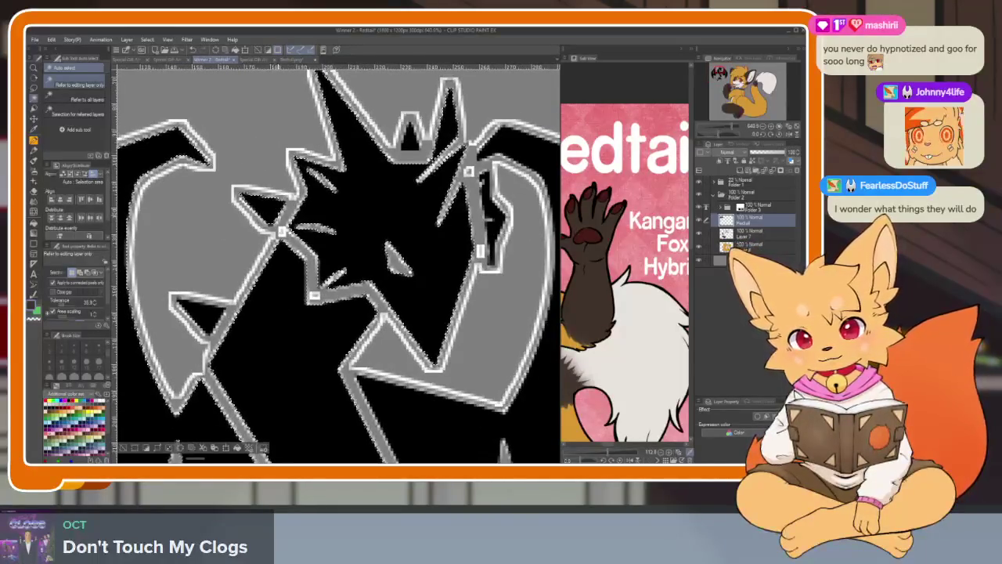
{"action": "mouse_move", "coordinate": [282, 227]}
{"action": "left_mouse_down"}
{"action": "mouse_move", "coordinate": [269, 234]}
{"action": "mouse_move", "coordinate": [273, 183]}
{"action": "left_mouse_up"}
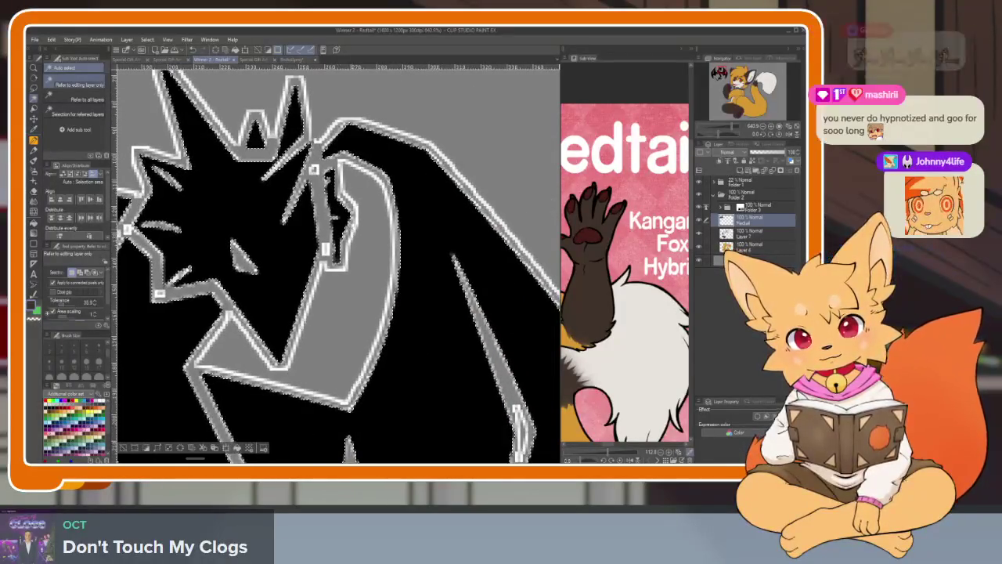
{"action": "scroll", "coordinate": [337, 259], "scroll_direction": "down", "scroll_amount": 3}
{"action": "scroll", "coordinate": [337, 258], "scroll_direction": "down", "scroll_amount": 3}
{"action": "scroll", "coordinate": [274, 298], "scroll_direction": "up", "scroll_amount": 3}
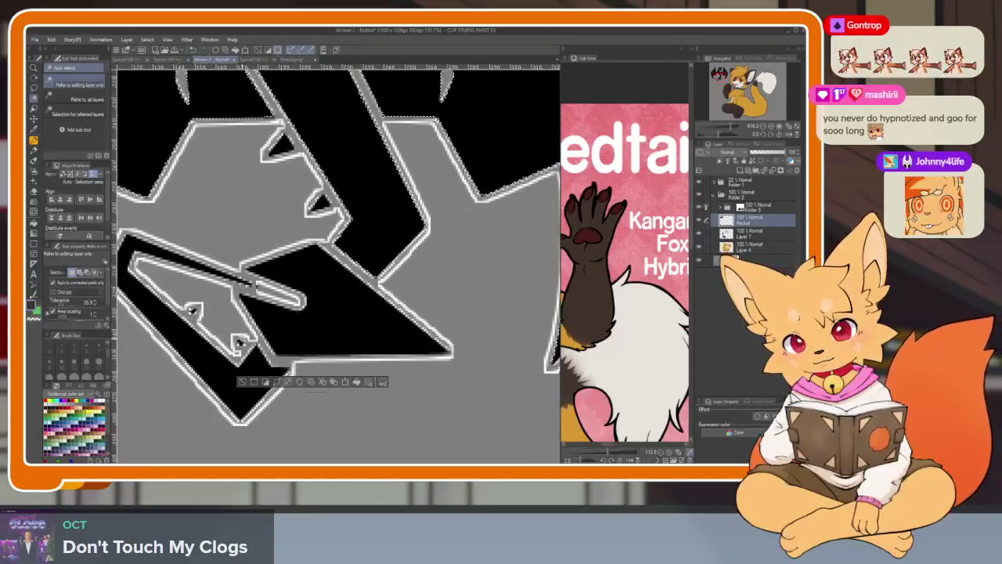
{"action": "scroll", "coordinate": [321, 319], "scroll_direction": "down", "scroll_amount": 3}
{"action": "scroll", "coordinate": [321, 319], "scroll_direction": "up", "scroll_amount": 3}
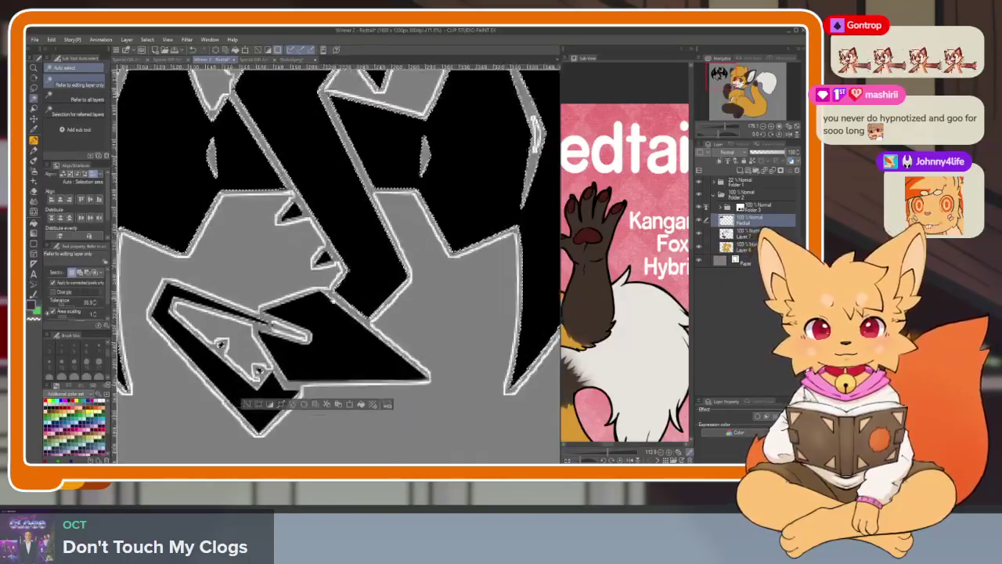
{"action": "left_click", "coordinate": [282, 290]}
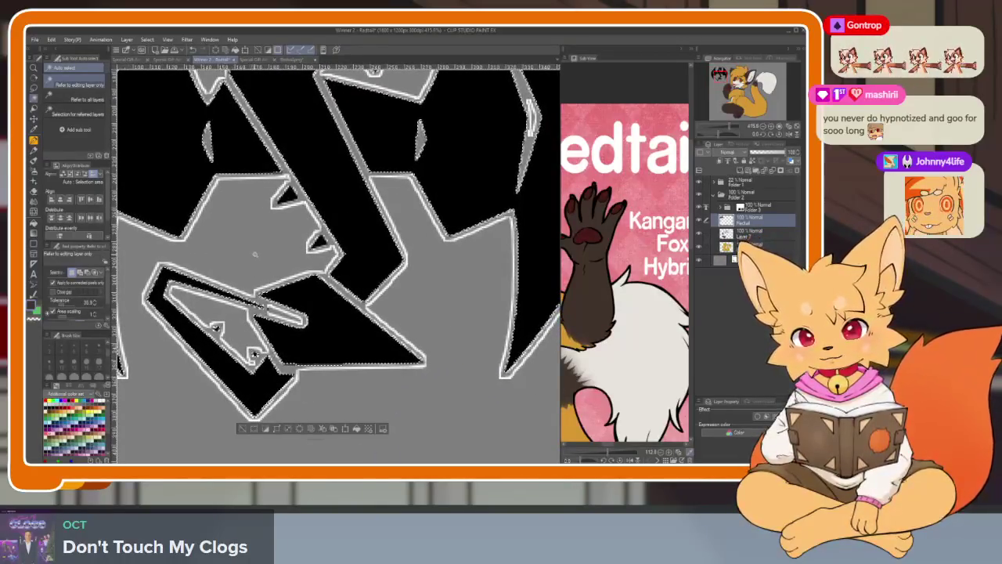
{"action": "scroll", "coordinate": [258, 250], "scroll_direction": "down", "scroll_amount": 4}
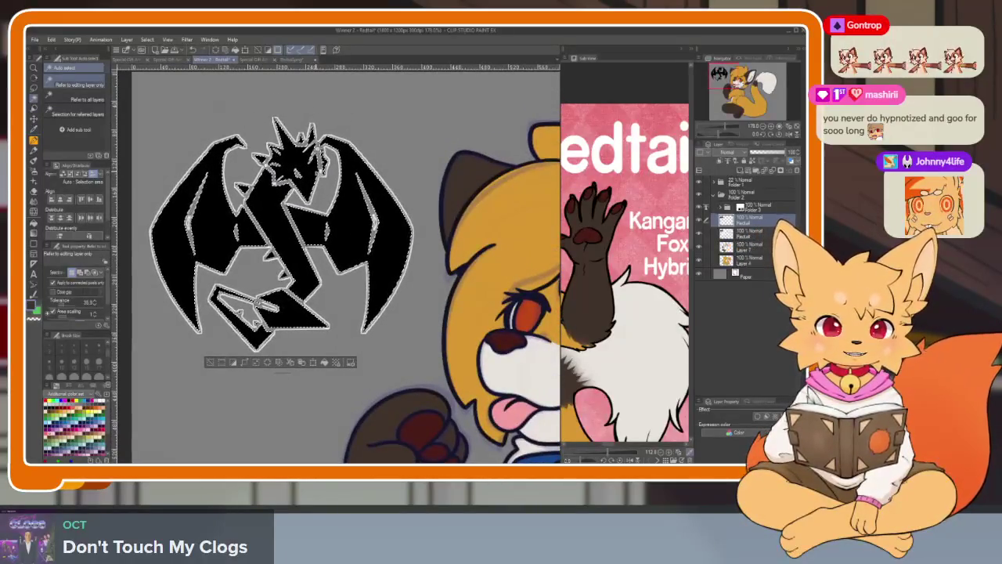
Copy the black dragon to a new layer, then hide and delete the white-outlined layer.
{"action": "key", "text": "ctrl+d"}
{"action": "left_click", "coordinate": [700, 233]}
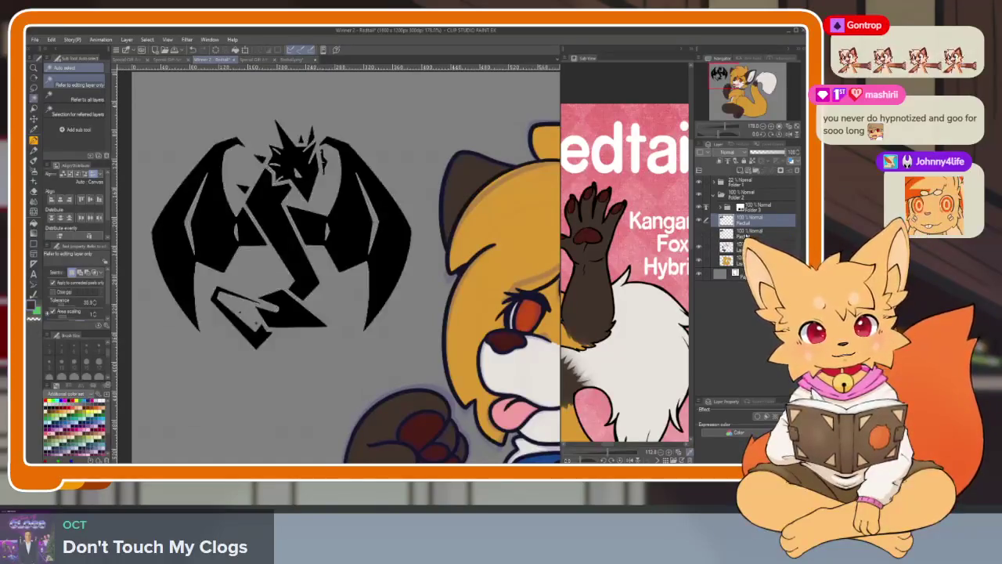
{"action": "left_click", "coordinate": [756, 234]}
{"action": "left_click", "coordinate": [797, 170]}
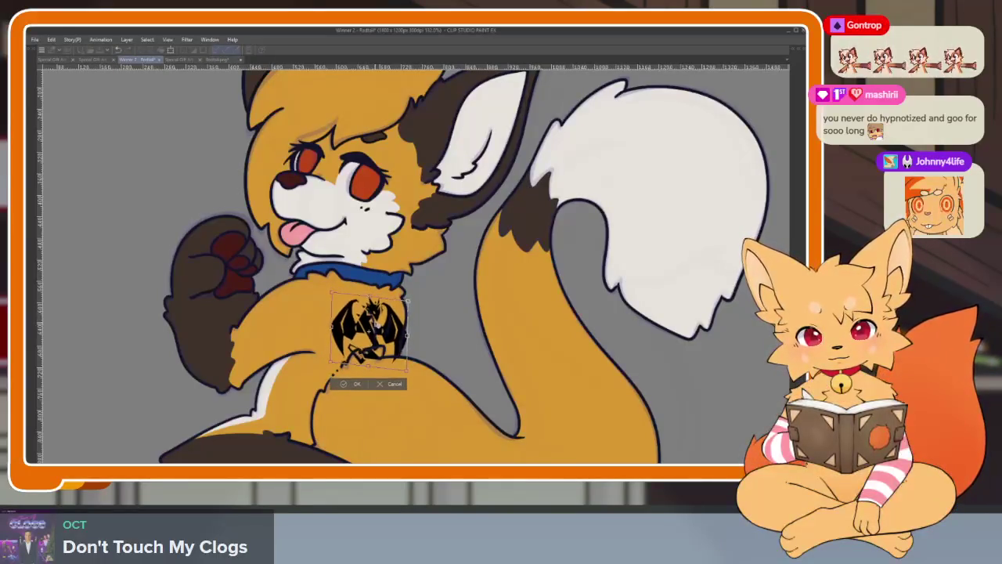
Restore the palettes and bring the fox's back-view reference into view.
{"action": "key", "text": "Tab"}
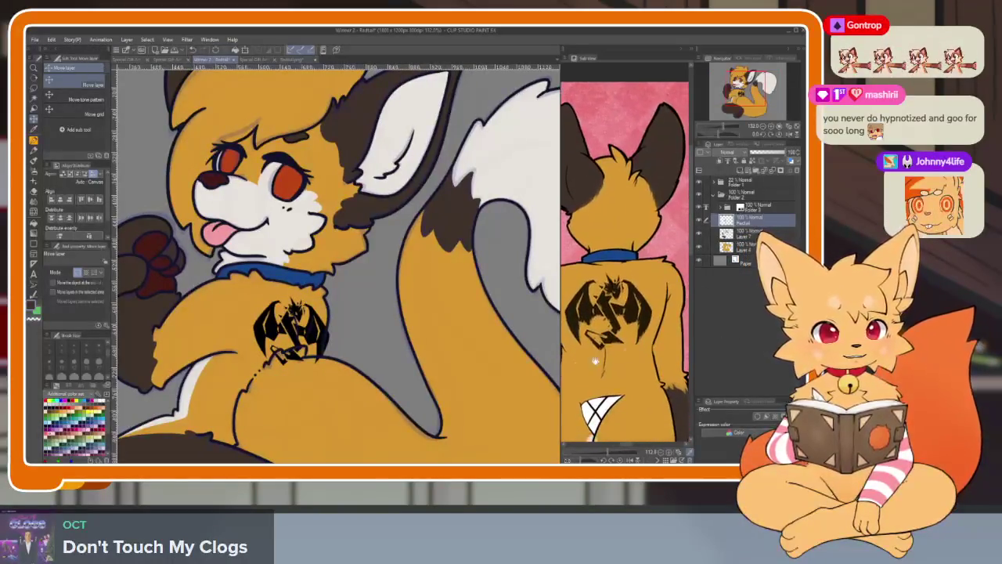
{"action": "left_click_drag", "start_coordinate": [384, 412], "coordinate": [393, 400]}
{"action": "scroll", "coordinate": [393, 400], "scroll_direction": "down", "scroll_amount": 2}
{"action": "scroll", "coordinate": [393, 401], "scroll_direction": "down", "scroll_amount": 5}
{"action": "scroll", "coordinate": [422, 368], "scroll_direction": "up", "scroll_amount": 3}
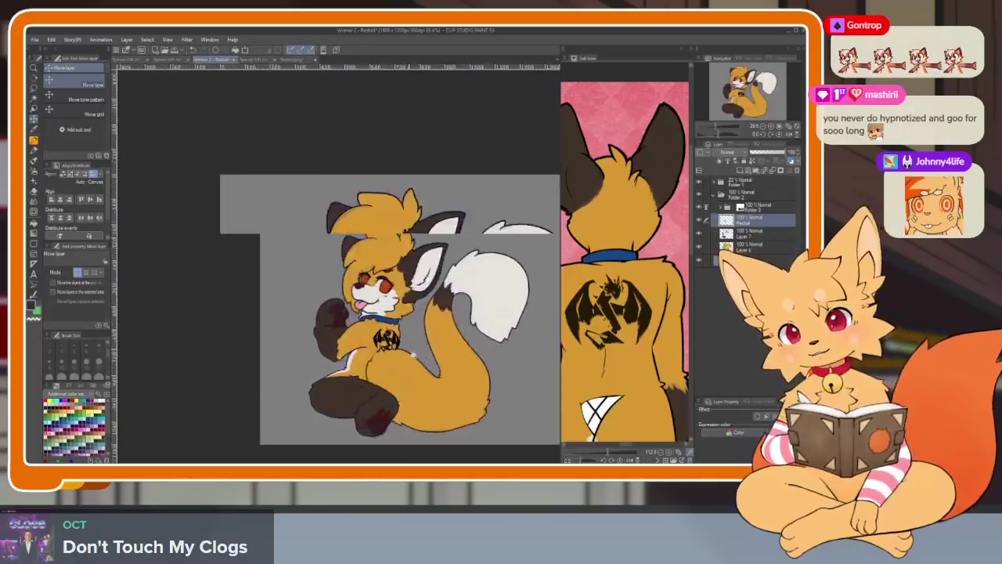
{"action": "scroll", "coordinate": [440, 354], "scroll_direction": "up", "scroll_amount": 4}
{"action": "scroll", "coordinate": [440, 354], "scroll_direction": "up", "scroll_amount": 2}
Free-transform the chest emblem slightly narrower and nudge it up and left.
{"action": "key", "text": "ctrl+t"}
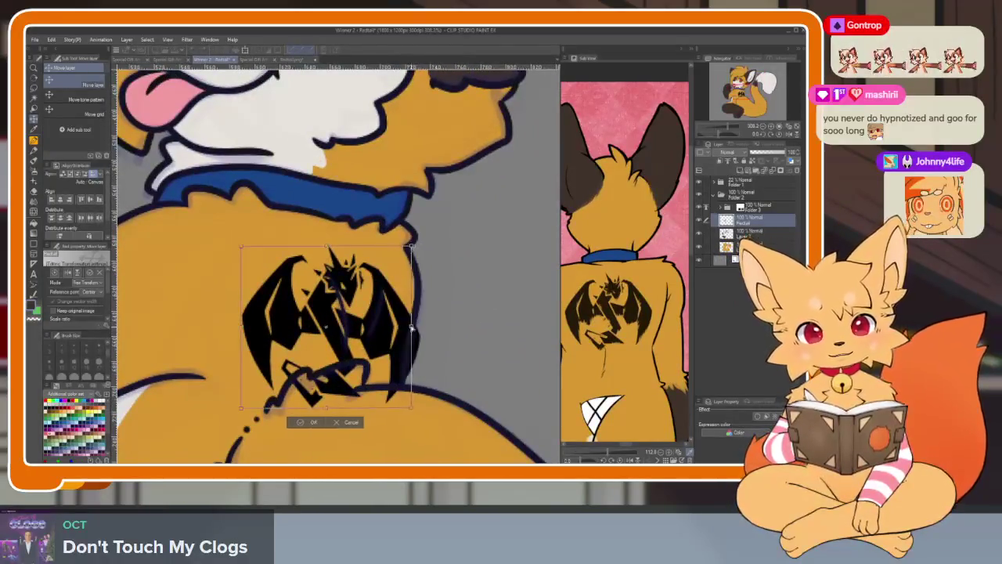
{"action": "mouse_move", "coordinate": [413, 329]}
{"action": "left_mouse_down"}
{"action": "mouse_move", "coordinate": [397, 325]}
{"action": "mouse_move", "coordinate": [384, 347]}
{"action": "left_mouse_up"}
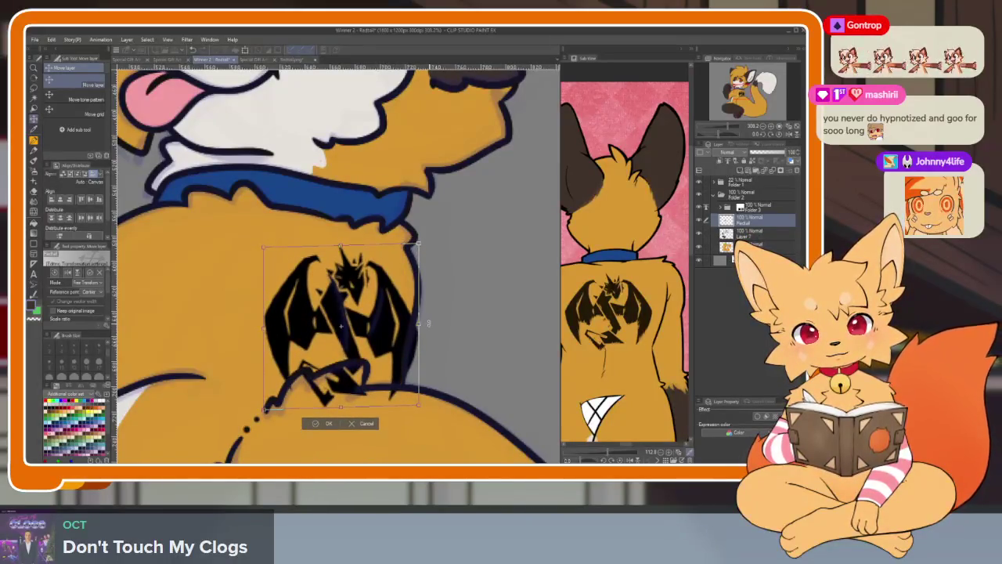
{"action": "left_click_drag", "start_coordinate": [392, 357], "coordinate": [364, 360]}
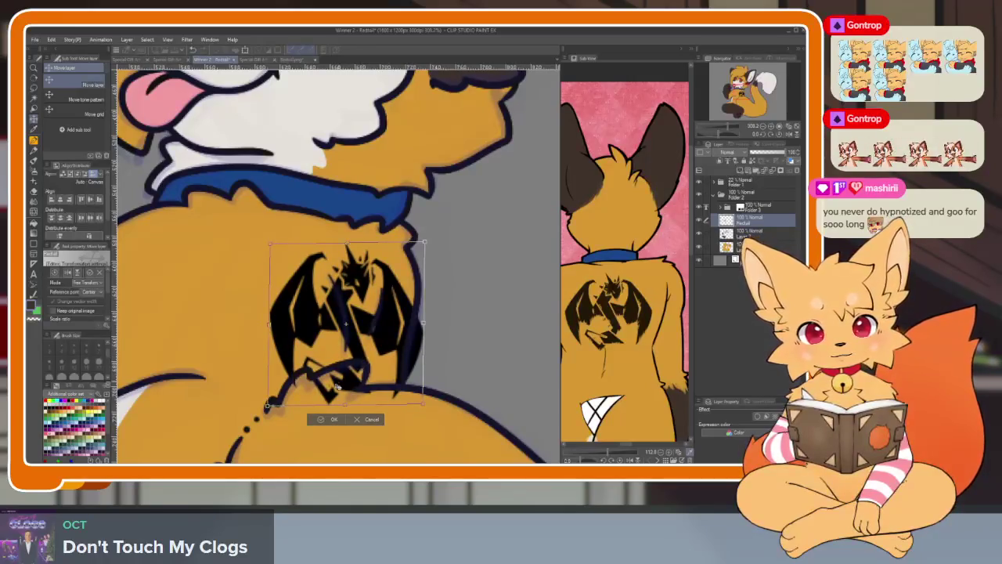
{"action": "key", "text": "Return"}
{"action": "scroll", "coordinate": [409, 388], "scroll_direction": "up", "scroll_amount": 1}
{"action": "scroll", "coordinate": [410, 388], "scroll_direction": "up", "scroll_amount": 1}
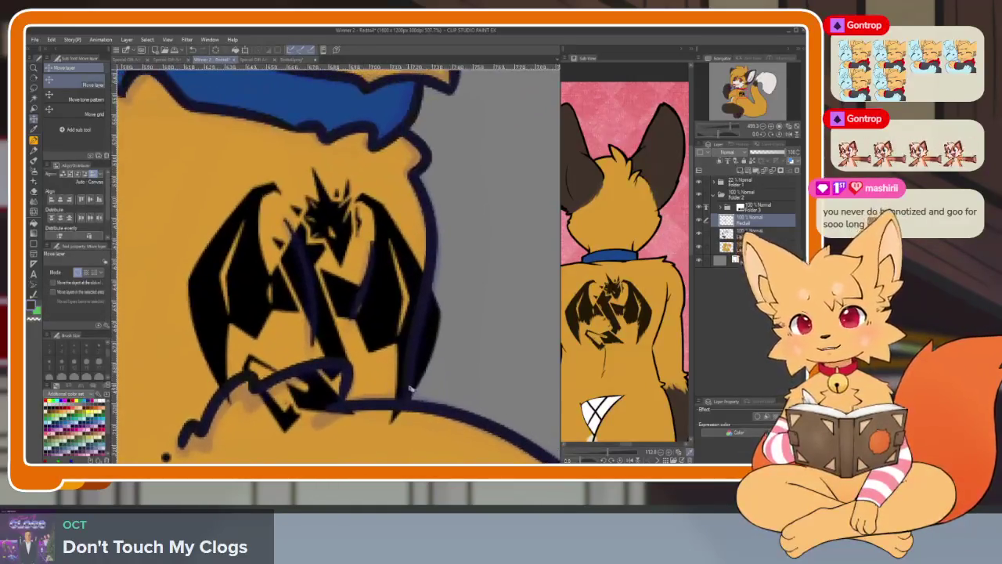
Erase the stray dark lines along the chest outline and under the emblem.
{"action": "key", "text": "e"}
{"action": "left_click_drag", "start_coordinate": [433, 338], "coordinate": [424, 367]}
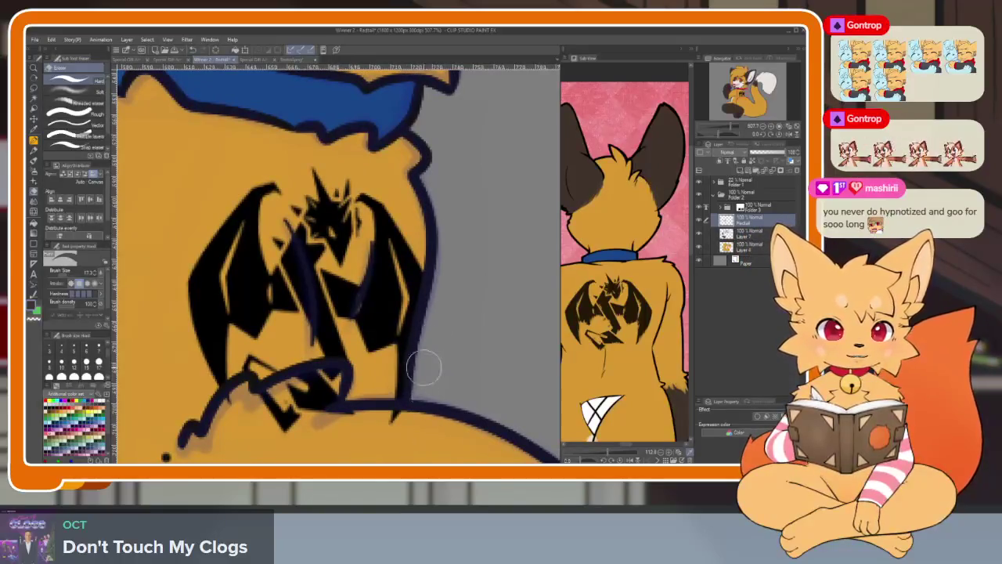
{"action": "mouse_move", "coordinate": [338, 421]}
{"action": "left_mouse_down"}
{"action": "mouse_move", "coordinate": [337, 384]}
{"action": "mouse_move", "coordinate": [276, 413]}
{"action": "mouse_move", "coordinate": [270, 401]}
{"action": "left_mouse_up"}
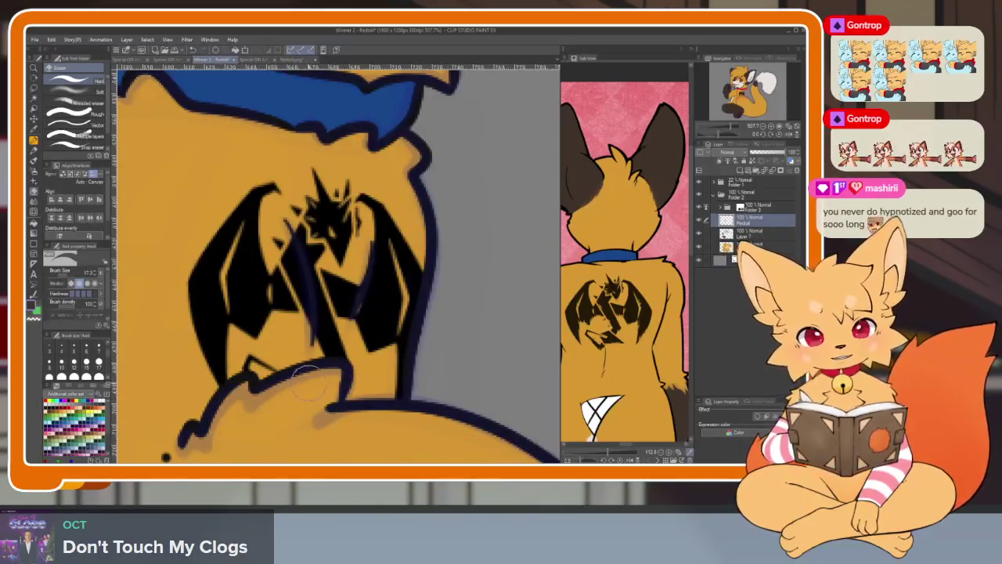
{"action": "scroll", "coordinate": [444, 358], "scroll_direction": "down", "scroll_amount": 3}
{"action": "scroll", "coordinate": [470, 351], "scroll_direction": "down", "scroll_amount": 3}
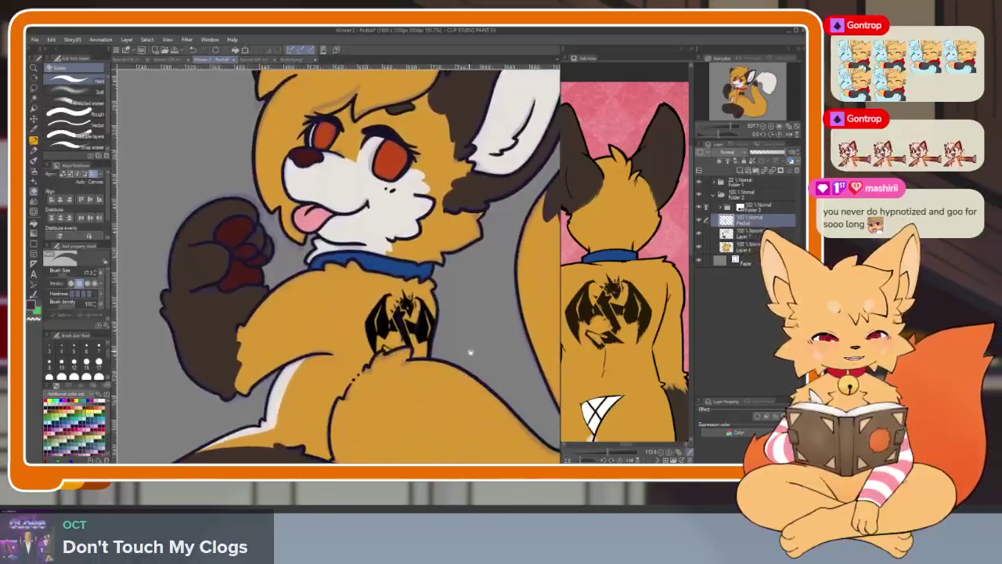
{"action": "scroll", "coordinate": [470, 352], "scroll_direction": "down", "scroll_amount": 3}
{"action": "scroll", "coordinate": [482, 356], "scroll_direction": "up", "scroll_amount": 3}
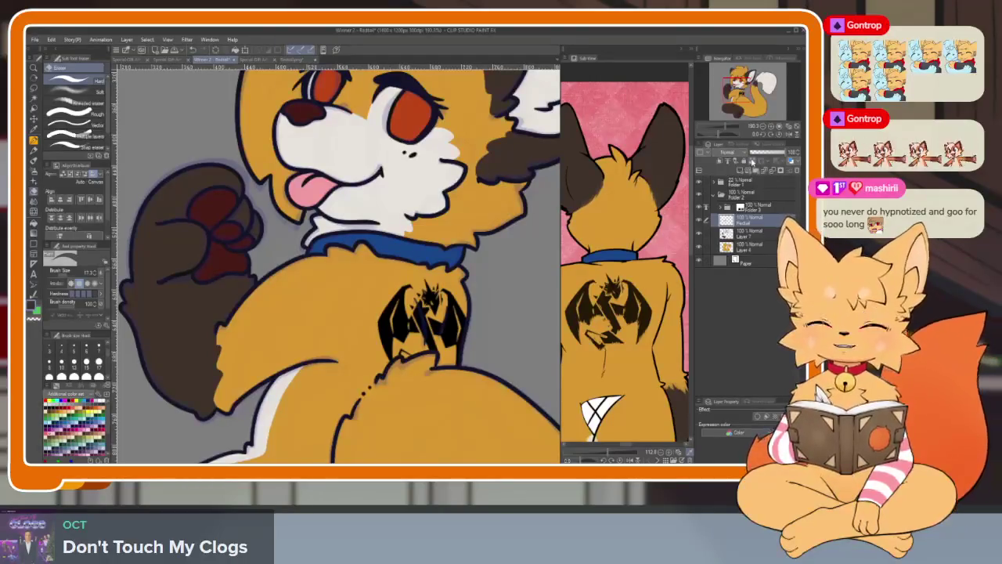
Check Layer 5 inside Folder 3, collapse the folder, and hide the palettes.
{"action": "left_click", "coordinate": [757, 208]}
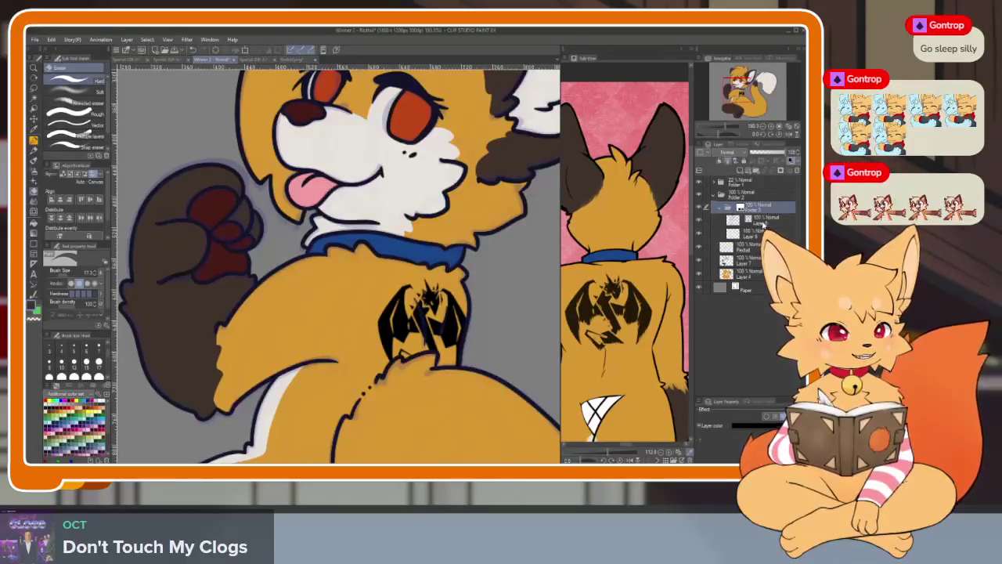
{"action": "left_click", "coordinate": [756, 221]}
{"action": "scroll", "coordinate": [423, 321], "scroll_direction": "up", "scroll_amount": 5}
{"action": "scroll", "coordinate": [392, 298], "scroll_direction": "down", "scroll_amount": 2}
{"action": "scroll", "coordinate": [360, 267], "scroll_direction": "up", "scroll_amount": 3}
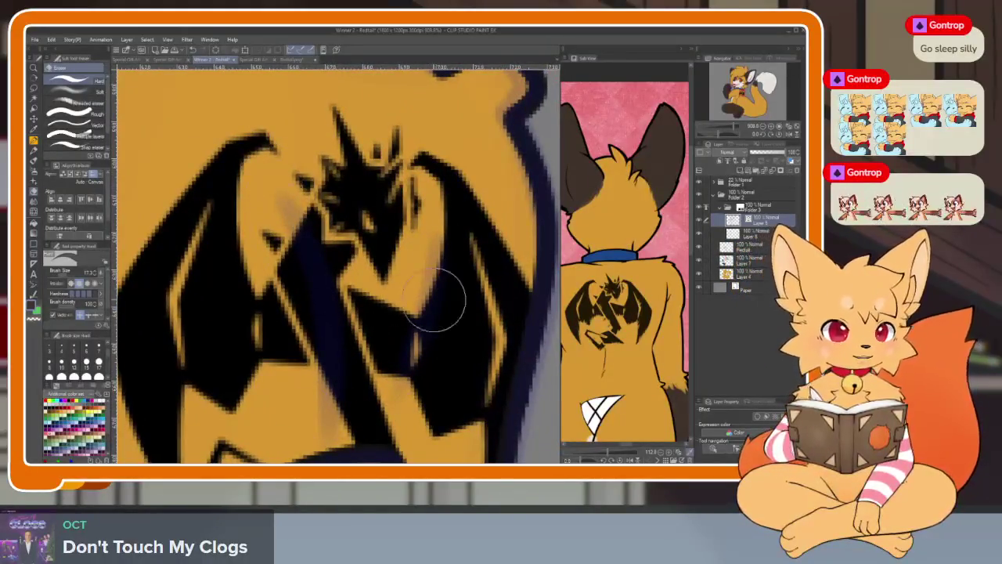
{"action": "scroll", "coordinate": [431, 403], "scroll_direction": "down", "scroll_amount": 3}
{"action": "scroll", "coordinate": [455, 376], "scroll_direction": "down", "scroll_amount": 2}
{"action": "scroll", "coordinate": [470, 361], "scroll_direction": "up", "scroll_amount": 1}
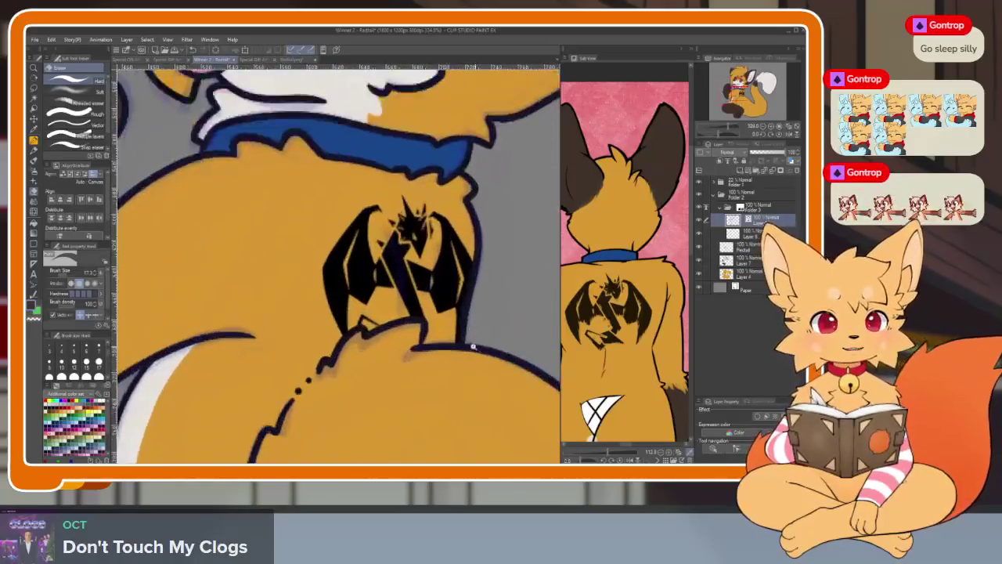
{"action": "scroll", "coordinate": [489, 343], "scroll_direction": "down", "scroll_amount": 1}
{"action": "scroll", "coordinate": [489, 342], "scroll_direction": "down", "scroll_amount": 2}
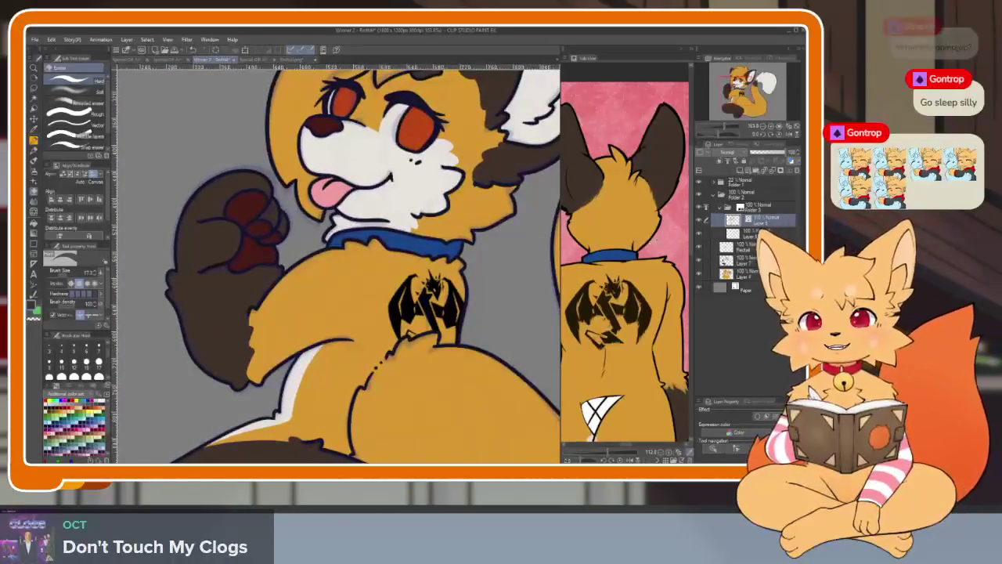
{"action": "left_click", "coordinate": [720, 210]}
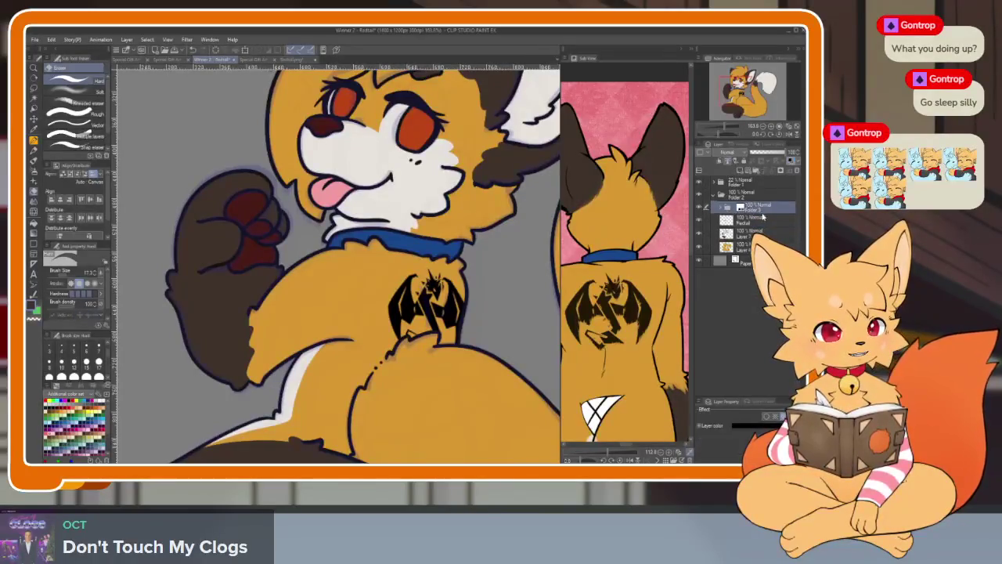
{"action": "key", "text": "Tab"}
{"action": "scroll", "coordinate": [533, 343], "scroll_direction": "down", "scroll_amount": 5}
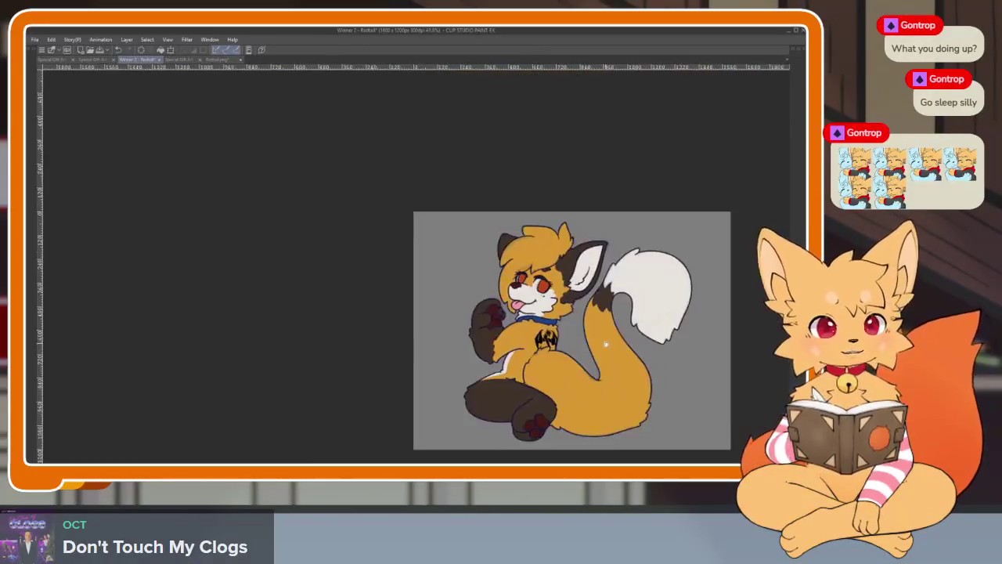
Restore the palettes and flip between the blue sketch and coloured fox documents.
{"action": "scroll", "coordinate": [533, 343], "scroll_direction": "up", "scroll_amount": 1}
{"action": "scroll", "coordinate": [533, 343], "scroll_direction": "up", "scroll_amount": 1}
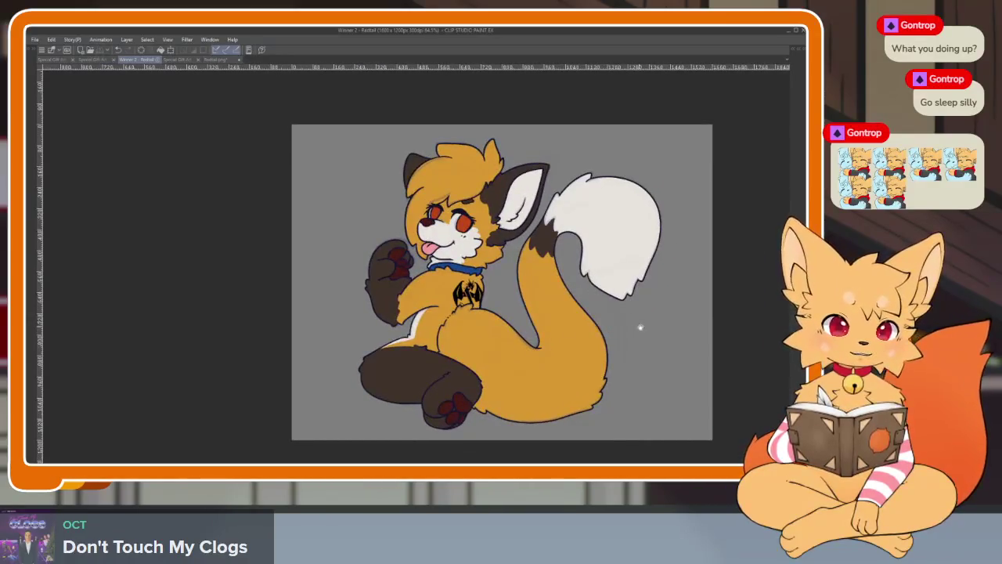
{"action": "scroll", "coordinate": [589, 342], "scroll_direction": "up", "scroll_amount": 1}
{"action": "scroll", "coordinate": [589, 342], "scroll_direction": "up", "scroll_amount": 1}
{"action": "scroll", "coordinate": [589, 342], "scroll_direction": "up", "scroll_amount": 1}
{"action": "scroll", "coordinate": [589, 343], "scroll_direction": "up", "scroll_amount": 1}
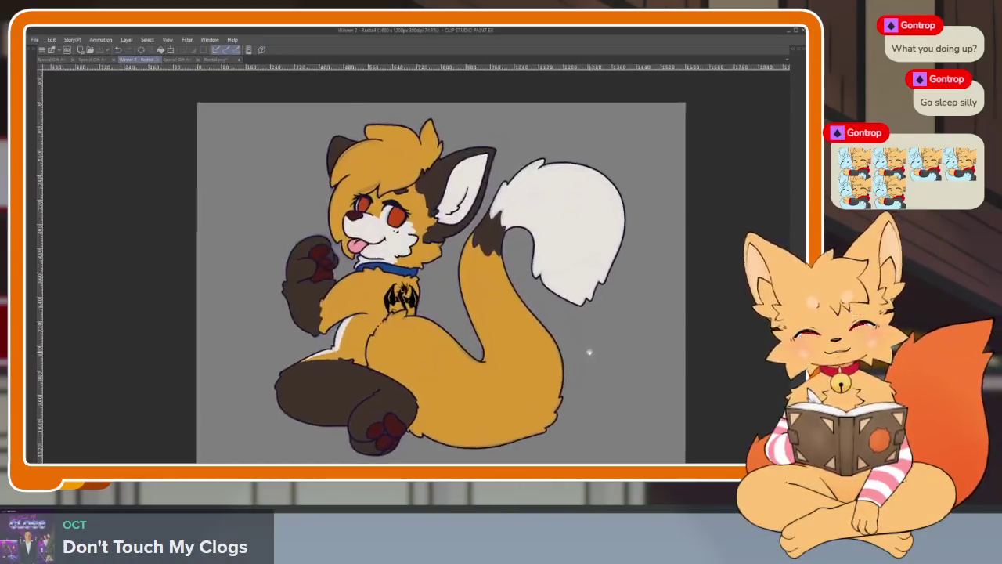
{"action": "key", "text": "Tab"}
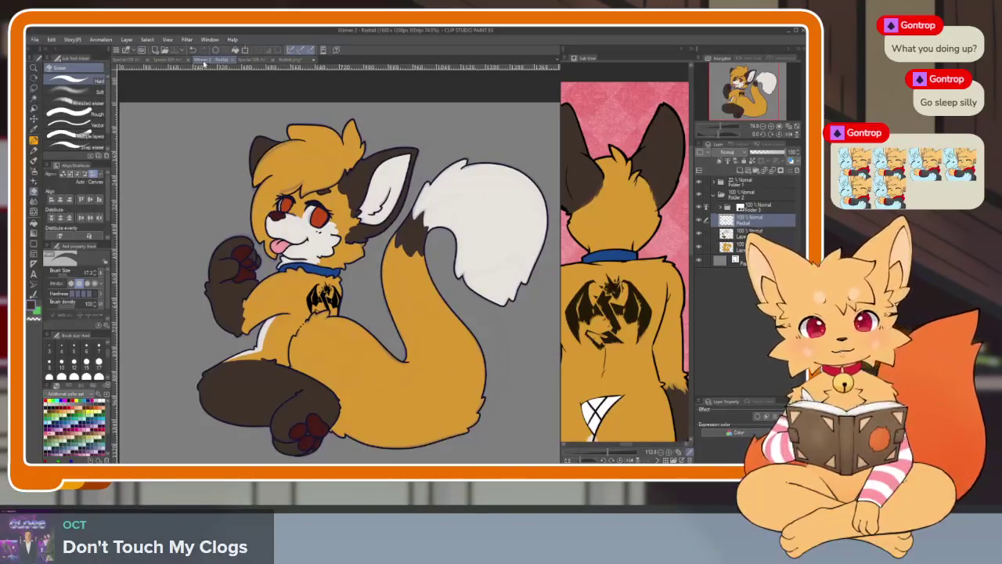
{"action": "left_click", "coordinate": [259, 60]}
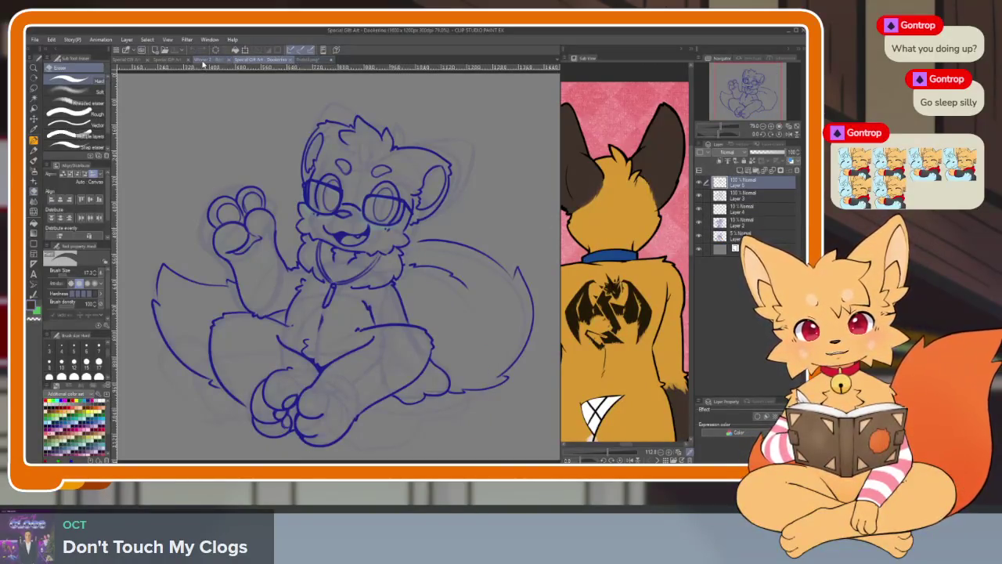
{"action": "left_click", "coordinate": [202, 61]}
Open the red dragon artwork from recent files, then return to the fox document.
{"action": "left_click", "coordinate": [34, 39]}
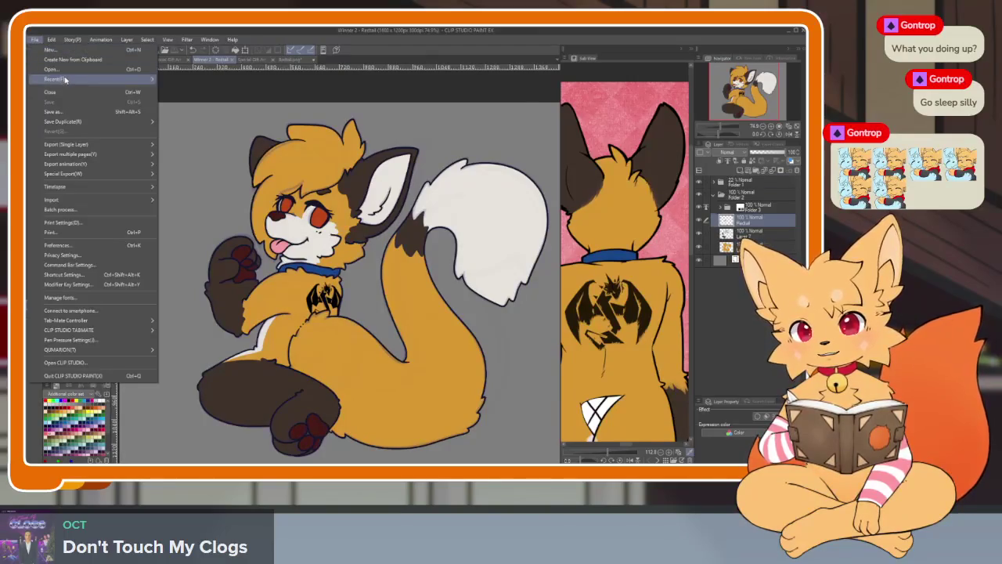
{"action": "mouse_move", "coordinate": [55, 79]}
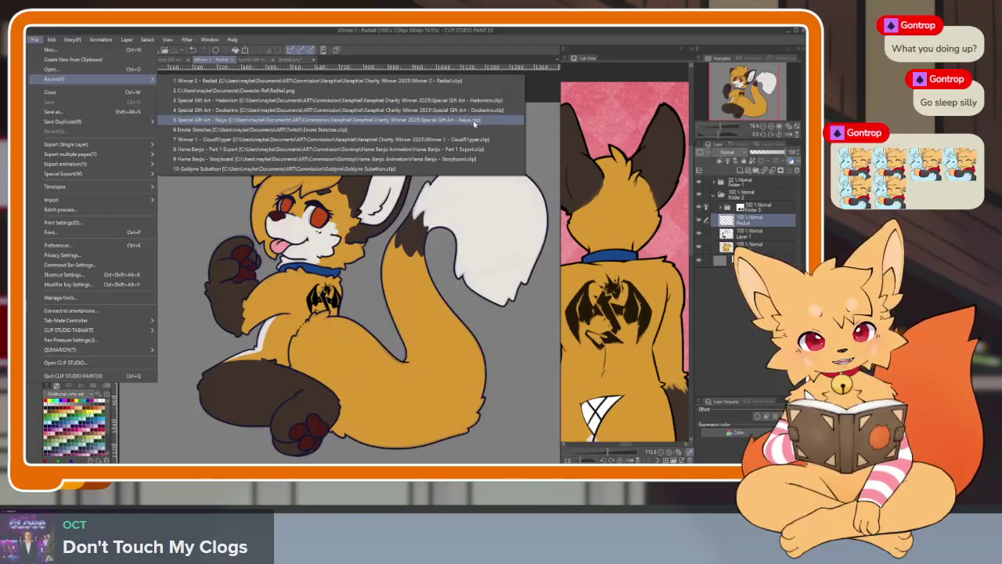
{"action": "left_click", "coordinate": [477, 143]}
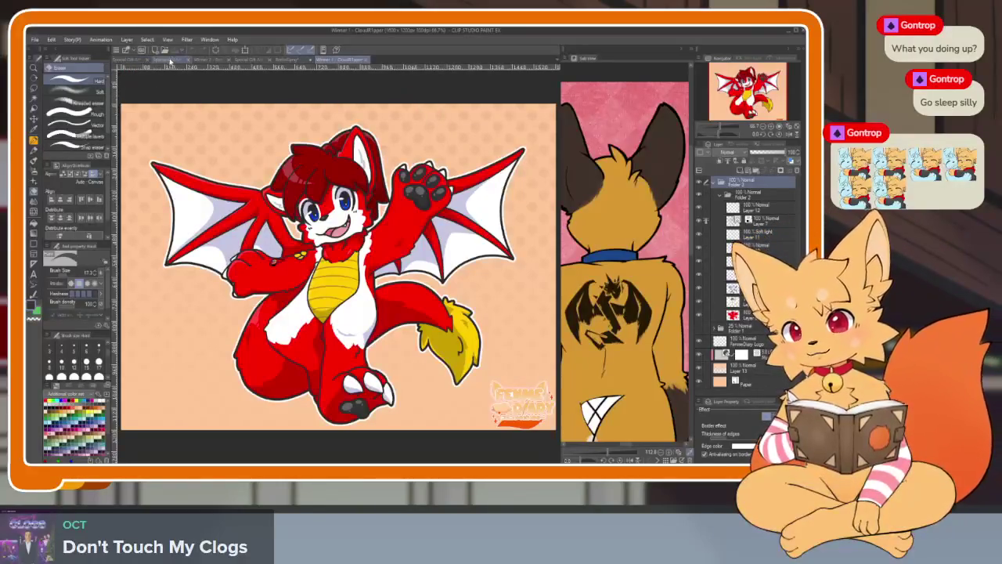
{"action": "left_click", "coordinate": [208, 61]}
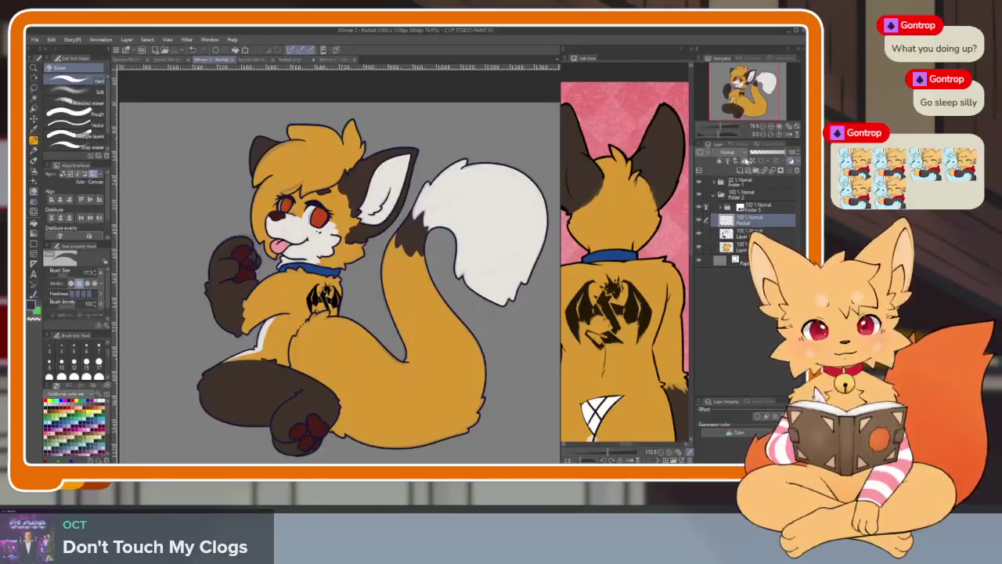
Level the view and draw dark oval pupils in both eyes with the Ellipse tool.
{"action": "scroll", "coordinate": [486, 310], "scroll_direction": "up", "scroll_amount": 2}
{"action": "scroll", "coordinate": [485, 310], "scroll_direction": "up", "scroll_amount": 4}
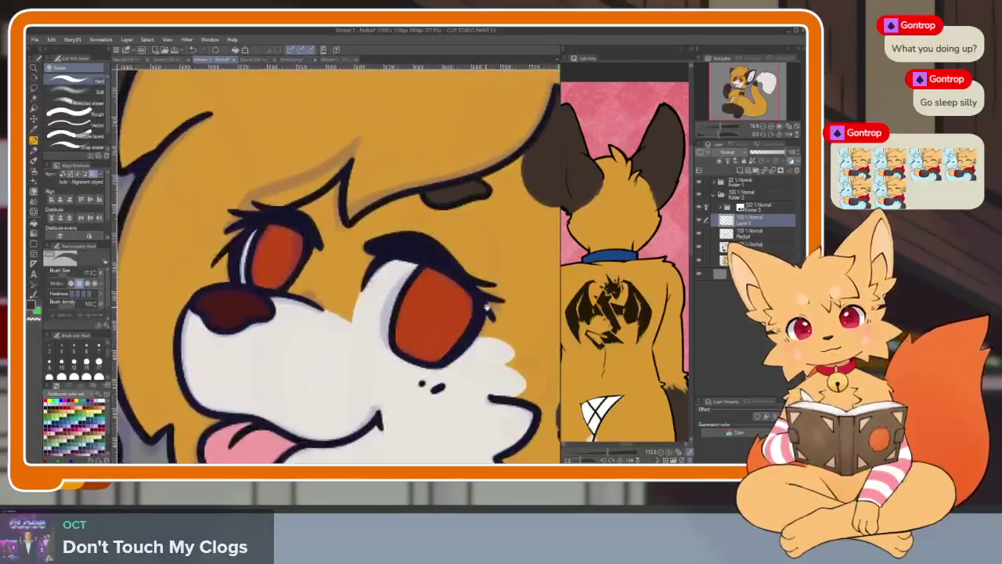
{"action": "left_click_drag", "start_coordinate": [487, 309], "coordinate": [484, 361]}
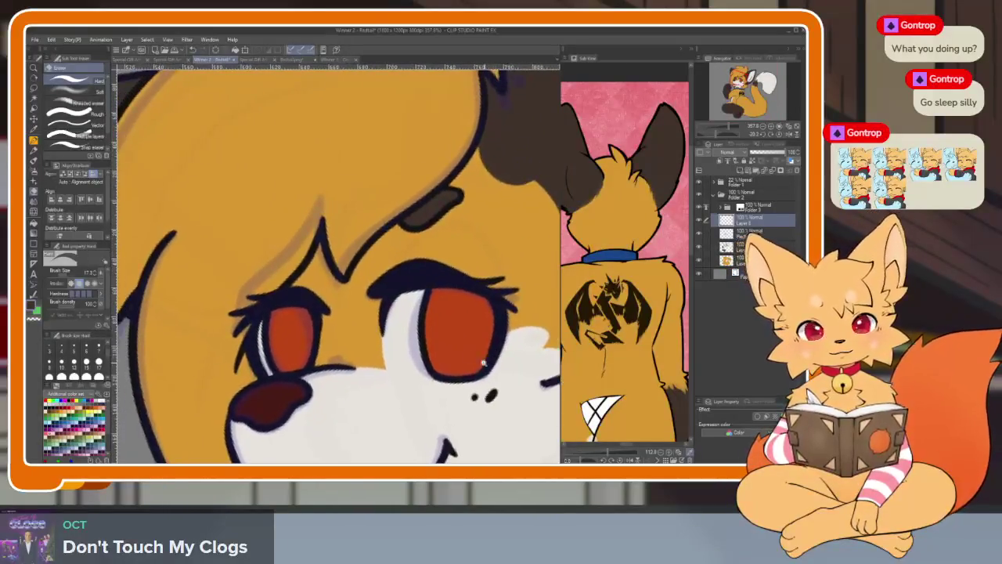
{"action": "scroll", "coordinate": [483, 362], "scroll_direction": "up", "scroll_amount": 2}
{"action": "key", "text": "p"}
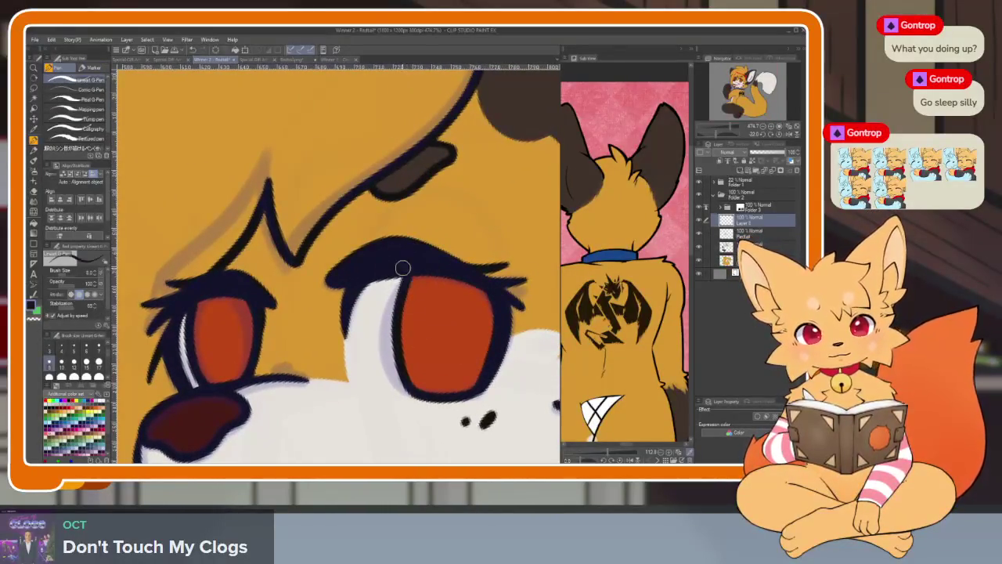
{"action": "key", "text": "u"}
{"action": "left_click", "coordinate": [98, 146]}
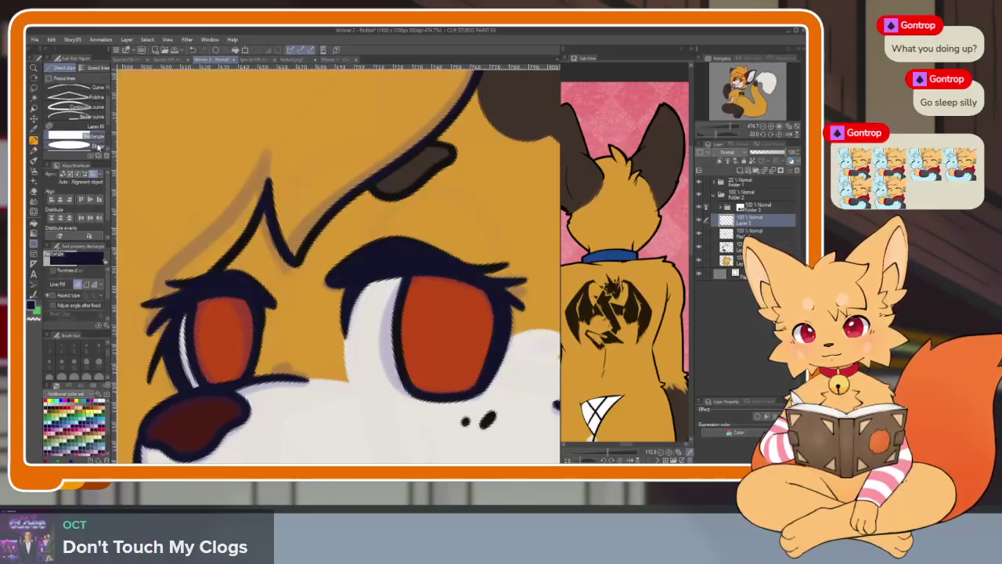
{"action": "left_click", "coordinate": [99, 146]}
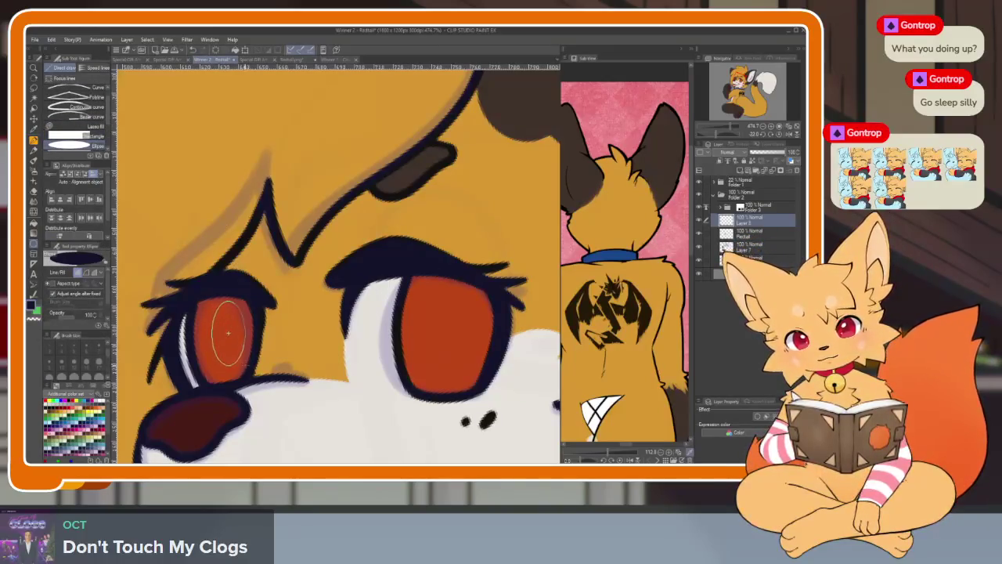
{"action": "left_click_drag", "start_coordinate": [247, 376], "coordinate": [249, 377]}
{"action": "left_click_drag", "start_coordinate": [439, 301], "coordinate": [394, 288]}
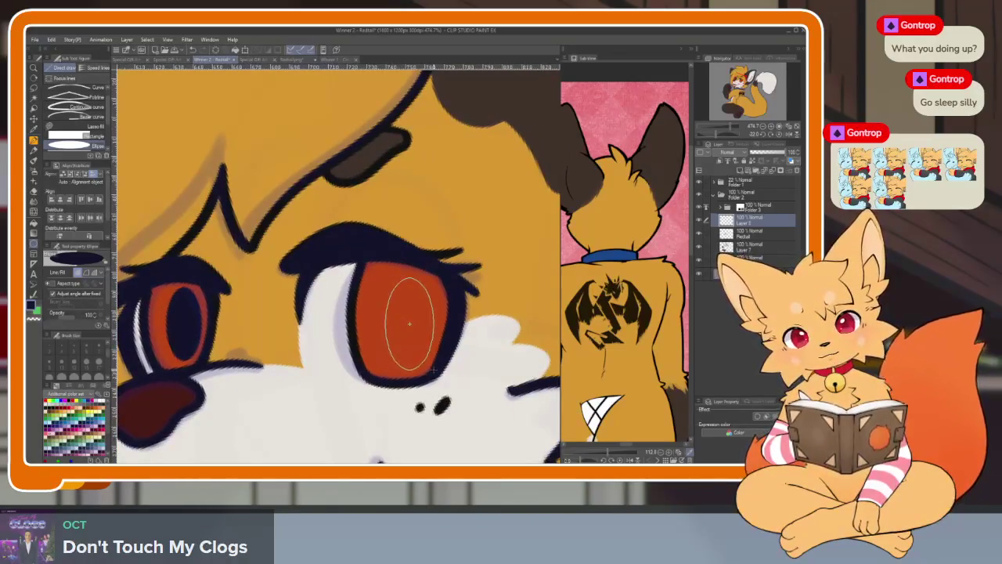
{"action": "left_click_drag", "start_coordinate": [433, 370], "coordinate": [389, 281]}
{"action": "key", "text": "ctrl+z"}
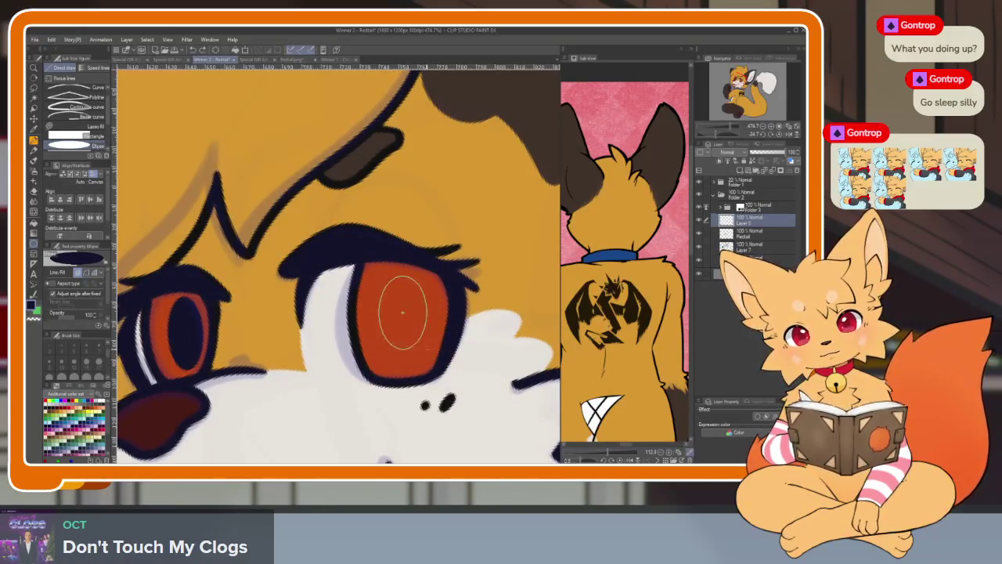
{"action": "left_click", "coordinate": [404, 319]}
Paint dark navy over the eyes' upper irises with the pen, then zoom out.
{"action": "scroll", "coordinate": [403, 320], "scroll_direction": "down", "scroll_amount": 5}
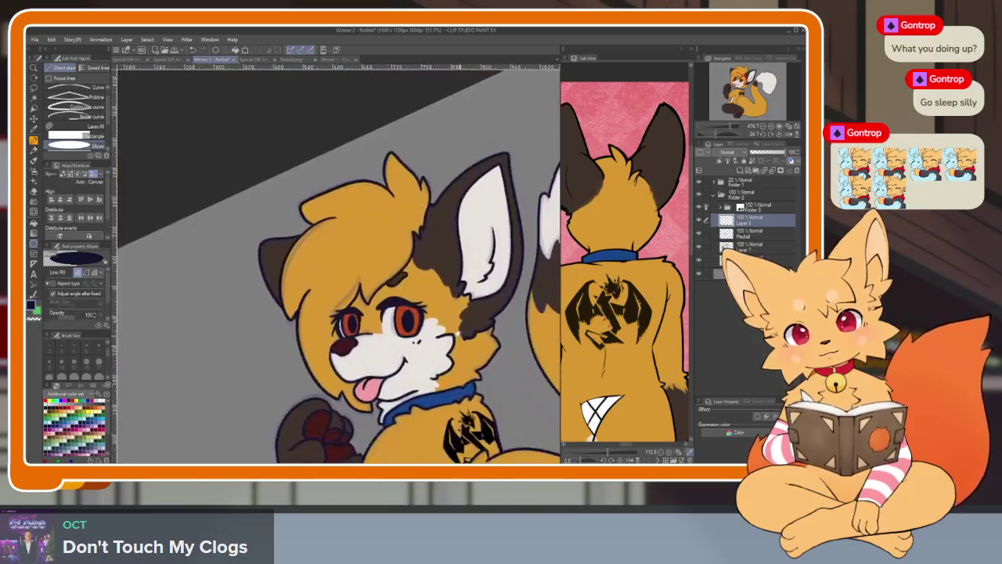
{"action": "scroll", "coordinate": [401, 312], "scroll_direction": "up", "scroll_amount": 5}
{"action": "scroll", "coordinate": [401, 311], "scroll_direction": "up", "scroll_amount": 1}
{"action": "key", "text": "p"}
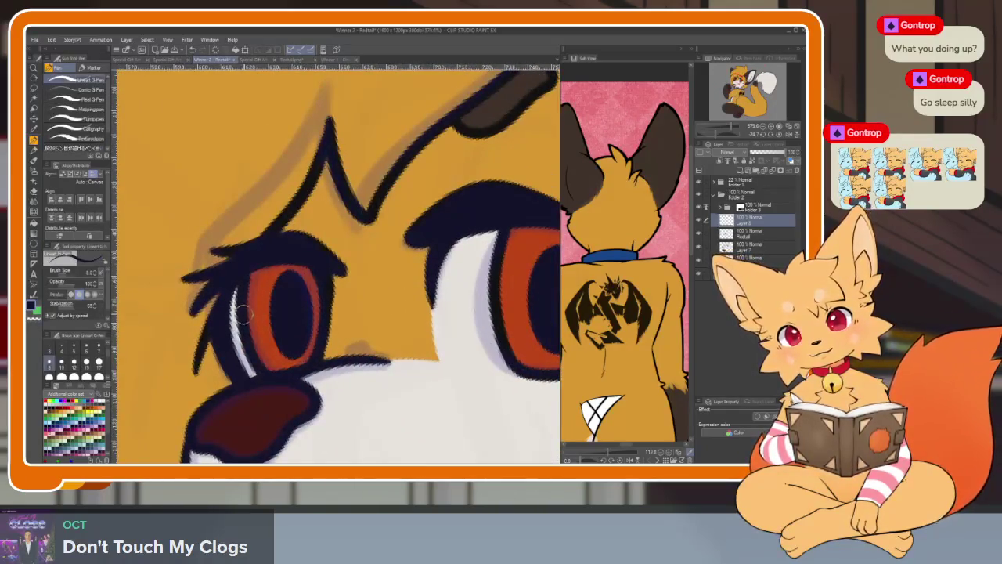
{"action": "mouse_move", "coordinate": [321, 305]}
{"action": "left_mouse_down"}
{"action": "mouse_move", "coordinate": [283, 268]}
{"action": "mouse_move", "coordinate": [250, 301]}
{"action": "left_mouse_up"}
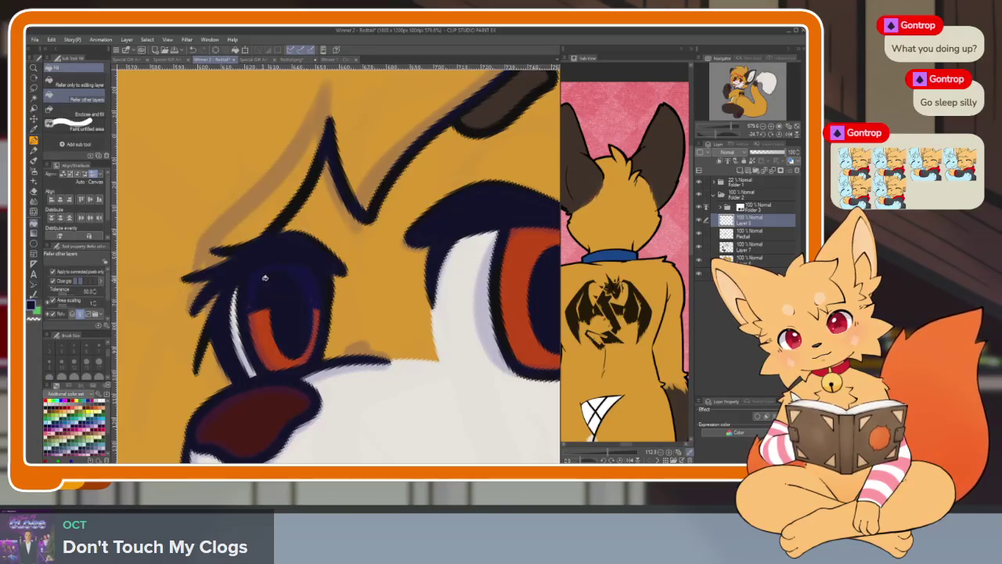
{"action": "mouse_move", "coordinate": [461, 323]}
{"action": "left_mouse_down"}
{"action": "mouse_move", "coordinate": [400, 338]}
{"action": "mouse_move", "coordinate": [334, 316]}
{"action": "left_mouse_up"}
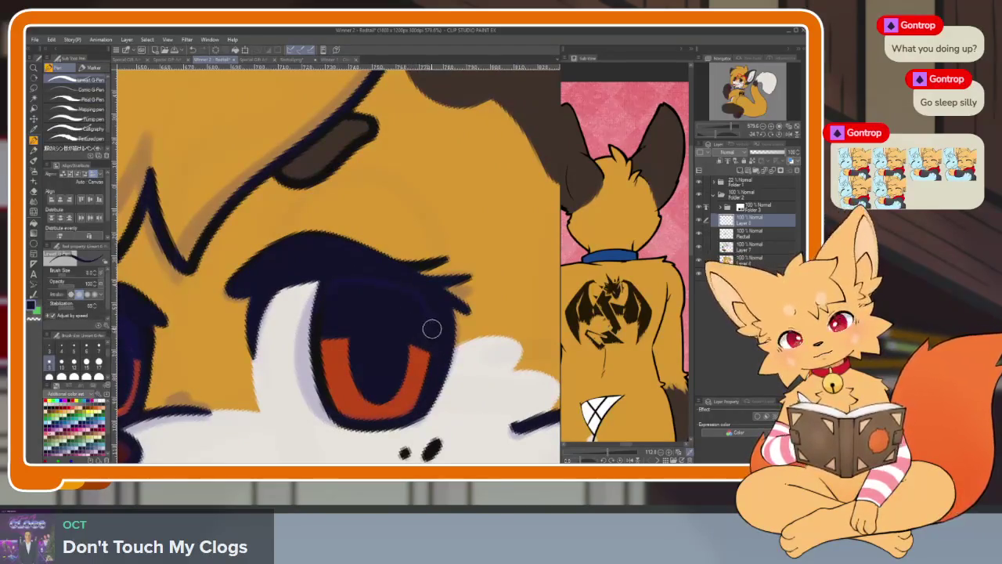
{"action": "key", "text": "ctrl+0"}
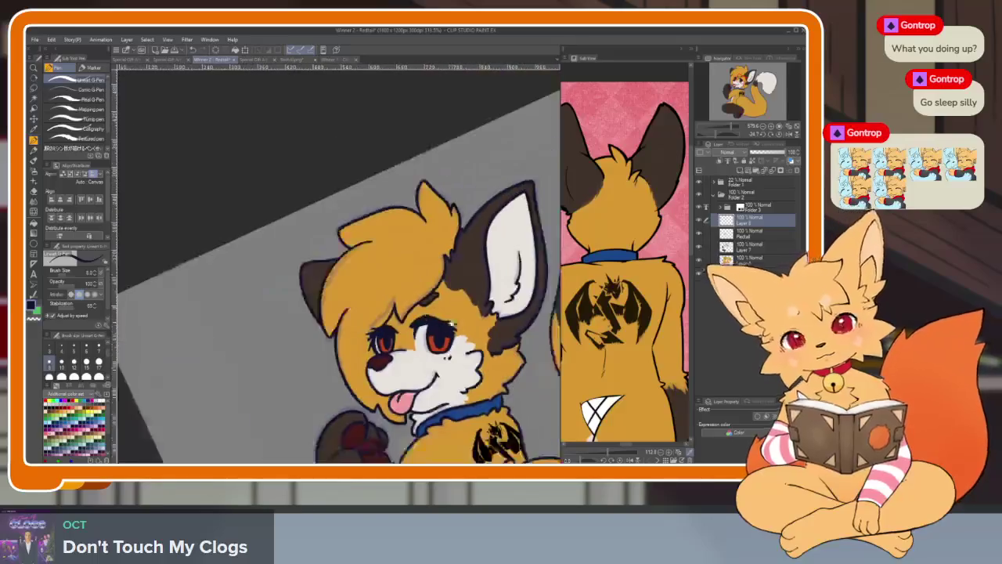
{"action": "scroll", "coordinate": [403, 354], "scroll_direction": "up", "scroll_amount": 2}
{"action": "scroll", "coordinate": [403, 354], "scroll_direction": "up", "scroll_amount": 3}
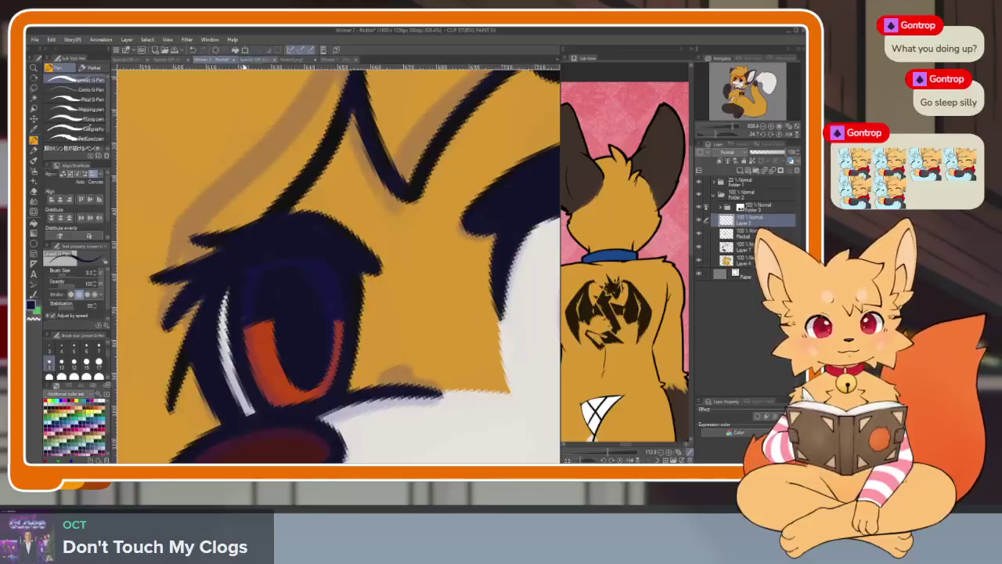
Glance at the red dragon and Special Gift Art files, then return to the zoomed-in fox drawing.
{"action": "left_click", "coordinate": [330, 60]}
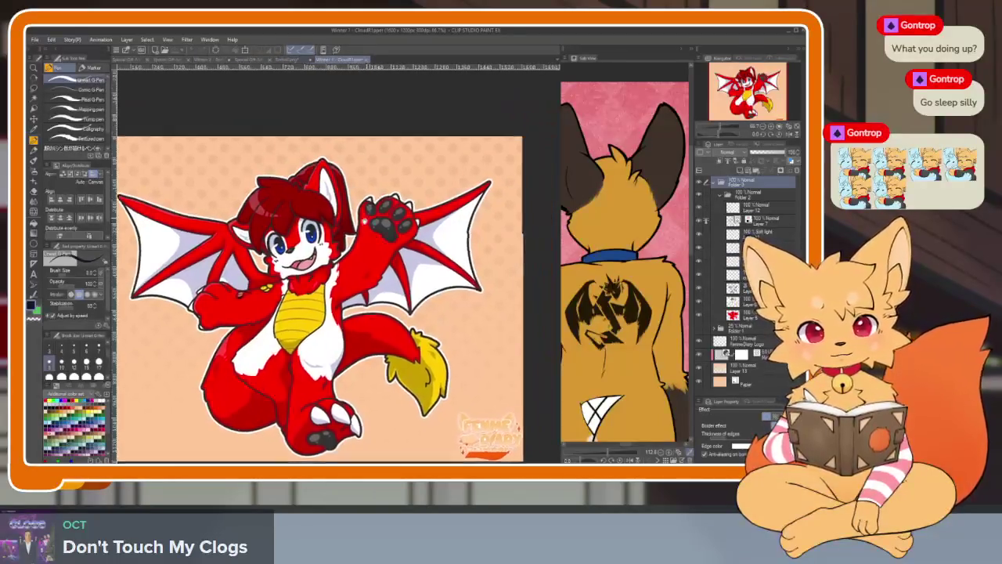
{"action": "scroll", "coordinate": [394, 227], "scroll_direction": "up", "scroll_amount": 3}
{"action": "scroll", "coordinate": [394, 227], "scroll_direction": "up", "scroll_amount": 2}
{"action": "scroll", "coordinate": [394, 227], "scroll_direction": "up", "scroll_amount": 2}
{"action": "scroll", "coordinate": [352, 203], "scroll_direction": "up", "scroll_amount": 1}
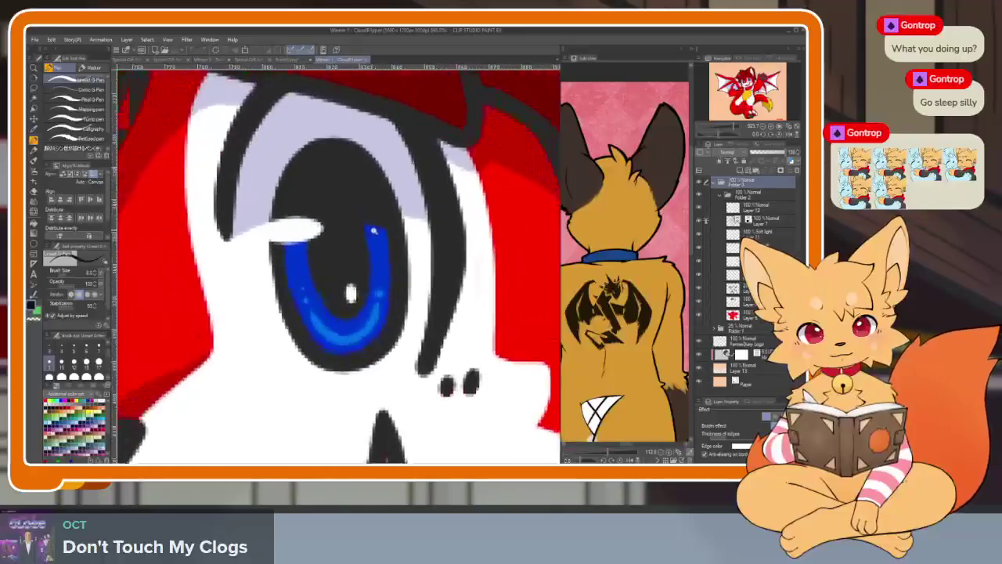
{"action": "scroll", "coordinate": [297, 175], "scroll_direction": "up", "scroll_amount": 1}
{"action": "left_click", "coordinate": [181, 61]}
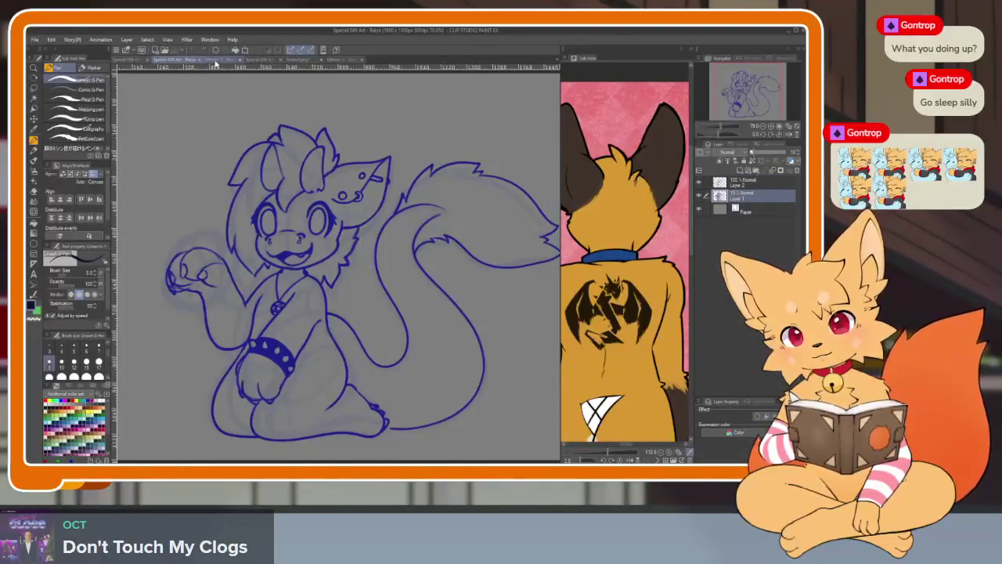
{"action": "left_click", "coordinate": [216, 60]}
{"action": "scroll", "coordinate": [399, 224], "scroll_direction": "up", "scroll_amount": 1}
{"action": "scroll", "coordinate": [329, 306], "scroll_direction": "up", "scroll_amount": 2}
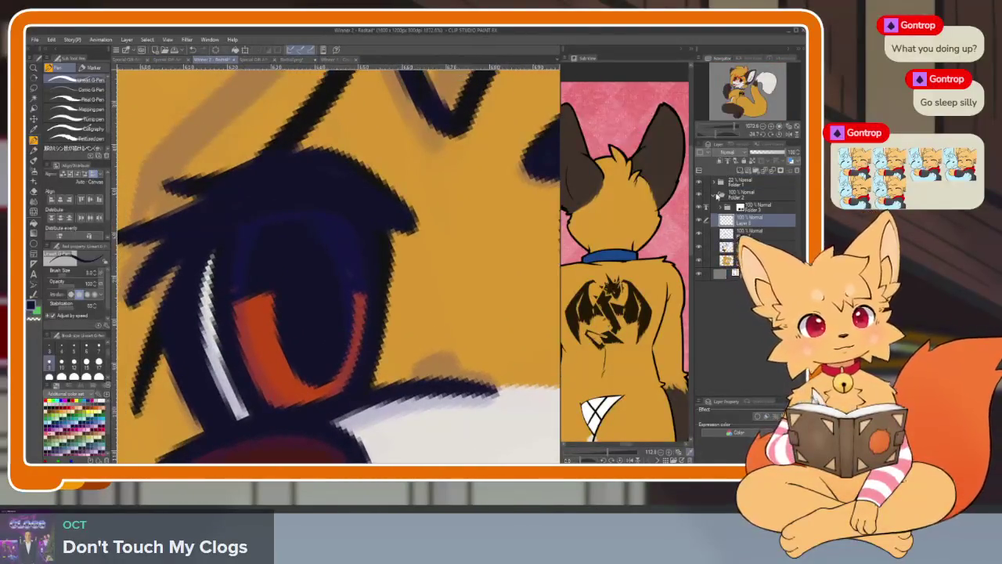
{"action": "scroll", "coordinate": [337, 297], "scroll_direction": "up", "scroll_amount": 1}
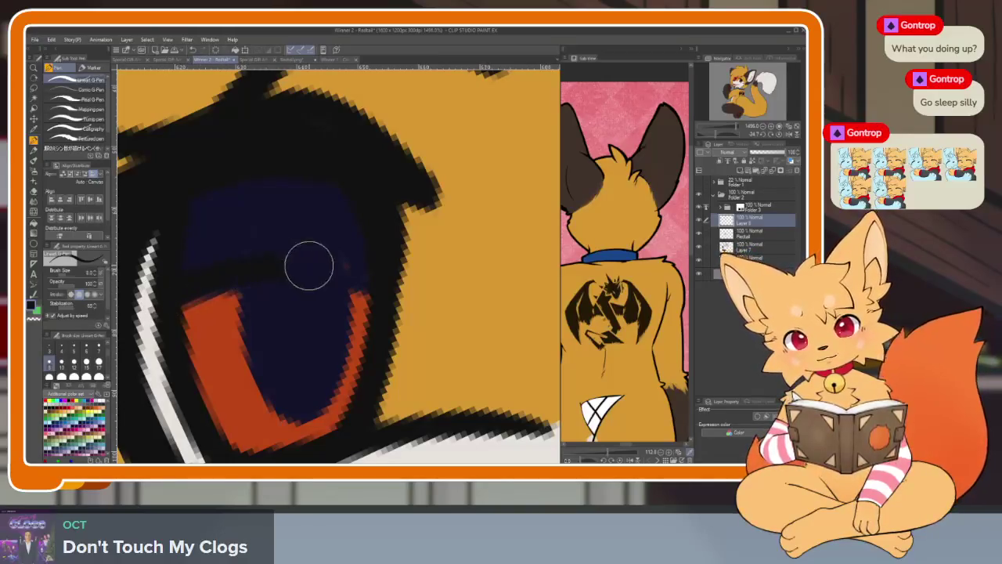
Try painting the navy upper eye black, then undo it.
{"action": "mouse_move", "coordinate": [197, 253]}
{"action": "left_mouse_down"}
{"action": "mouse_move", "coordinate": [286, 235]}
{"action": "mouse_move", "coordinate": [273, 250]}
{"action": "mouse_move", "coordinate": [337, 217]}
{"action": "mouse_move", "coordinate": [177, 224]}
{"action": "left_mouse_up"}
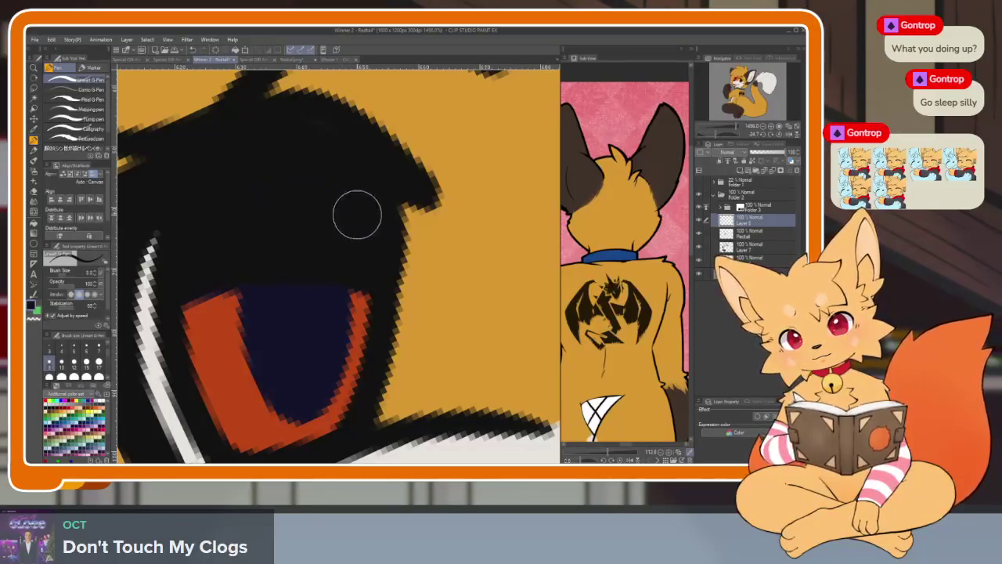
{"action": "scroll", "coordinate": [358, 214], "scroll_direction": "down", "scroll_amount": 3}
{"action": "scroll", "coordinate": [358, 214], "scroll_direction": "down", "scroll_amount": 3}
{"action": "scroll", "coordinate": [405, 291], "scroll_direction": "up", "scroll_amount": 3}
{"action": "scroll", "coordinate": [406, 291], "scroll_direction": "up", "scroll_amount": 2}
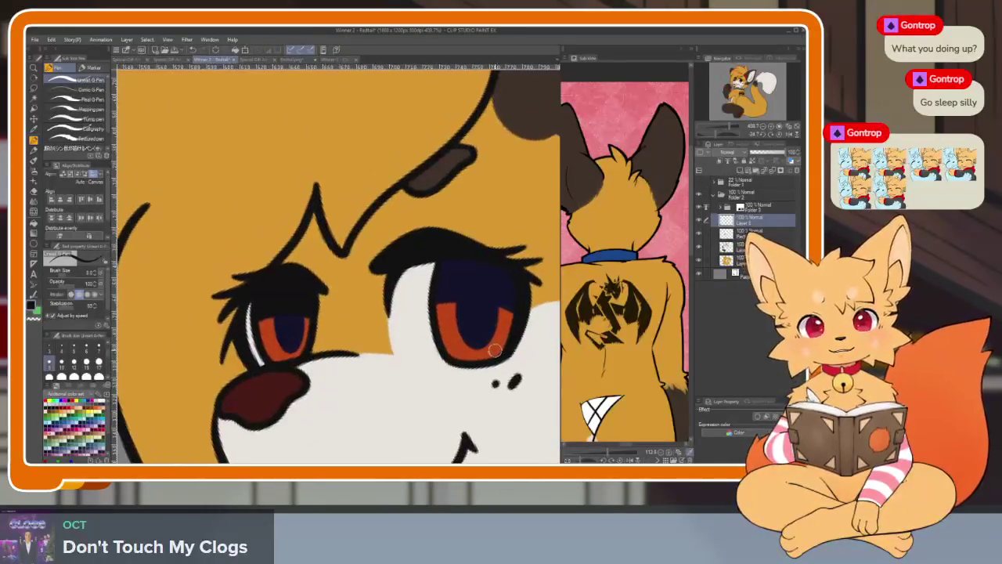
{"action": "key", "text": "ctrl+z"}
Draw a dark pupil ellipse over the left eye, redrawing it once.
{"action": "left_click", "coordinate": [34, 243]}
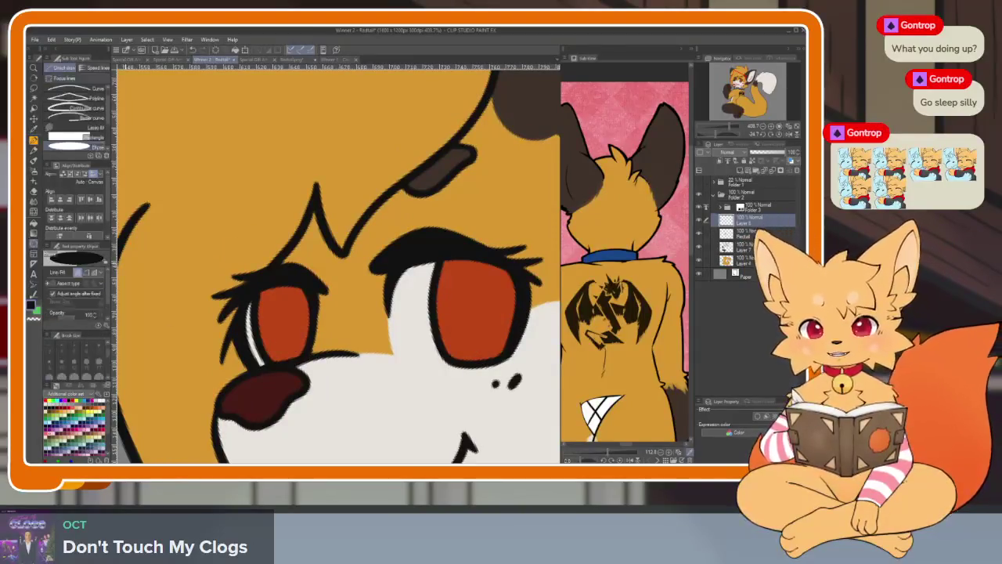
{"action": "scroll", "coordinate": [306, 347], "scroll_direction": "up", "scroll_amount": 2}
{"action": "scroll", "coordinate": [309, 284], "scroll_direction": "up", "scroll_amount": 1}
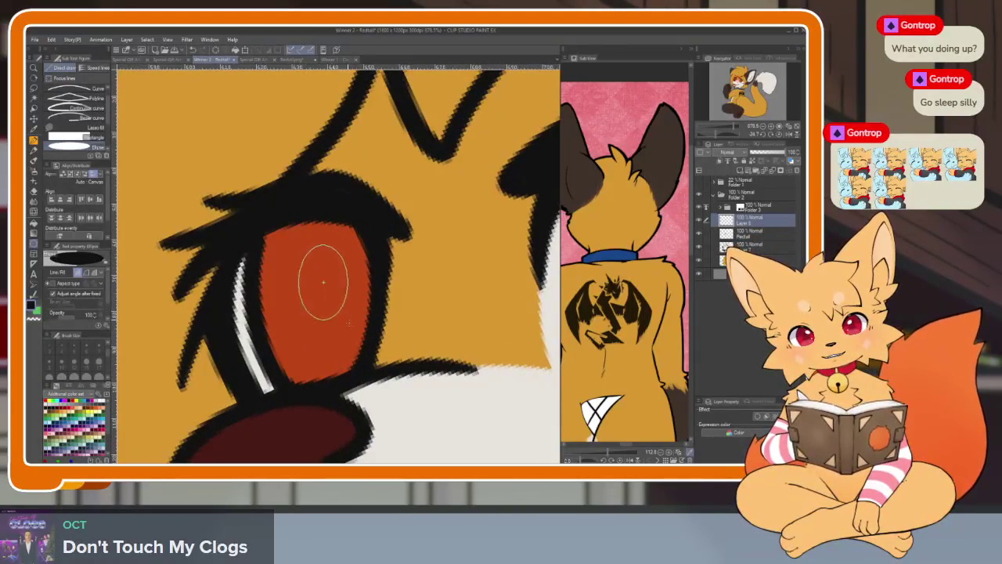
{"action": "left_click_drag", "start_coordinate": [348, 320], "coordinate": [358, 361]}
{"action": "scroll", "coordinate": [422, 339], "scroll_direction": "down", "scroll_amount": 4}
{"action": "scroll", "coordinate": [307, 313], "scroll_direction": "up", "scroll_amount": 3}
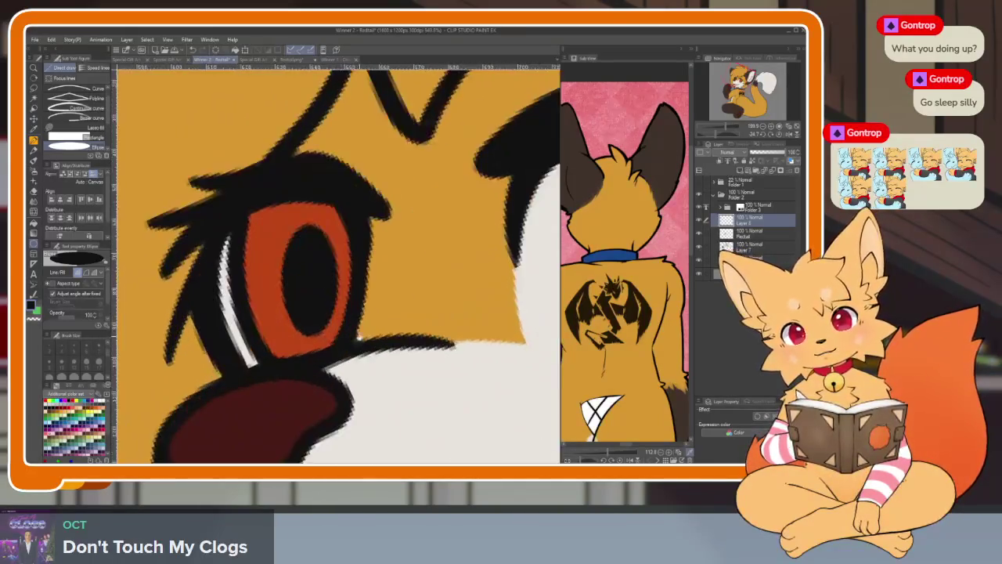
{"action": "scroll", "coordinate": [274, 253], "scroll_direction": "up", "scroll_amount": 2}
{"action": "left_click_drag", "start_coordinate": [316, 296], "coordinate": [344, 369]}
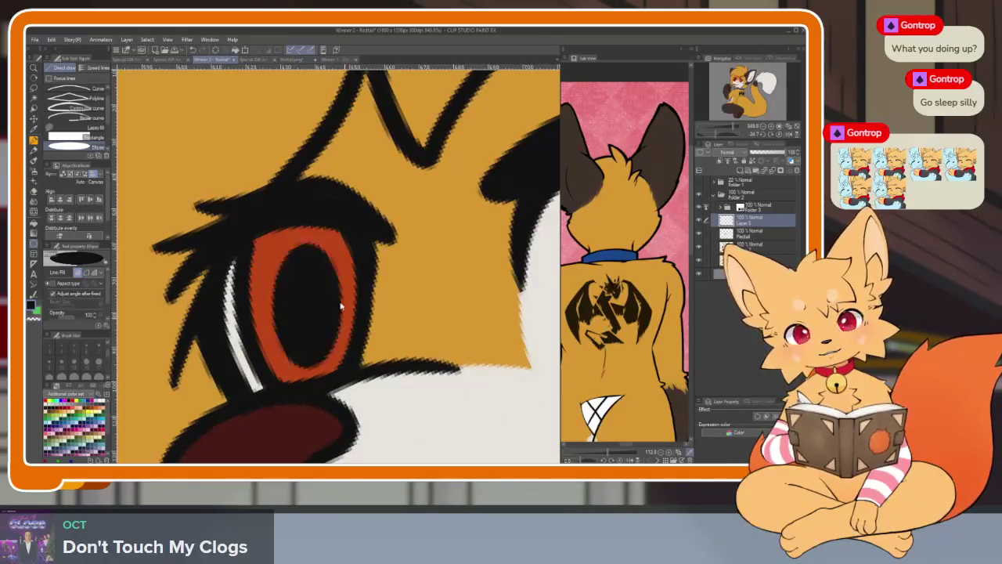
{"action": "key", "text": "ctrl+z"}
{"action": "mouse_move", "coordinate": [279, 236]}
{"action": "left_mouse_down"}
{"action": "mouse_move", "coordinate": [350, 352]}
{"action": "mouse_move", "coordinate": [345, 363]}
{"action": "left_mouse_up"}
Draw the dark pupil ellipse on the other eye.
{"action": "scroll", "coordinate": [346, 364], "scroll_direction": "down", "scroll_amount": 4}
{"action": "scroll", "coordinate": [384, 298], "scroll_direction": "up", "scroll_amount": 2}
{"action": "scroll", "coordinate": [384, 299], "scroll_direction": "up", "scroll_amount": 1}
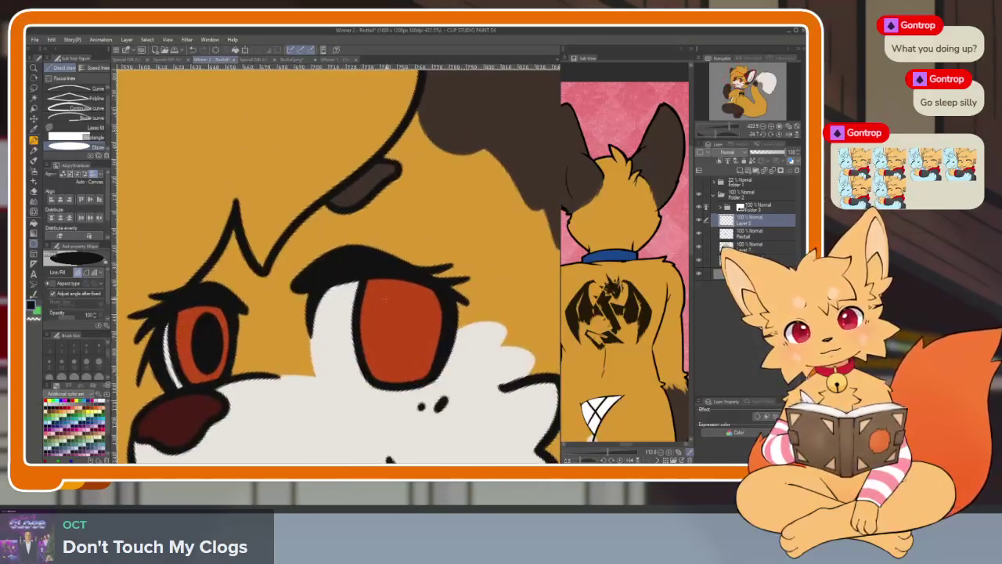
{"action": "left_click_drag", "start_coordinate": [400, 331], "coordinate": [400, 330]}
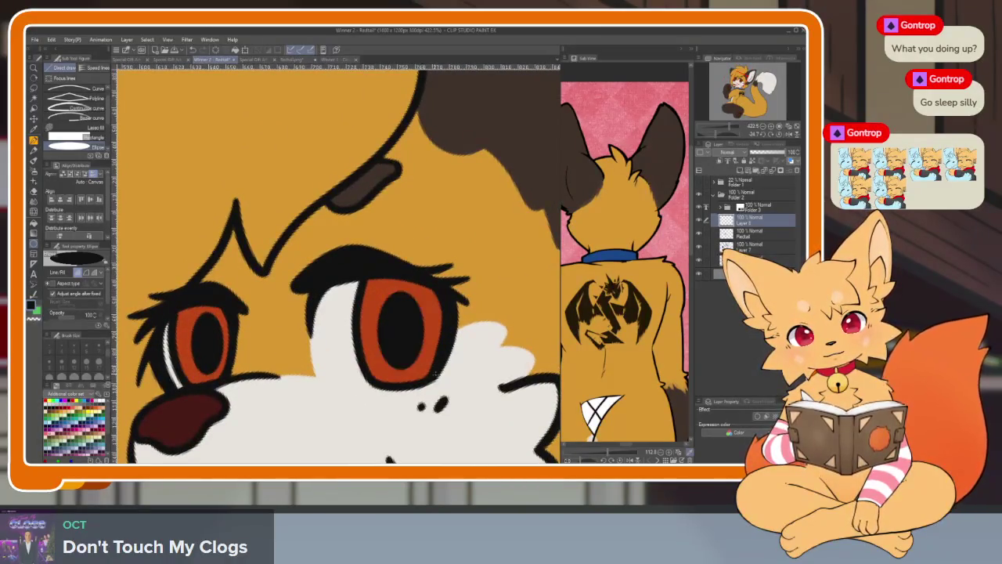
{"action": "scroll", "coordinate": [400, 330], "scroll_direction": "down", "scroll_amount": 4}
{"action": "scroll", "coordinate": [251, 349], "scroll_direction": "up", "scroll_amount": 4}
Fill the left eye's upper iris with black.
{"action": "key", "text": "p"}
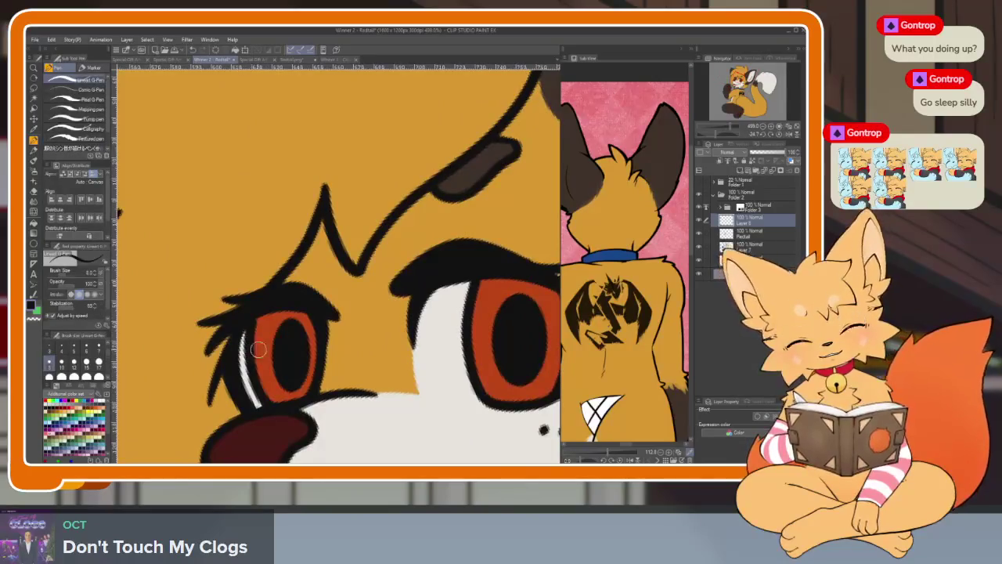
{"action": "key", "text": "g"}
{"action": "left_click", "coordinate": [269, 330]}
{"action": "scroll", "coordinate": [235, 360], "scroll_direction": "up", "scroll_amount": 2}
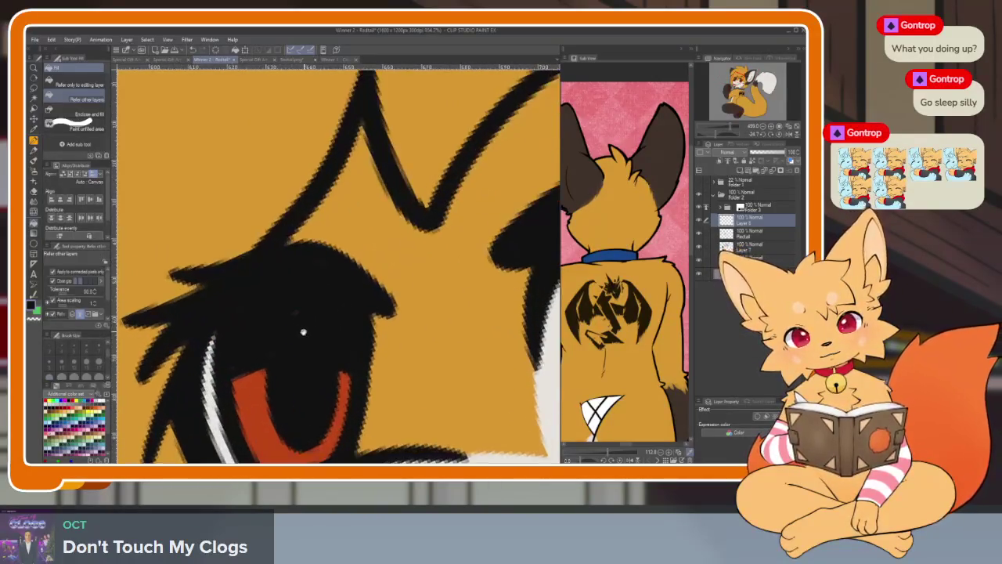
Close off the upper iris with dark pen strokes and fill it black.
{"action": "key", "text": "p"}
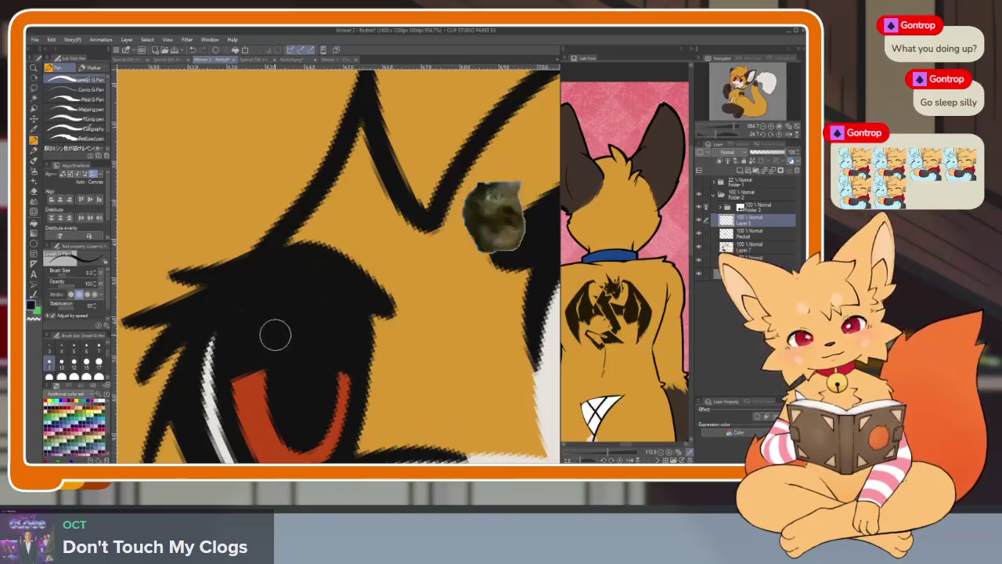
{"action": "scroll", "coordinate": [274, 334], "scroll_direction": "down", "scroll_amount": 4}
{"action": "scroll", "coordinate": [352, 345], "scroll_direction": "up", "scroll_amount": 2}
{"action": "scroll", "coordinate": [385, 357], "scroll_direction": "up", "scroll_amount": 2}
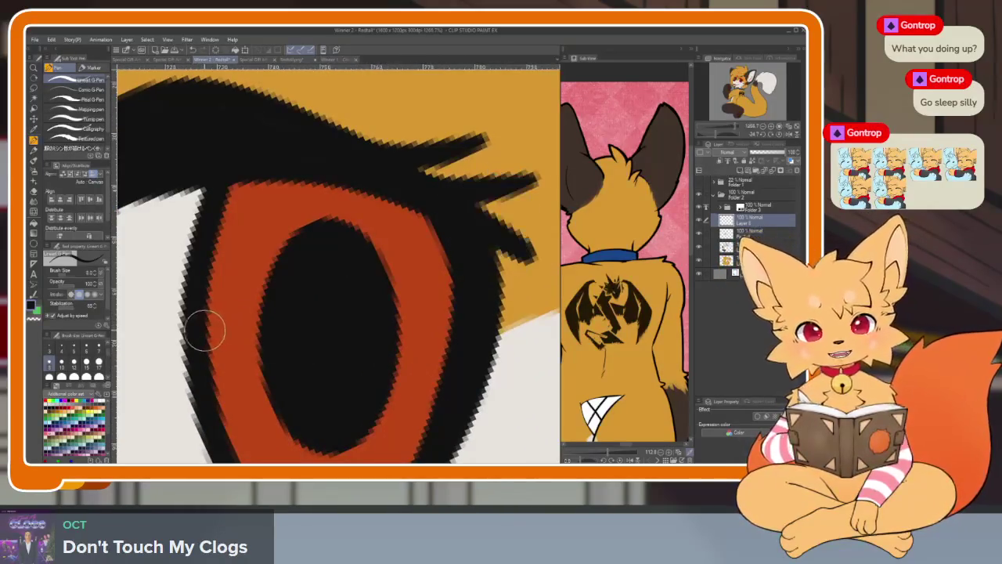
{"action": "left_click_drag", "start_coordinate": [202, 328], "coordinate": [250, 320]}
{"action": "left_click_drag", "start_coordinate": [384, 333], "coordinate": [452, 351]}
{"action": "key", "text": "g"}
{"action": "left_click", "coordinate": [417, 254]}
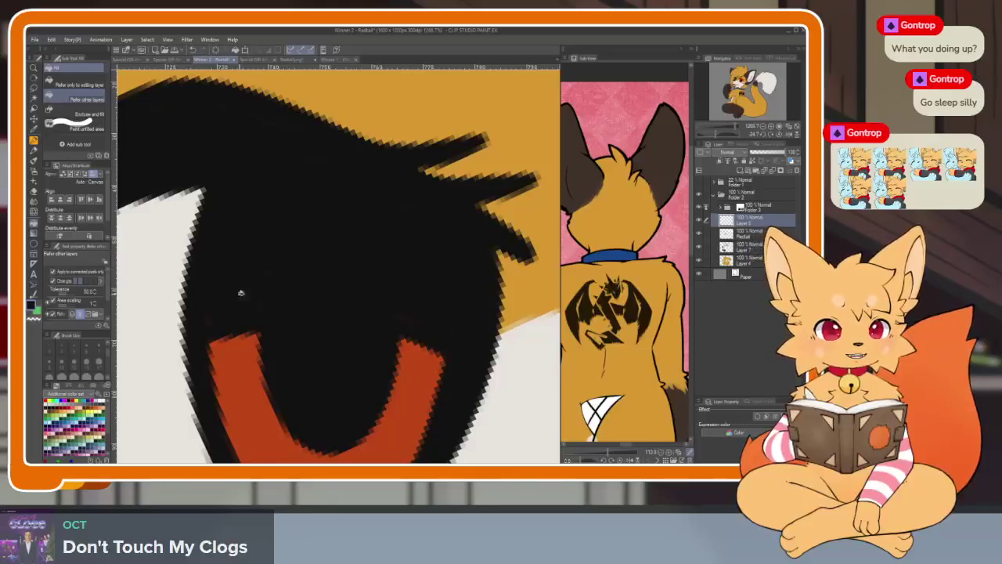
{"action": "key", "text": "p"}
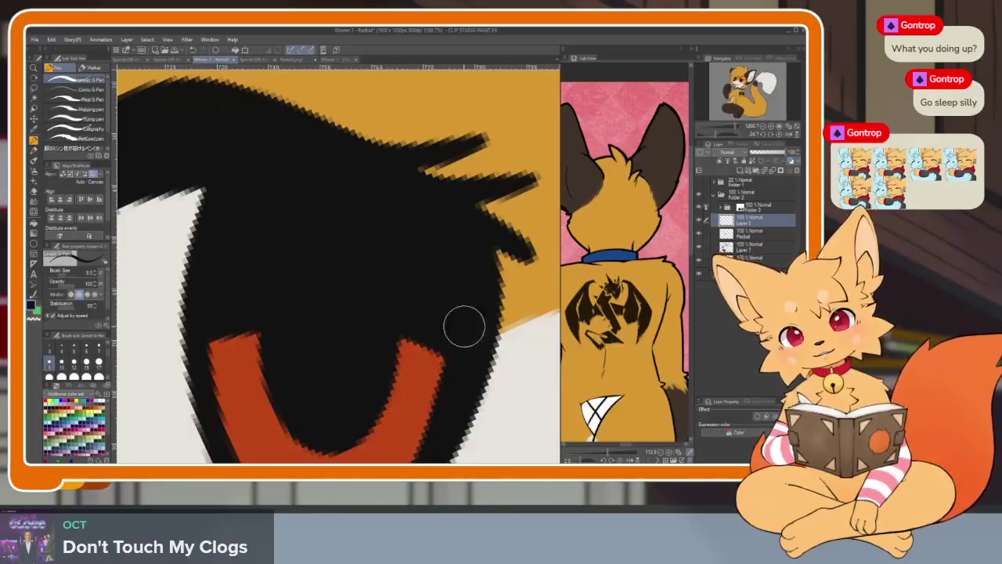
Zoom in closer on the eye with the ellipse tool selected.
{"action": "scroll", "coordinate": [463, 327], "scroll_direction": "down", "scroll_amount": 5}
{"action": "scroll", "coordinate": [472, 364], "scroll_direction": "up", "scroll_amount": 3}
{"action": "scroll", "coordinate": [472, 363], "scroll_direction": "up", "scroll_amount": 1}
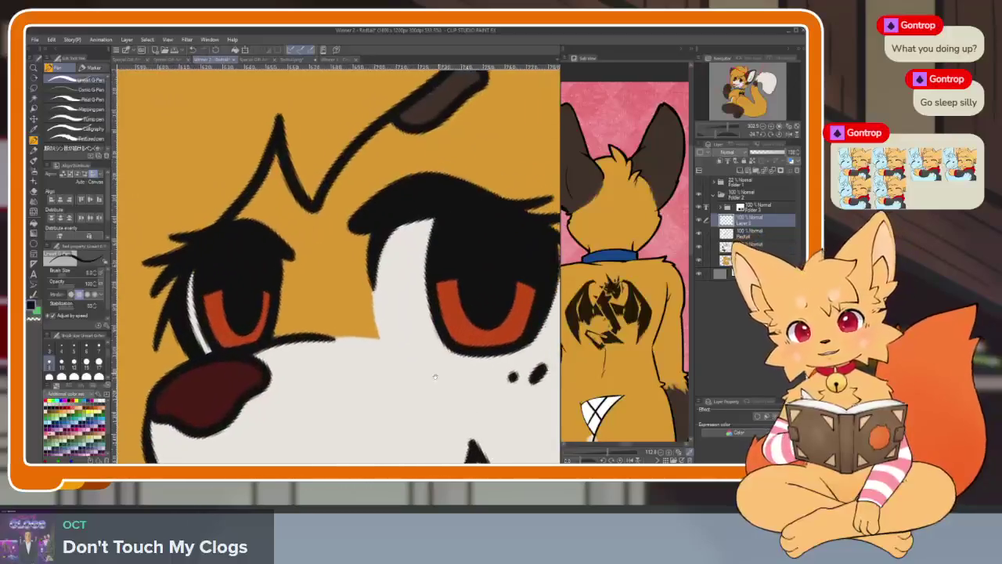
{"action": "scroll", "coordinate": [469, 369], "scroll_direction": "up", "scroll_amount": 1}
{"action": "scroll", "coordinate": [468, 374], "scroll_direction": "up", "scroll_amount": 1}
{"action": "scroll", "coordinate": [467, 378], "scroll_direction": "up", "scroll_amount": 1}
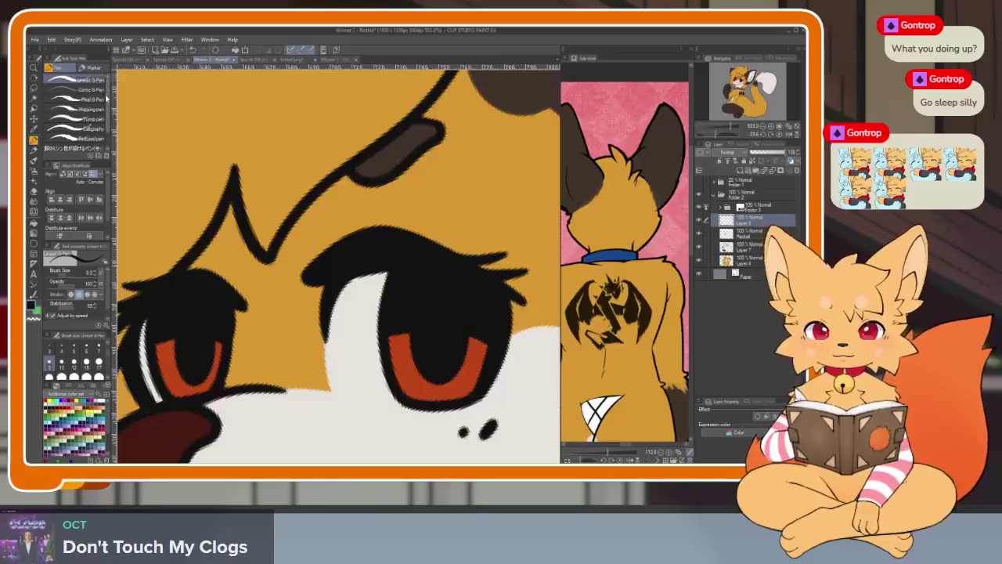
{"action": "key", "text": "u"}
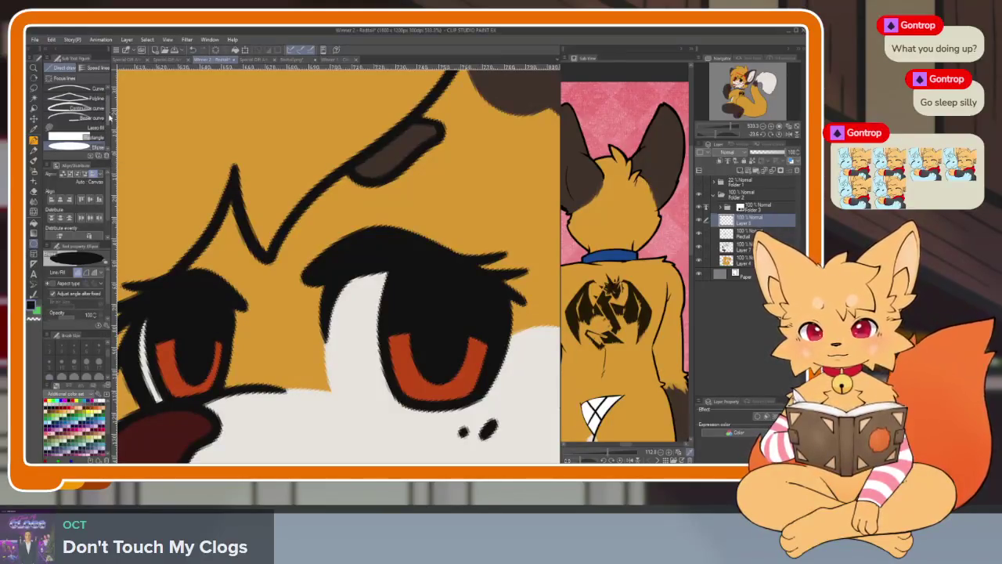
Zoom into the left eye with palettes hidden and pick the Figure tool's Ellipse sub tool.
{"action": "key", "text": "Tab"}
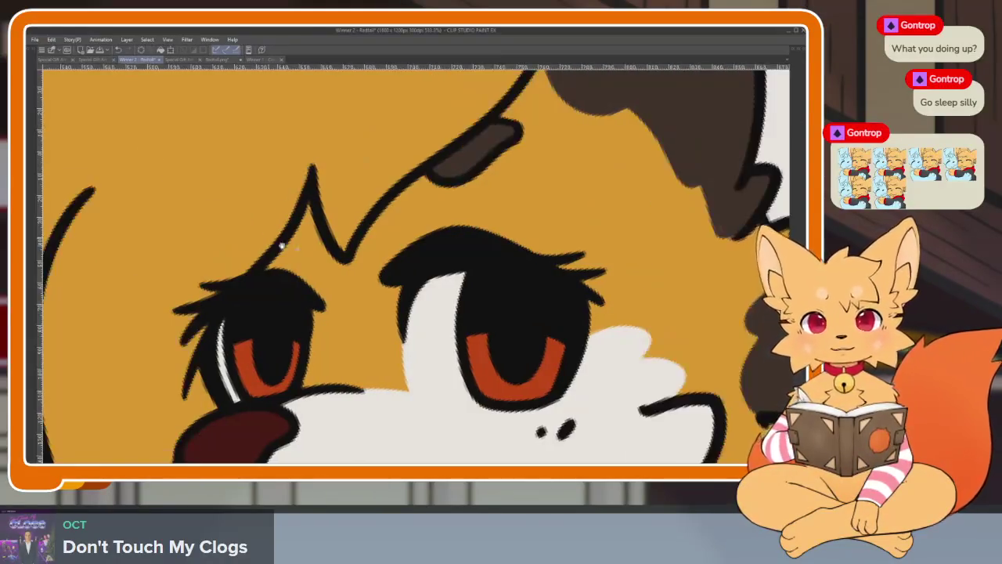
{"action": "scroll", "coordinate": [335, 360], "scroll_direction": "up", "scroll_amount": 2}
{"action": "scroll", "coordinate": [335, 360], "scroll_direction": "up", "scroll_amount": 2}
{"action": "key", "text": "Tab"}
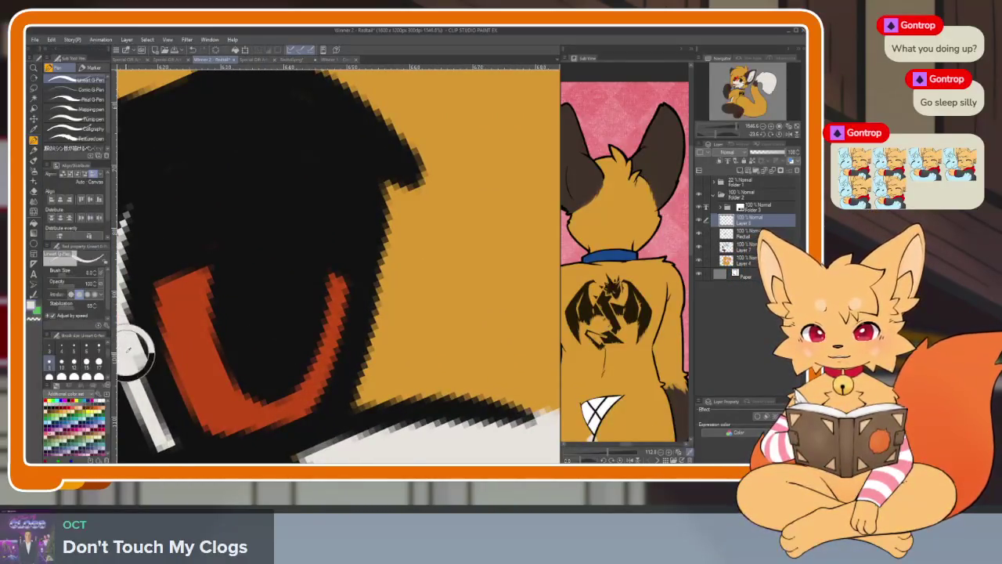
{"action": "left_click", "coordinate": [35, 240]}
{"action": "key", "text": "Tab"}
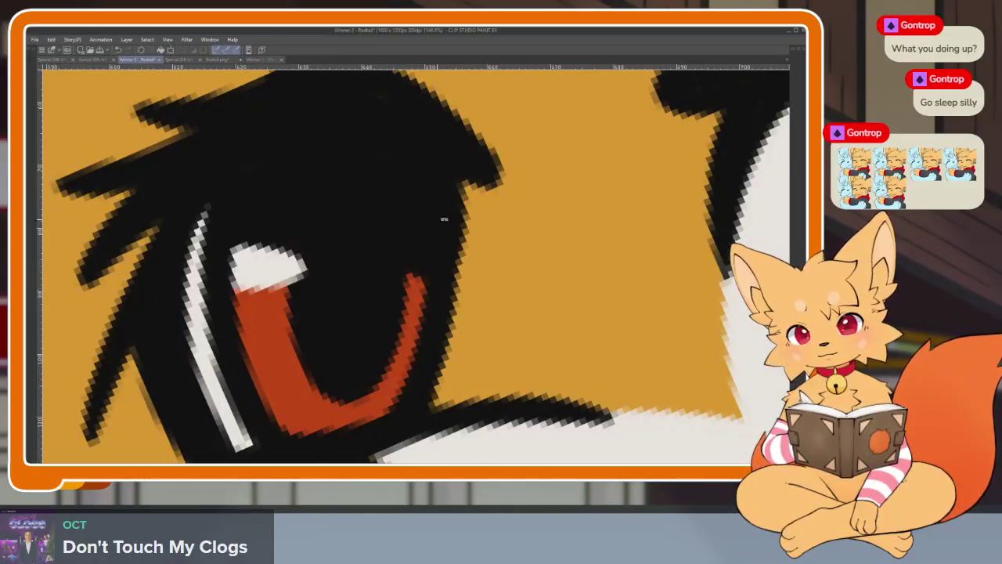
{"action": "key", "text": "Tab"}
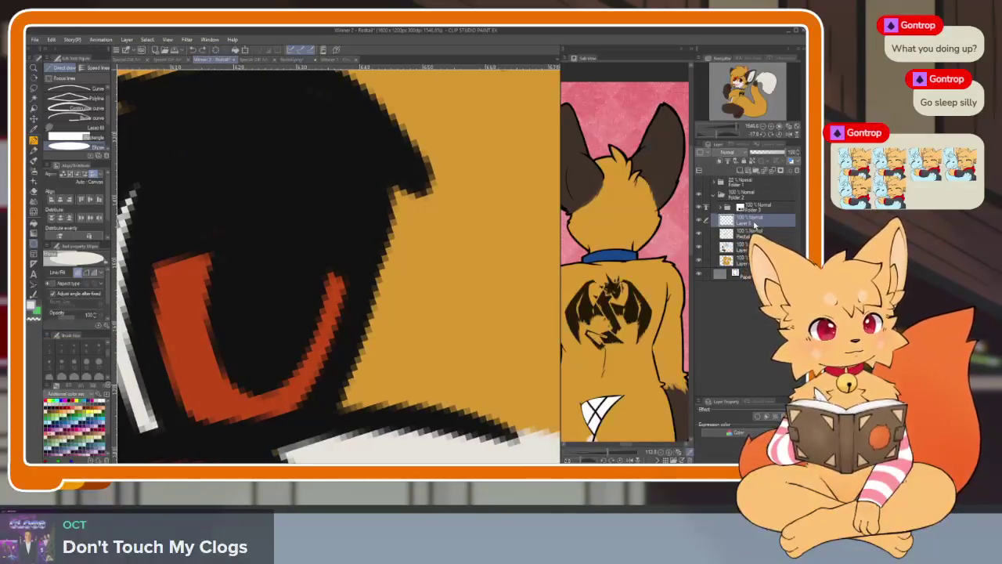
{"action": "left_click", "coordinate": [701, 222]}
Move Layer 5 above Folder 3 and dot a white highlight into the pupil.
{"action": "left_click", "coordinate": [701, 221]}
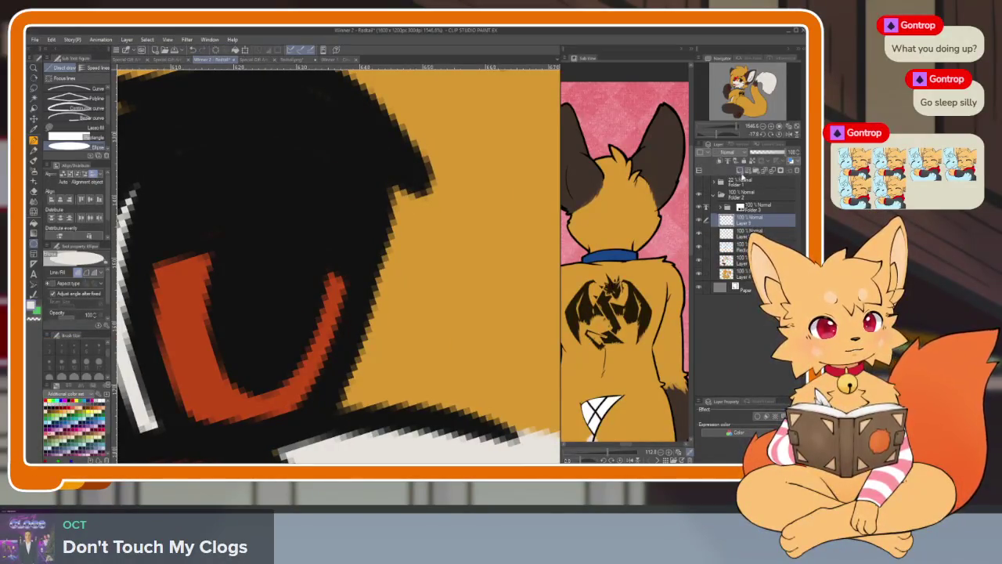
{"action": "left_click_drag", "start_coordinate": [753, 225], "coordinate": [754, 211]}
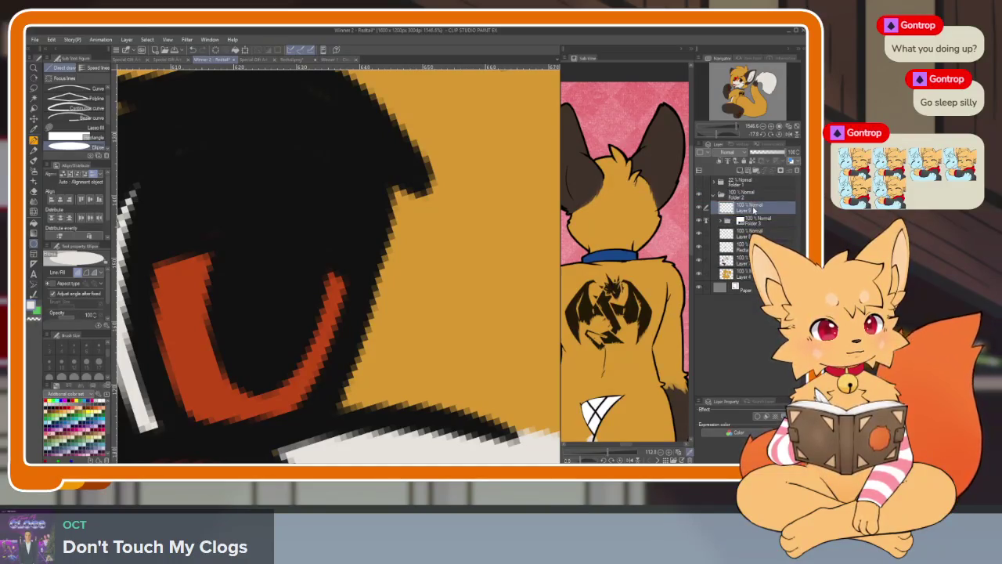
{"action": "key", "text": "Tab"}
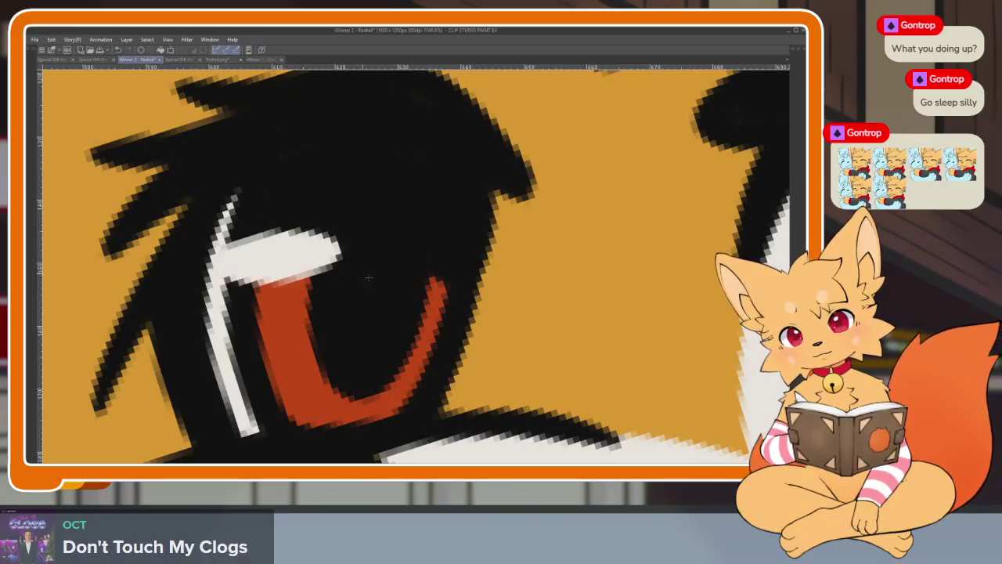
{"action": "key", "text": "ctrl+minus"}
{"action": "key", "text": "ctrl+minus"}
{"action": "key", "text": "ctrl+minus"}
{"action": "scroll", "coordinate": [537, 303], "scroll_direction": "up", "scroll_amount": 5}
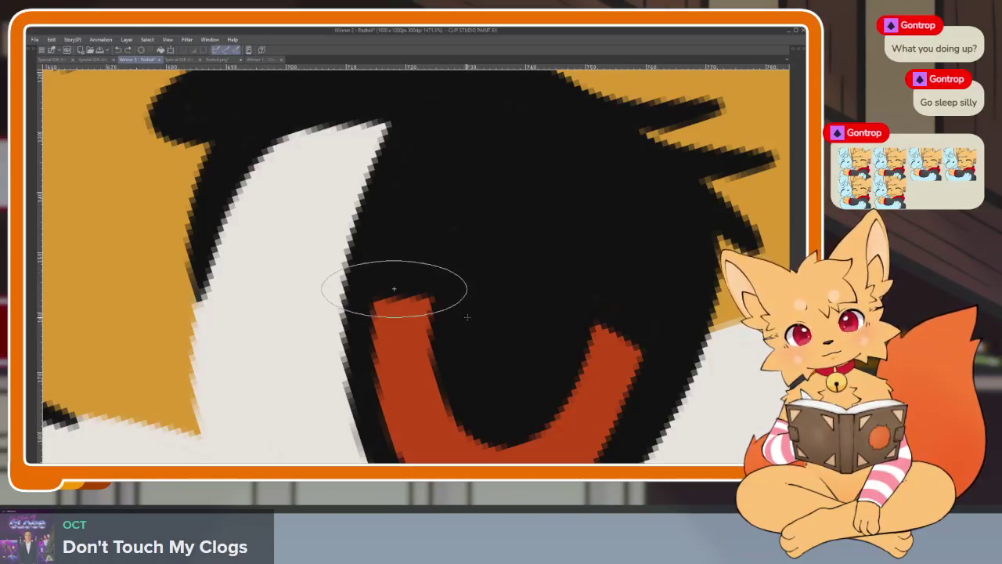
{"action": "scroll", "coordinate": [394, 289], "scroll_direction": "down", "scroll_amount": 3}
{"action": "scroll", "coordinate": [394, 289], "scroll_direction": "down", "scroll_amount": 3}
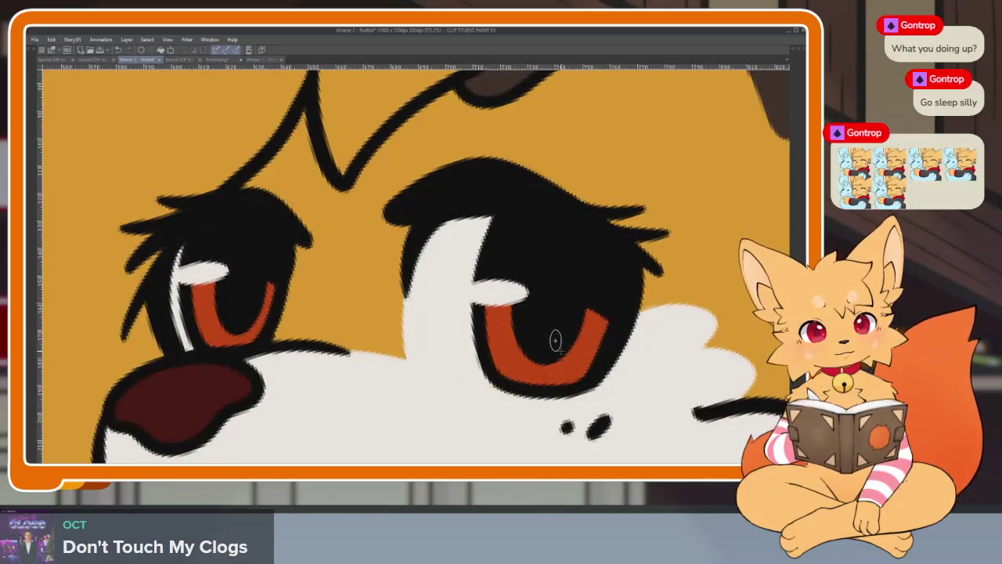
{"action": "left_click_drag", "start_coordinate": [556, 335], "coordinate": [557, 349]}
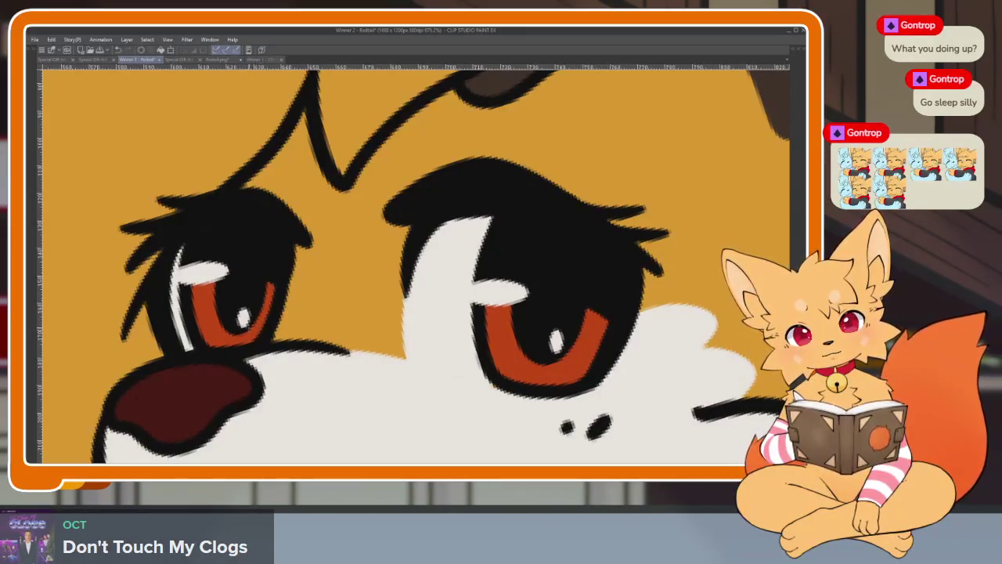
Zoom out to check the whole character with the new eye highlights.
{"action": "key", "text": "ctrl+0"}
{"action": "scroll", "coordinate": [391, 266], "scroll_direction": "up", "scroll_amount": 3}
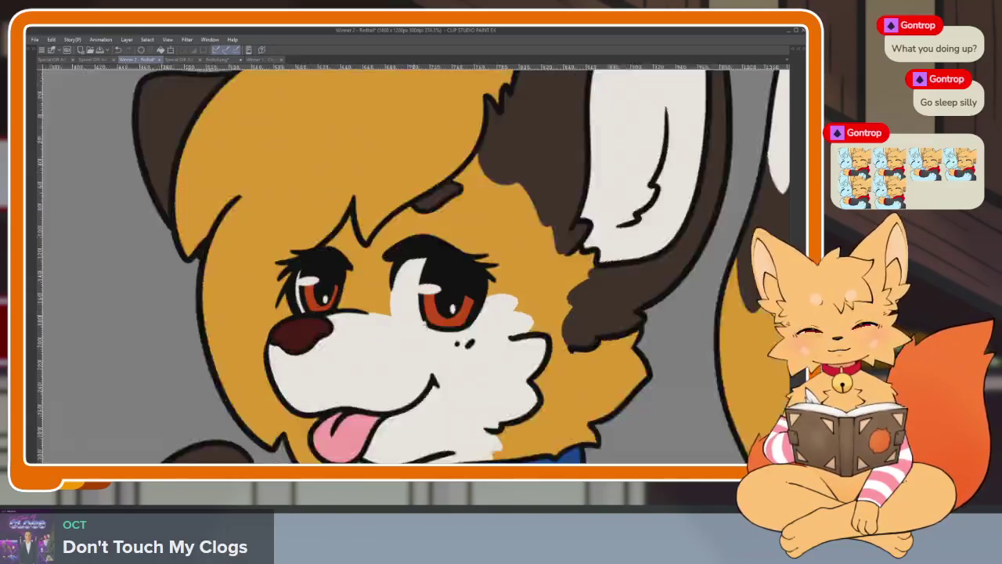
{"action": "scroll", "coordinate": [462, 305], "scroll_direction": "up", "scroll_amount": 2}
{"action": "scroll", "coordinate": [462, 306], "scroll_direction": "up", "scroll_amount": 2}
{"action": "key", "text": "ctrl+0"}
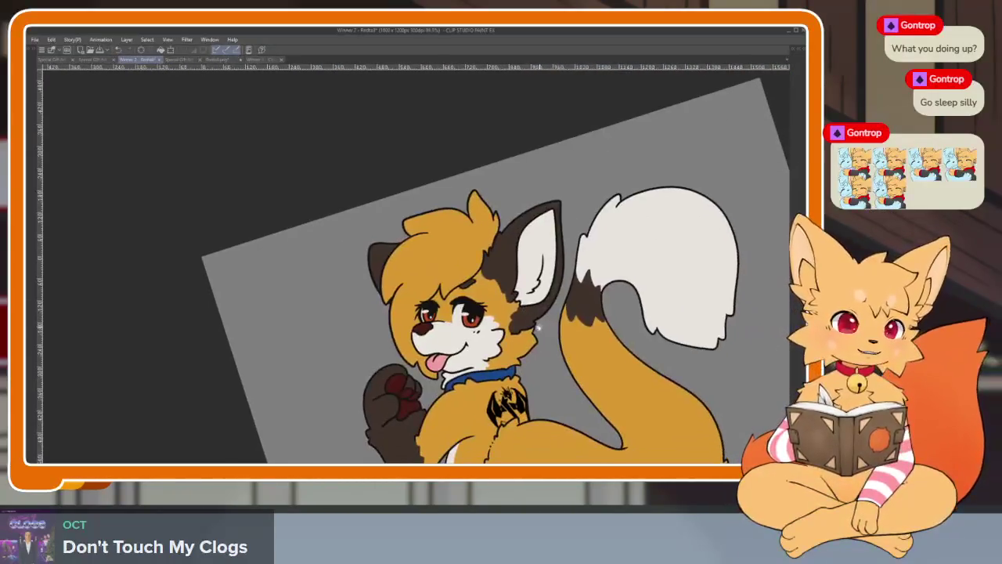
{"action": "scroll", "coordinate": [539, 329], "scroll_direction": "up", "scroll_amount": 3}
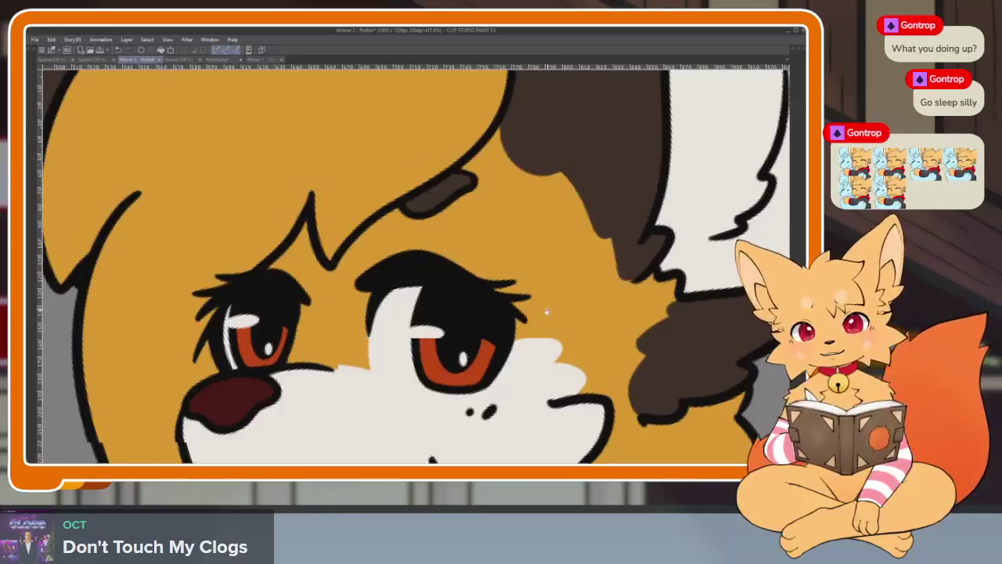
{"action": "scroll", "coordinate": [546, 312], "scroll_direction": "down", "scroll_amount": 2}
{"action": "scroll", "coordinate": [547, 313], "scroll_direction": "down", "scroll_amount": 3}
{"action": "key", "text": "Tab"}
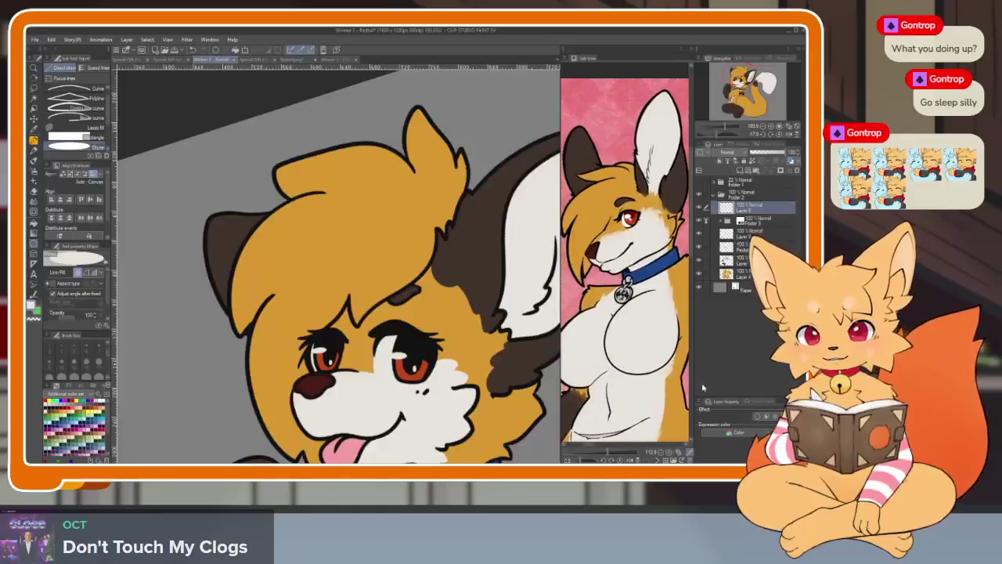
Reset the view rotation upright and add a new raster layer above Layer 8.
{"action": "key", "text": "Tab"}
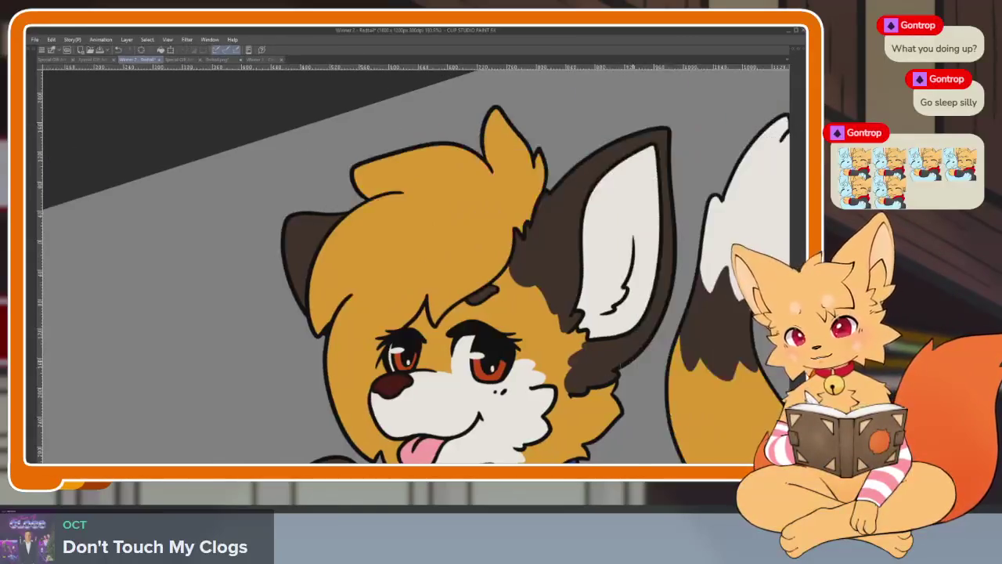
{"action": "key", "text": "Tab"}
{"action": "left_click", "coordinate": [778, 134]}
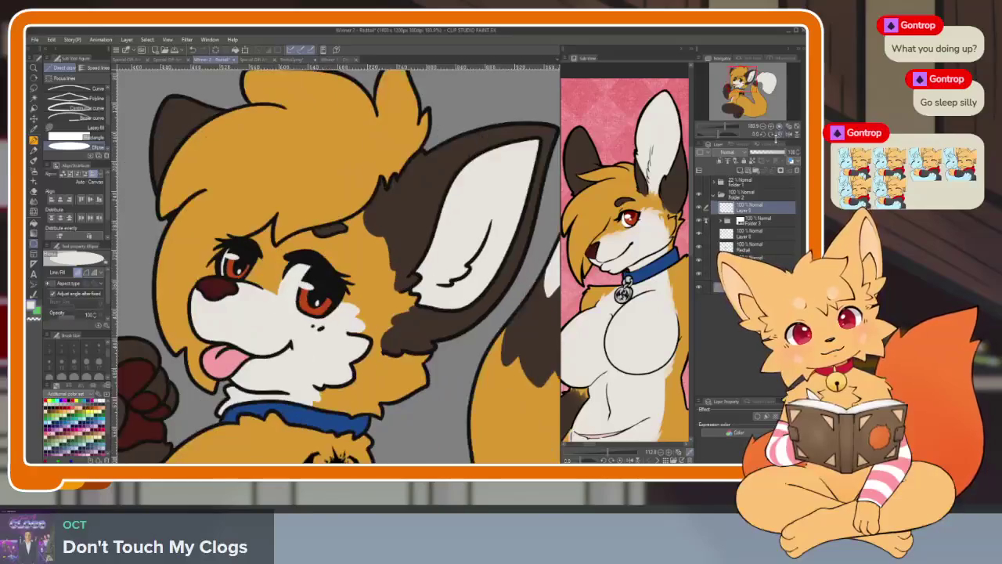
{"action": "left_click", "coordinate": [754, 236]}
{"action": "left_click", "coordinate": [741, 170]}
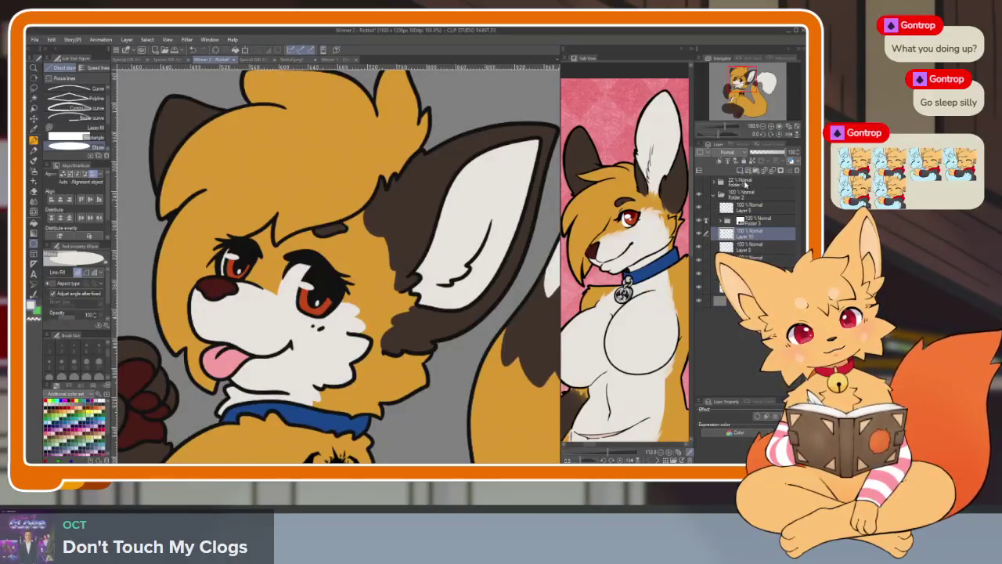
{"action": "scroll", "coordinate": [337, 266], "scroll_direction": "down", "scroll_amount": 3}
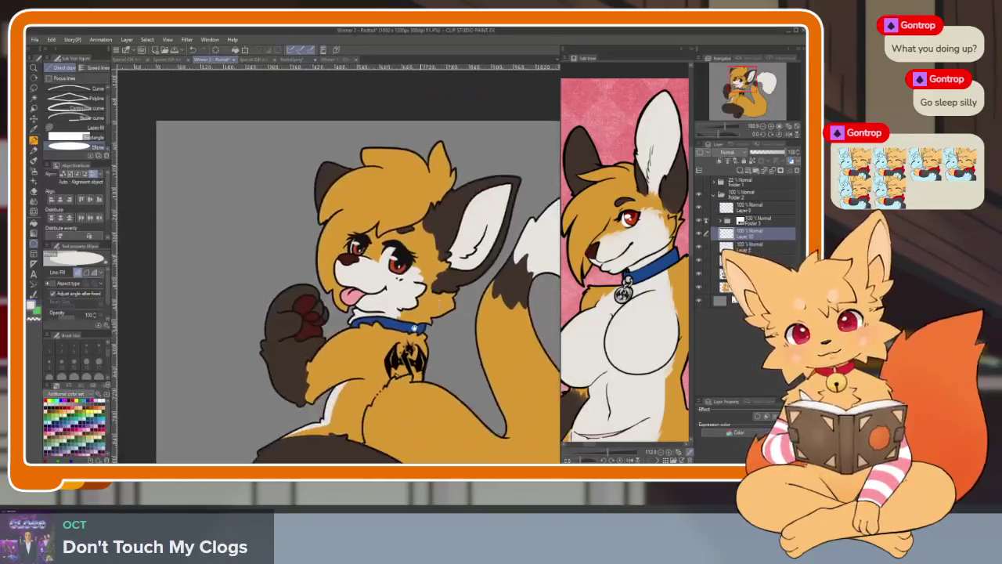
{"action": "scroll", "coordinate": [375, 313], "scroll_direction": "up", "scroll_amount": 2}
{"action": "key", "text": "b"}
{"action": "left_click_drag", "start_coordinate": [409, 363], "coordinate": [441, 325]}
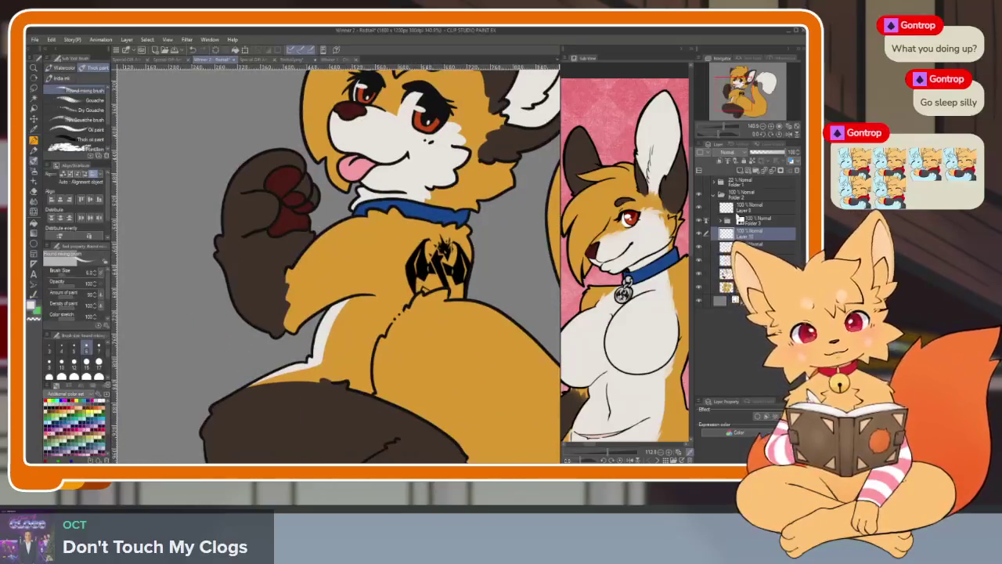
{"action": "left_click", "coordinate": [748, 245]}
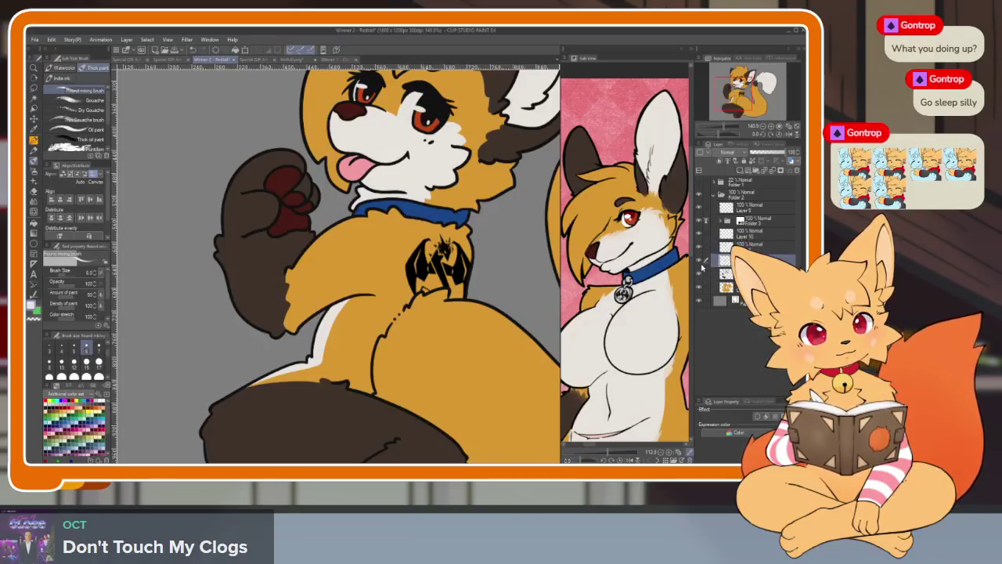
Compare with the dragon logo hidden, then add a grey layer washing over the whole fox.
{"action": "left_click", "coordinate": [699, 261]}
{"action": "left_click", "coordinate": [699, 263]}
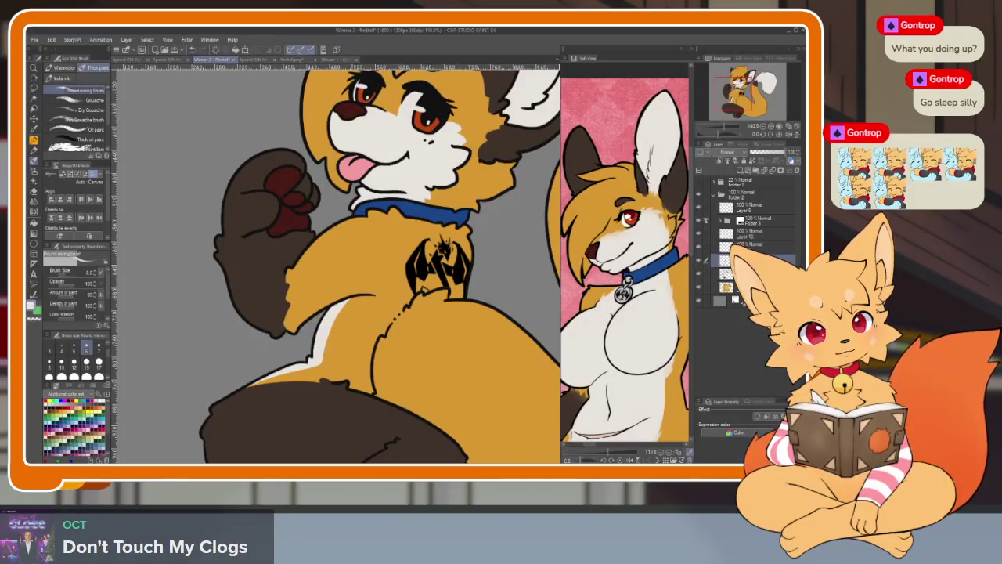
{"action": "left_click", "coordinate": [757, 172]}
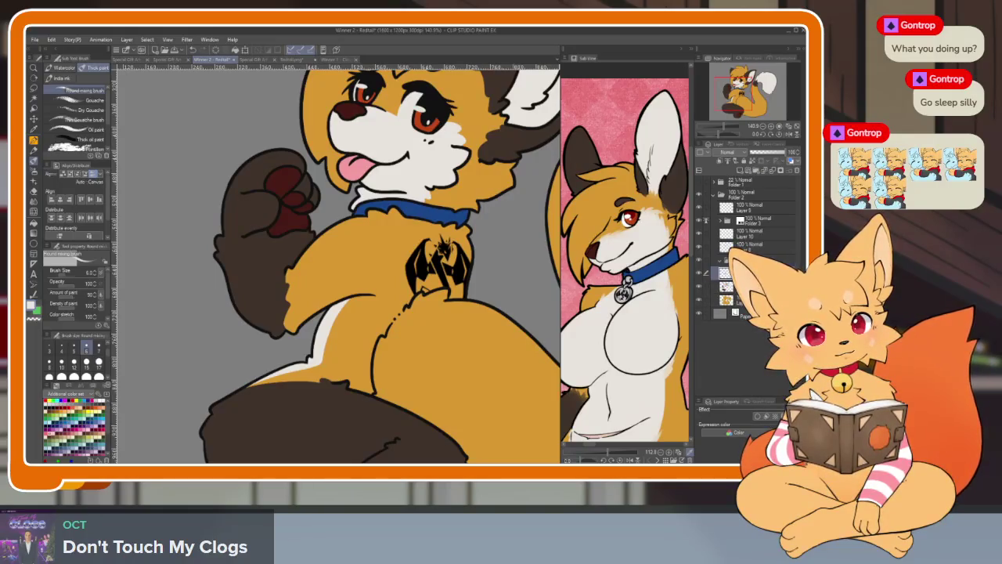
{"action": "left_click", "coordinate": [716, 261]}
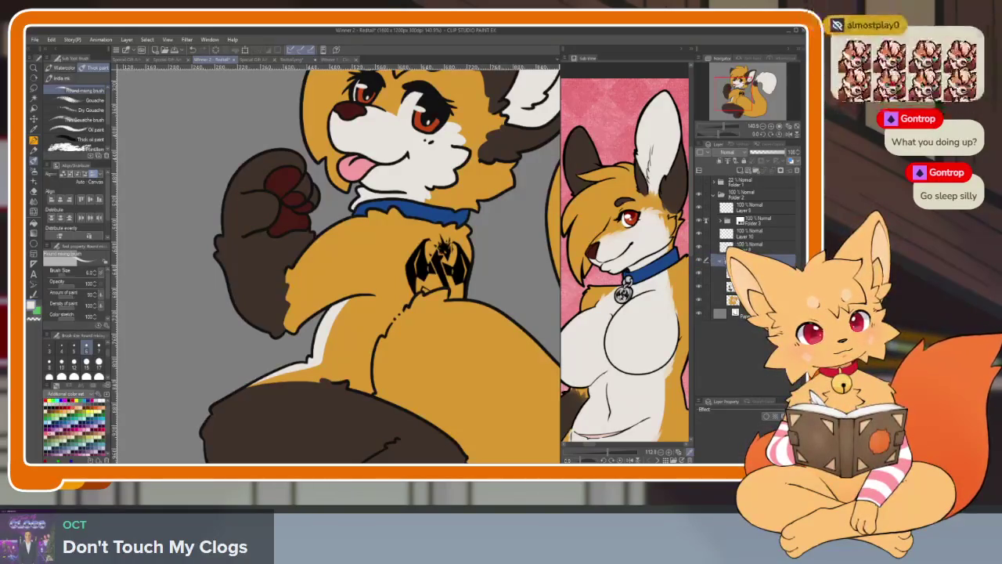
{"action": "left_click", "coordinate": [703, 234]}
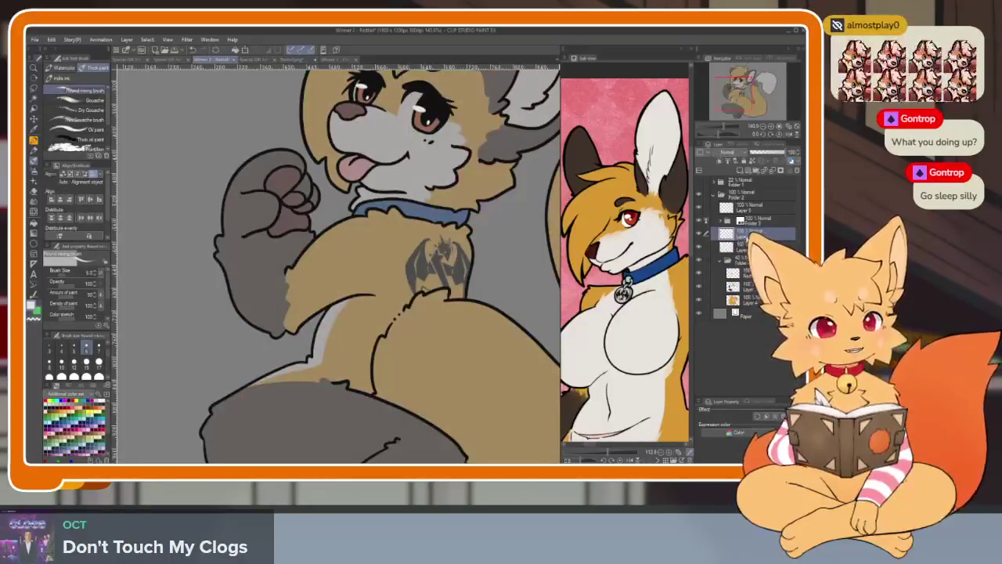
{"action": "left_click", "coordinate": [716, 247]}
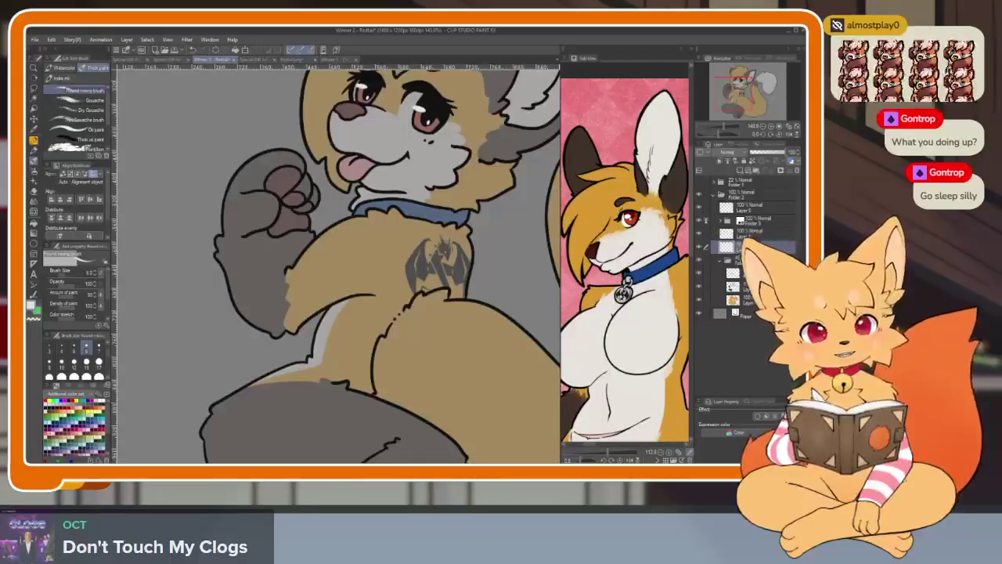
{"action": "key", "text": "Tab"}
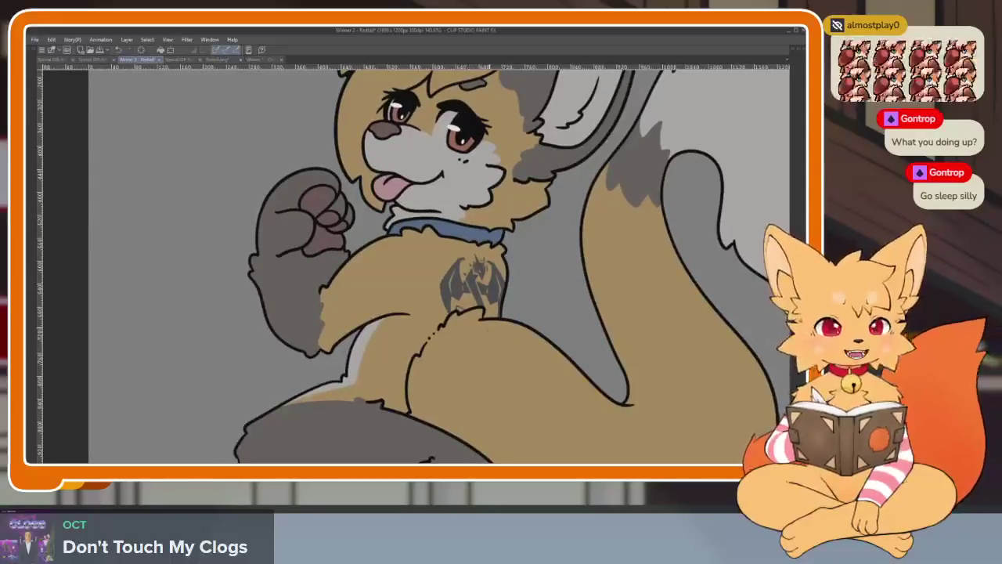
{"action": "key", "text": "Tab"}
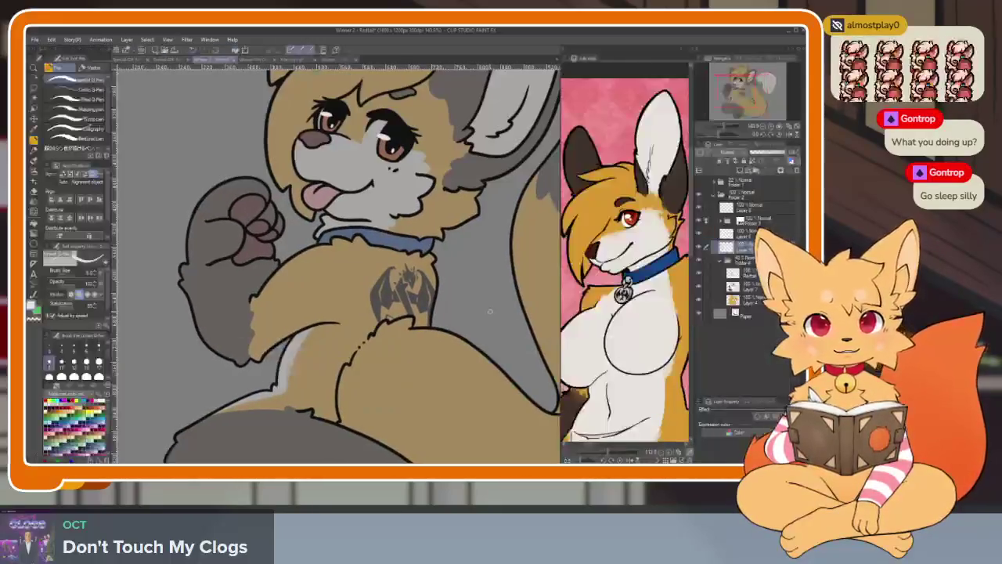
{"action": "key", "text": "Tab"}
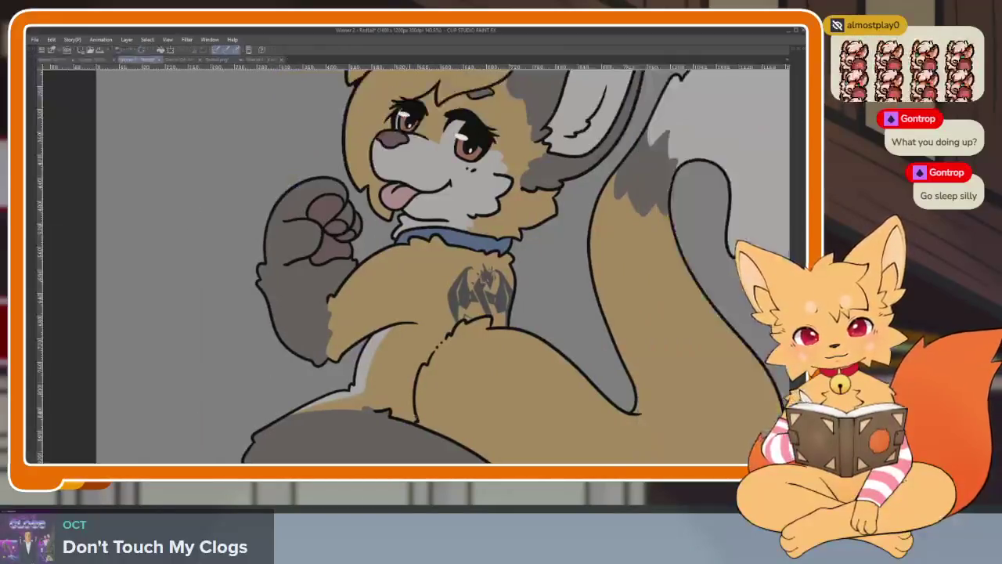
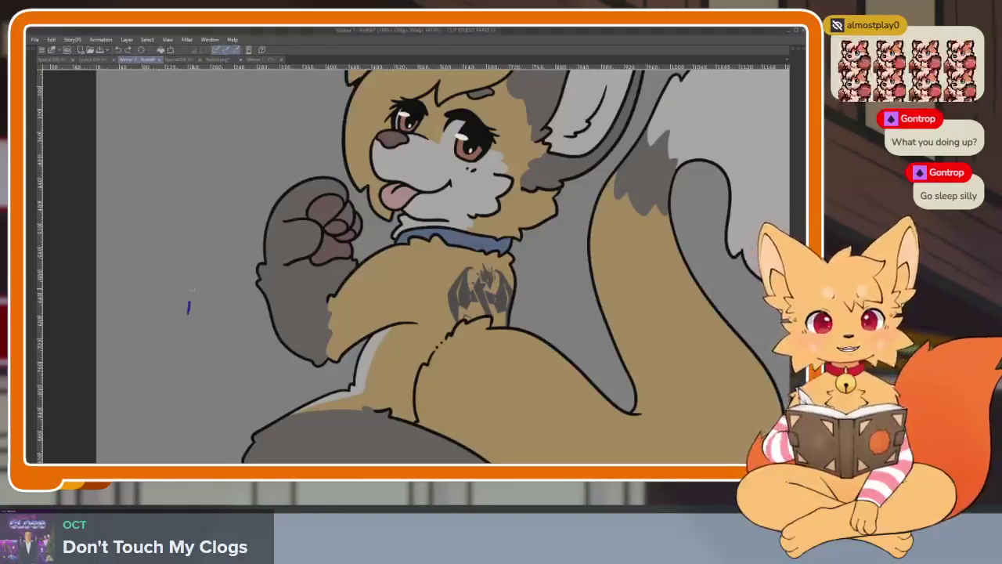
Outline the collar's lower edge in blue and fill it solid blue.
{"action": "scroll", "coordinate": [390, 325], "scroll_direction": "up", "scroll_amount": 1}
{"action": "scroll", "coordinate": [390, 325], "scroll_direction": "up", "scroll_amount": 2}
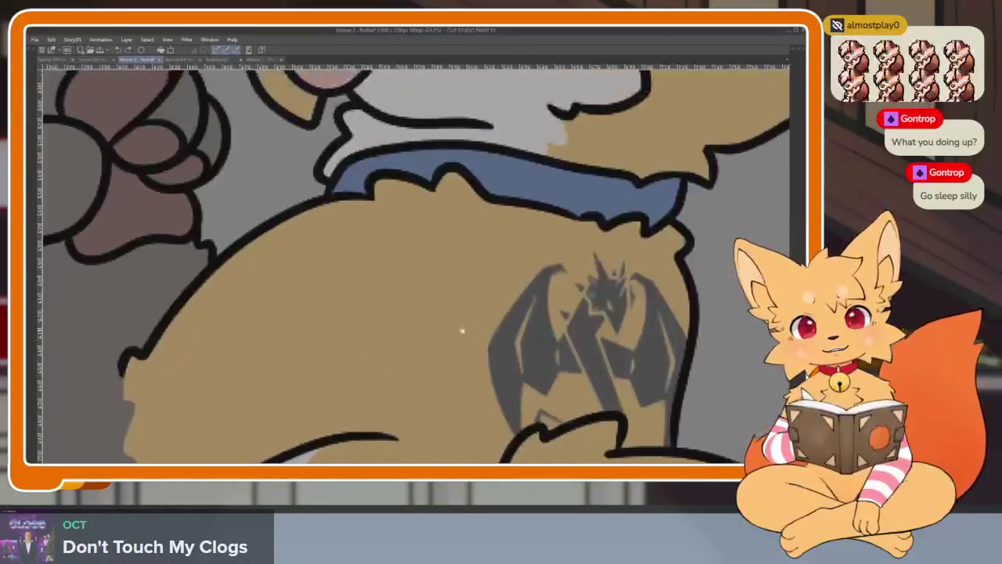
{"action": "scroll", "coordinate": [481, 363], "scroll_direction": "up", "scroll_amount": 2}
{"action": "scroll", "coordinate": [328, 360], "scroll_direction": "up", "scroll_amount": 1}
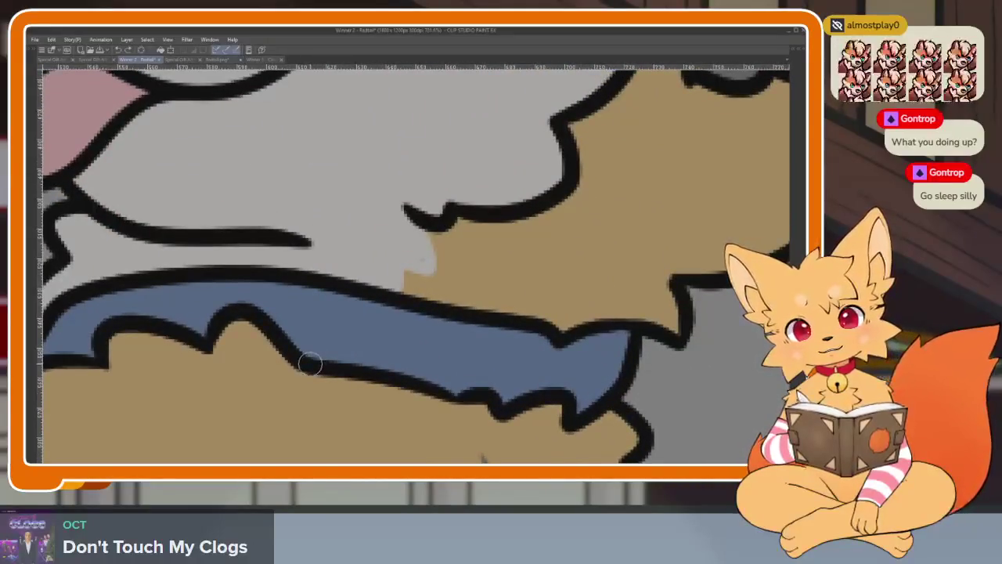
{"action": "left_click_drag", "start_coordinate": [384, 371], "coordinate": [522, 346]}
{"action": "key", "text": "g"}
{"action": "left_click", "coordinate": [559, 356]}
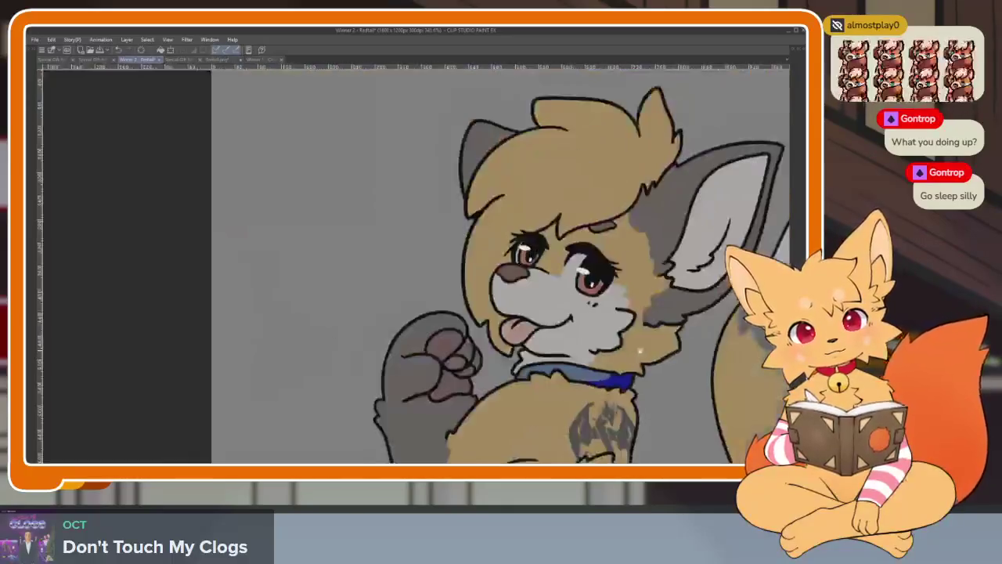
Outline a blue marking inside the first ear and fill it with blue.
{"action": "scroll", "coordinate": [619, 369], "scroll_direction": "down", "scroll_amount": 5}
{"action": "scroll", "coordinate": [595, 350], "scroll_direction": "up", "scroll_amount": 1}
{"action": "scroll", "coordinate": [571, 354], "scroll_direction": "up", "scroll_amount": 1}
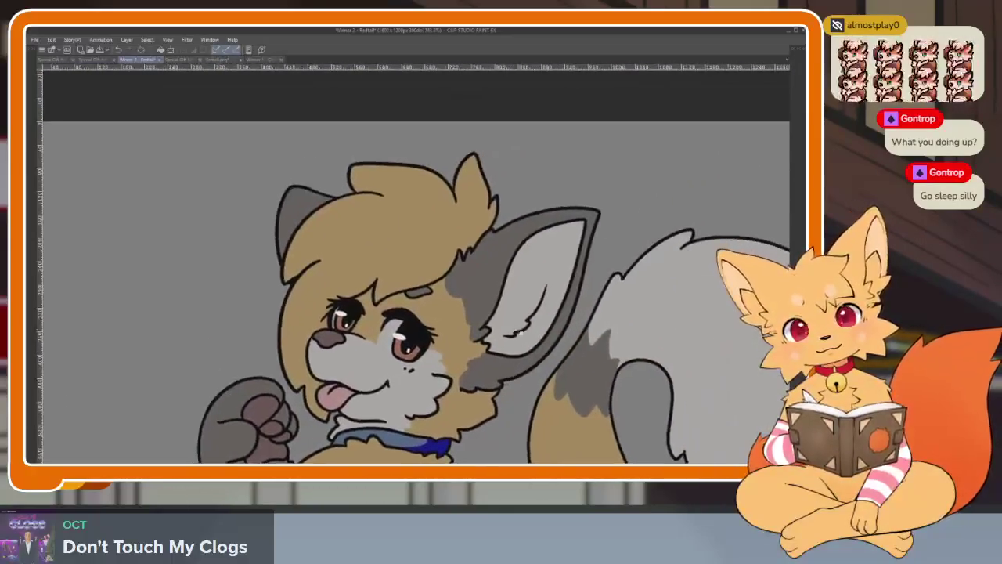
{"action": "scroll", "coordinate": [537, 360], "scroll_direction": "up", "scroll_amount": 3}
{"action": "scroll", "coordinate": [538, 360], "scroll_direction": "down", "scroll_amount": 1}
{"action": "scroll", "coordinate": [502, 306], "scroll_direction": "down", "scroll_amount": 1}
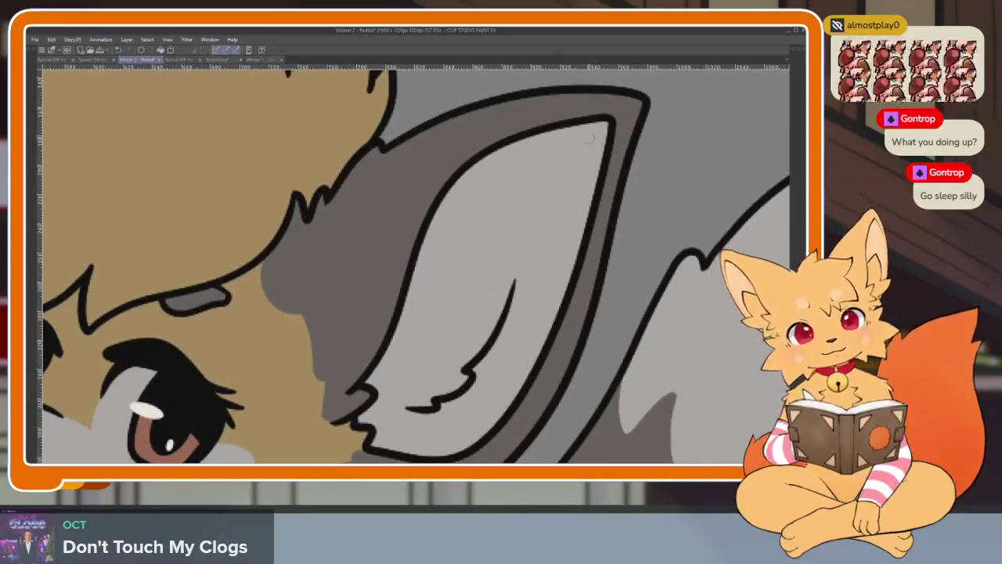
{"action": "scroll", "coordinate": [479, 335], "scroll_direction": "up", "scroll_amount": 1}
{"action": "scroll", "coordinate": [622, 320], "scroll_direction": "up", "scroll_amount": 1}
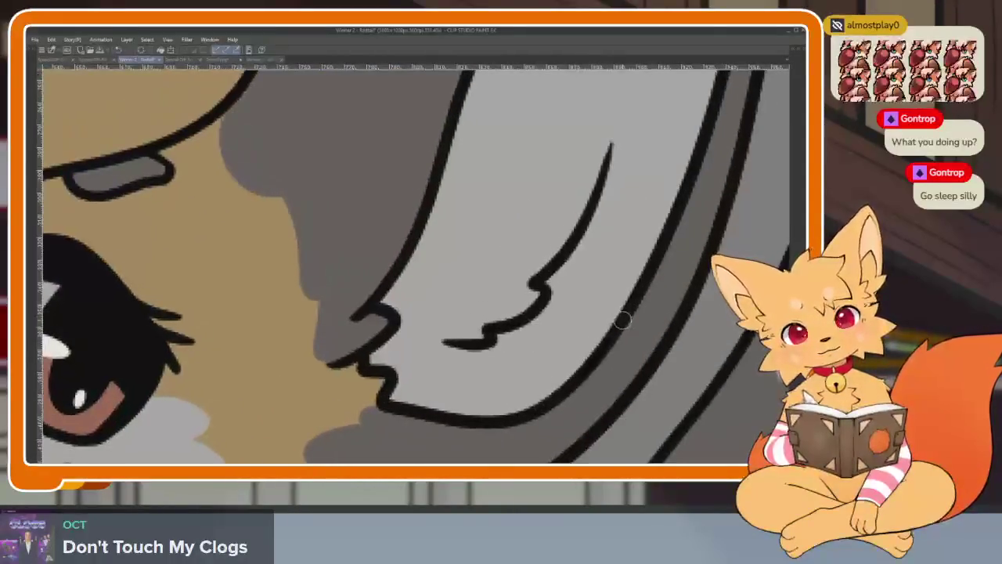
{"action": "left_click_drag", "start_coordinate": [626, 317], "coordinate": [515, 328]}
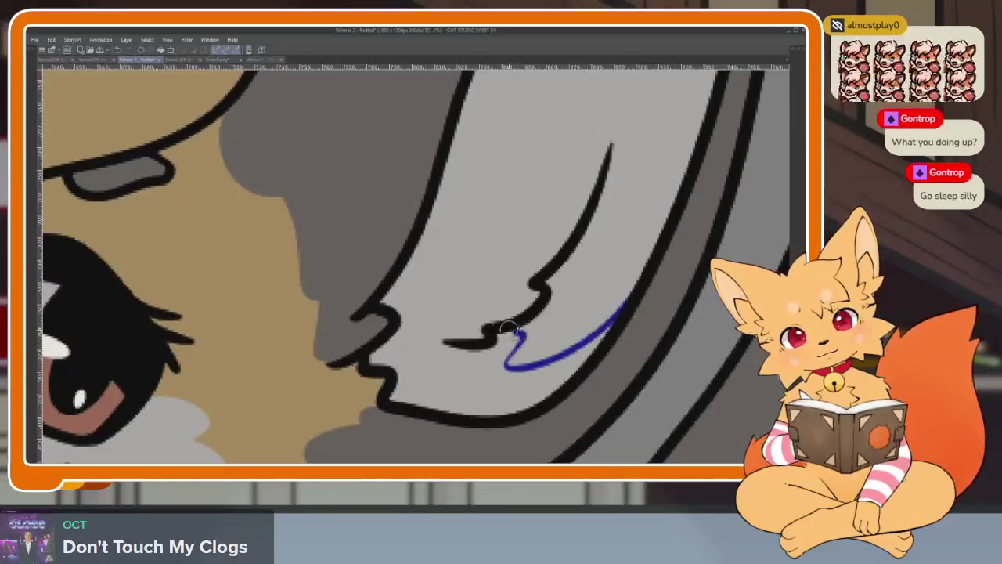
{"action": "scroll", "coordinate": [506, 318], "scroll_direction": "up", "scroll_amount": 1}
{"action": "mouse_move", "coordinate": [528, 368]}
{"action": "left_mouse_down"}
{"action": "mouse_move", "coordinate": [442, 362]}
{"action": "mouse_move", "coordinate": [450, 323]}
{"action": "left_mouse_up"}
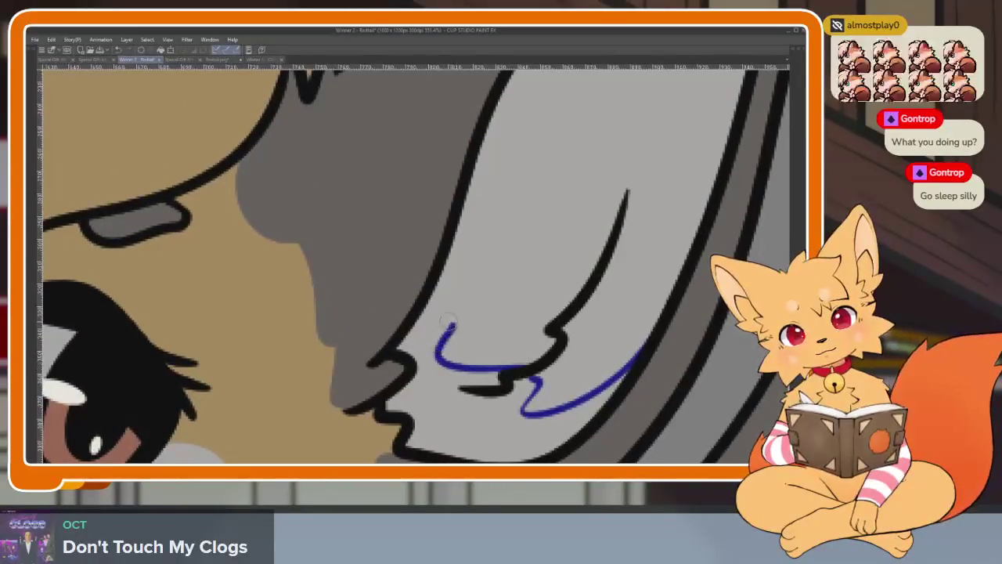
{"action": "left_click", "coordinate": [478, 377]}
Add a blue marking stroke along the other ear.
{"action": "scroll", "coordinate": [600, 390], "scroll_direction": "down", "scroll_amount": 3}
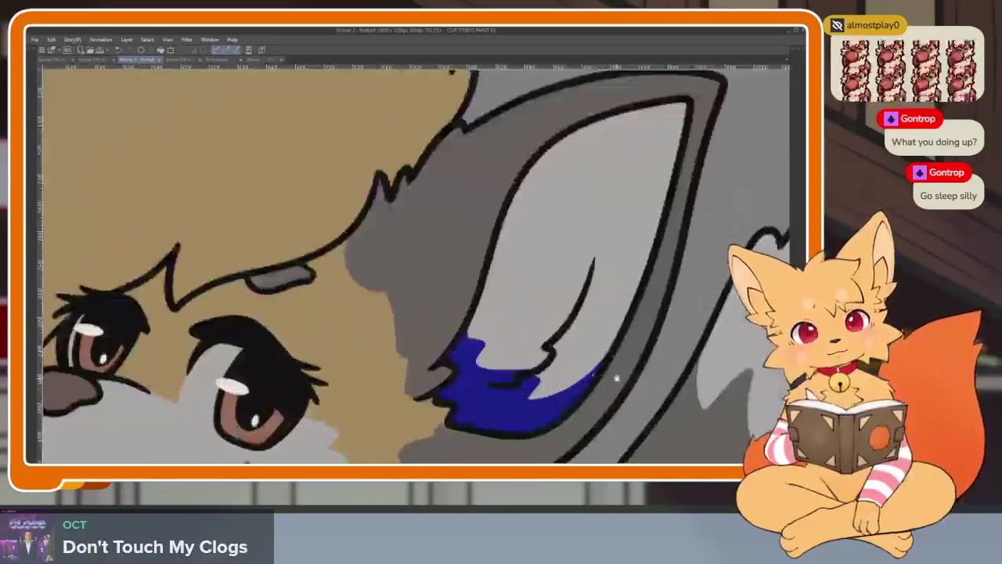
{"action": "scroll", "coordinate": [597, 373], "scroll_direction": "up", "scroll_amount": 3}
{"action": "scroll", "coordinate": [596, 374], "scroll_direction": "down", "scroll_amount": 2}
{"action": "scroll", "coordinate": [596, 373], "scroll_direction": "down", "scroll_amount": 2}
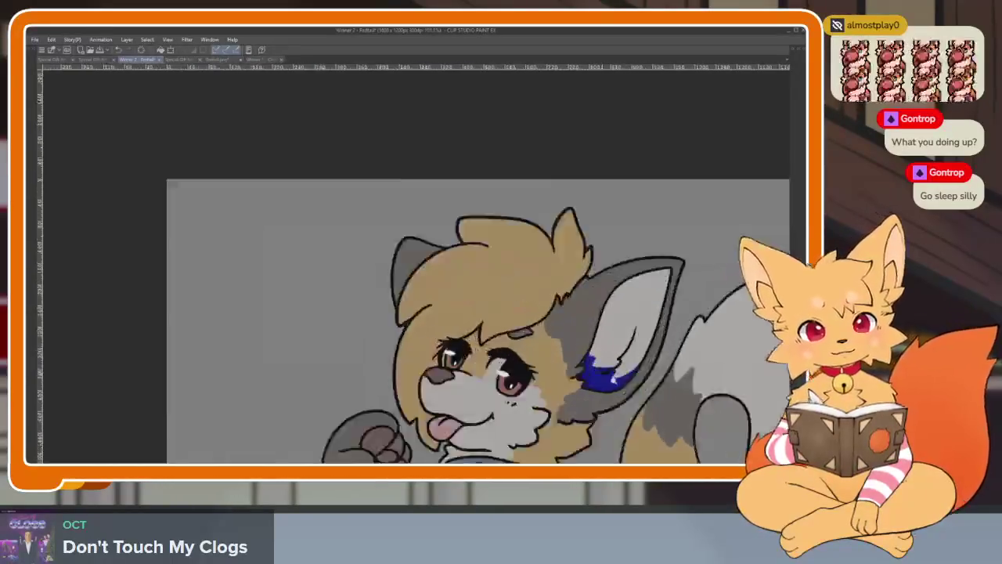
{"action": "scroll", "coordinate": [586, 331], "scroll_direction": "up", "scroll_amount": 5}
{"action": "scroll", "coordinate": [584, 371], "scroll_direction": "down", "scroll_amount": 3}
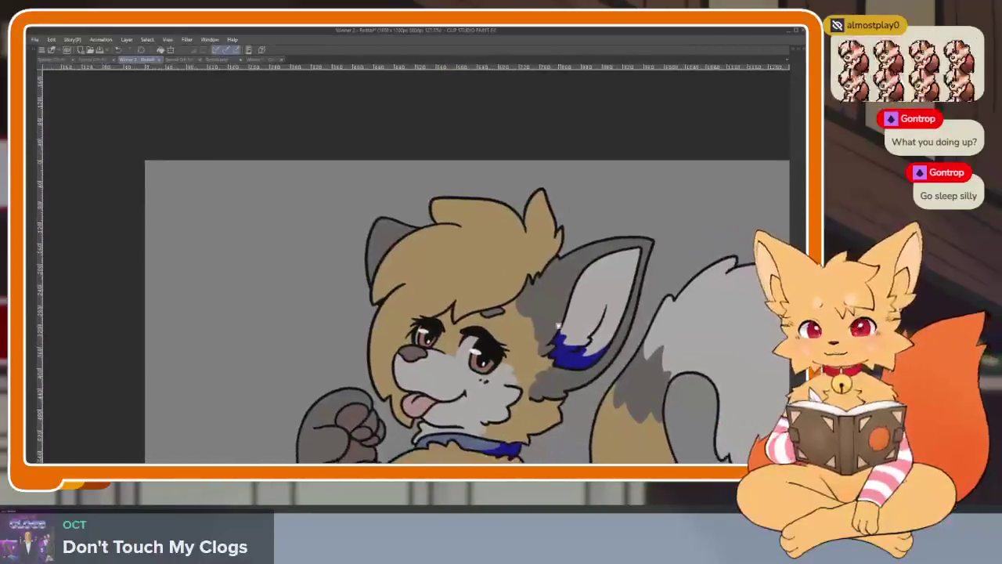
{"action": "scroll", "coordinate": [389, 253], "scroll_direction": "up", "scroll_amount": 4}
{"action": "mouse_move", "coordinate": [356, 307]}
{"action": "left_mouse_down"}
{"action": "mouse_move", "coordinate": [309, 329]}
{"action": "mouse_move", "coordinate": [297, 294]}
{"action": "mouse_move", "coordinate": [356, 307]}
{"action": "left_mouse_up"}
Outline a blue marking on the cheek beside the muzzle.
{"action": "scroll", "coordinate": [360, 313], "scroll_direction": "down", "scroll_amount": 2}
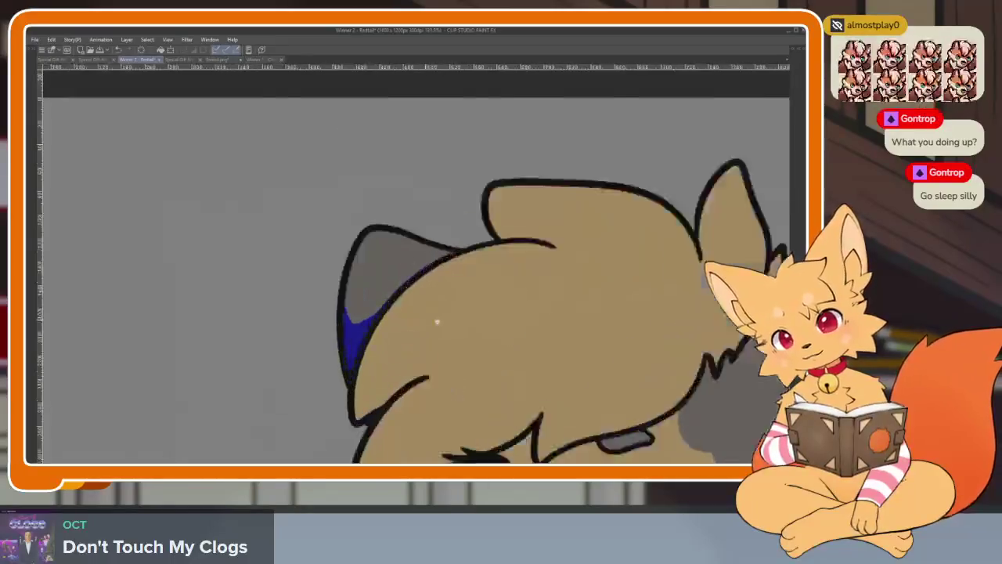
{"action": "scroll", "coordinate": [366, 325], "scroll_direction": "up", "scroll_amount": 1}
{"action": "scroll", "coordinate": [481, 327], "scroll_direction": "down", "scroll_amount": 3}
{"action": "scroll", "coordinate": [481, 327], "scroll_direction": "up", "scroll_amount": 1}
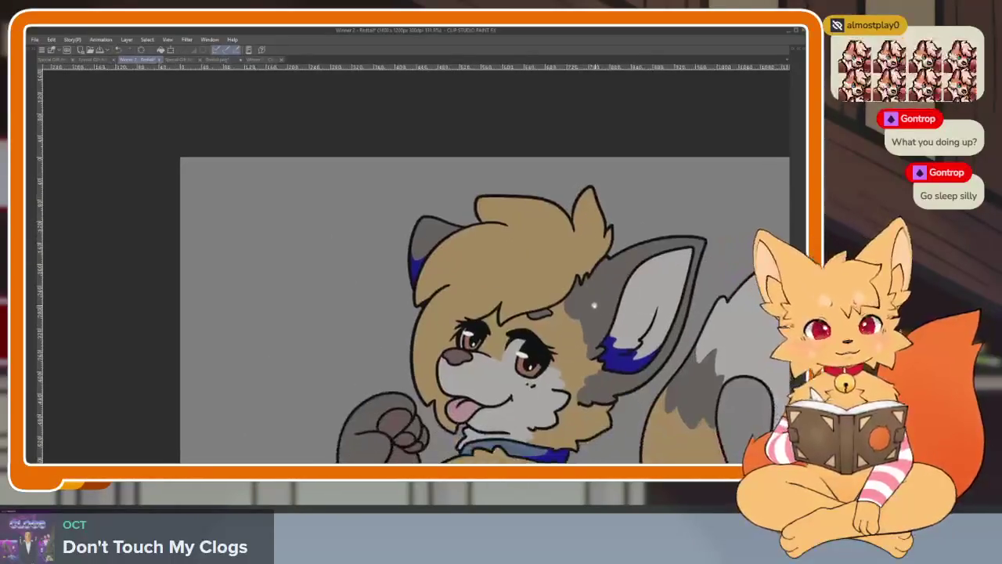
{"action": "scroll", "coordinate": [481, 327], "scroll_direction": "up", "scroll_amount": 3}
{"action": "mouse_move", "coordinate": [352, 258]}
{"action": "left_mouse_down"}
{"action": "mouse_move", "coordinate": [347, 364]}
{"action": "mouse_move", "coordinate": [384, 382]}
{"action": "mouse_move", "coordinate": [412, 326]}
{"action": "mouse_move", "coordinate": [448, 356]}
{"action": "left_mouse_up"}
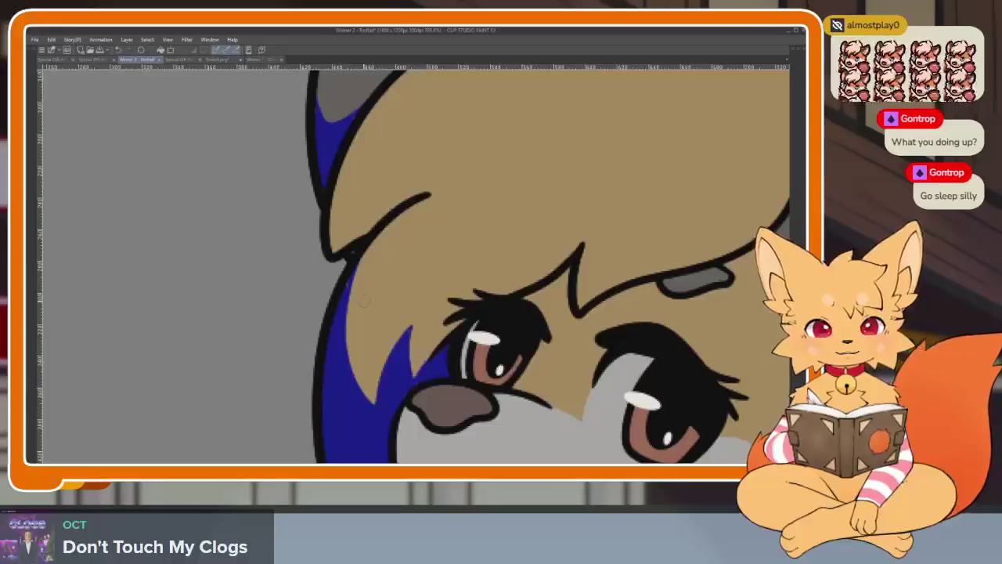
Paint a blue stroke from the eye along the cheek and fill beneath the eye.
{"action": "scroll", "coordinate": [444, 359], "scroll_direction": "down", "scroll_amount": 5}
{"action": "scroll", "coordinate": [444, 359], "scroll_direction": "up", "scroll_amount": 2}
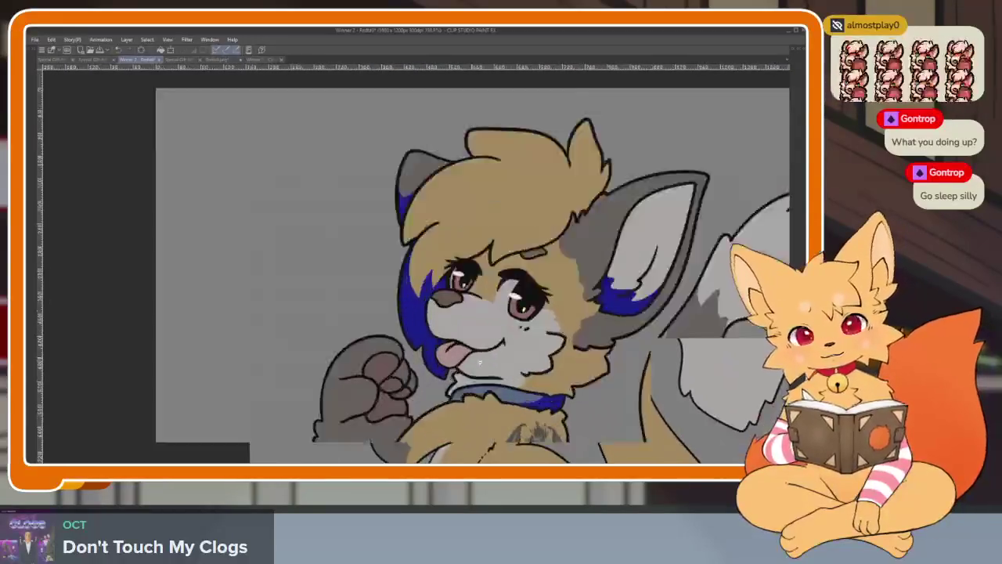
{"action": "scroll", "coordinate": [443, 360], "scroll_direction": "up", "scroll_amount": 2}
{"action": "scroll", "coordinate": [444, 360], "scroll_direction": "down", "scroll_amount": 4}
{"action": "scroll", "coordinate": [543, 342], "scroll_direction": "up", "scroll_amount": 1}
{"action": "scroll", "coordinate": [548, 345], "scroll_direction": "up", "scroll_amount": 3}
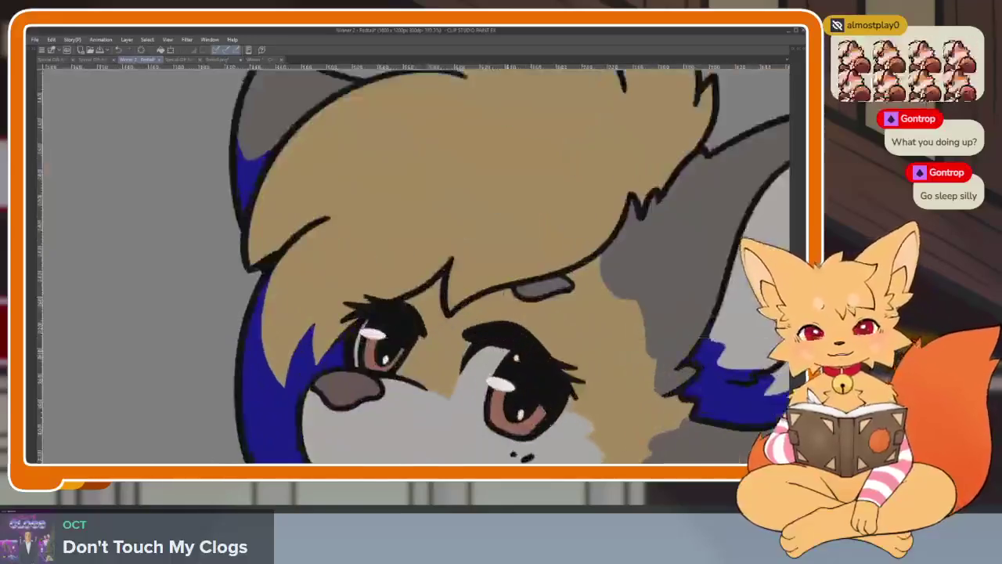
{"action": "scroll", "coordinate": [559, 344], "scroll_direction": "down", "scroll_amount": 2}
{"action": "scroll", "coordinate": [559, 346], "scroll_direction": "down", "scroll_amount": 1}
{"action": "scroll", "coordinate": [556, 346], "scroll_direction": "up", "scroll_amount": 4}
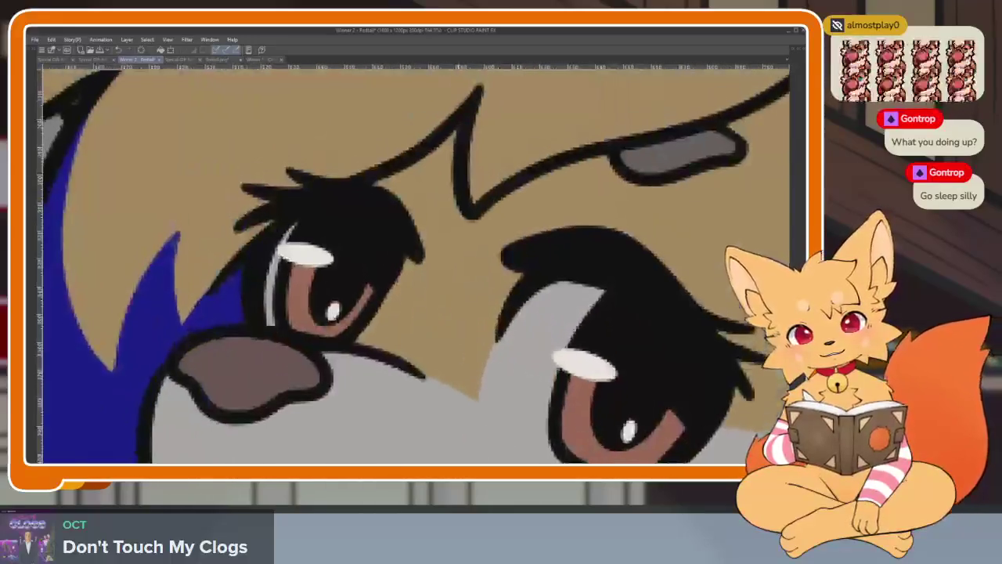
{"action": "mouse_move", "coordinate": [395, 321]}
{"action": "left_mouse_down"}
{"action": "mouse_move", "coordinate": [439, 349]}
{"action": "mouse_move", "coordinate": [474, 397]}
{"action": "left_mouse_up"}
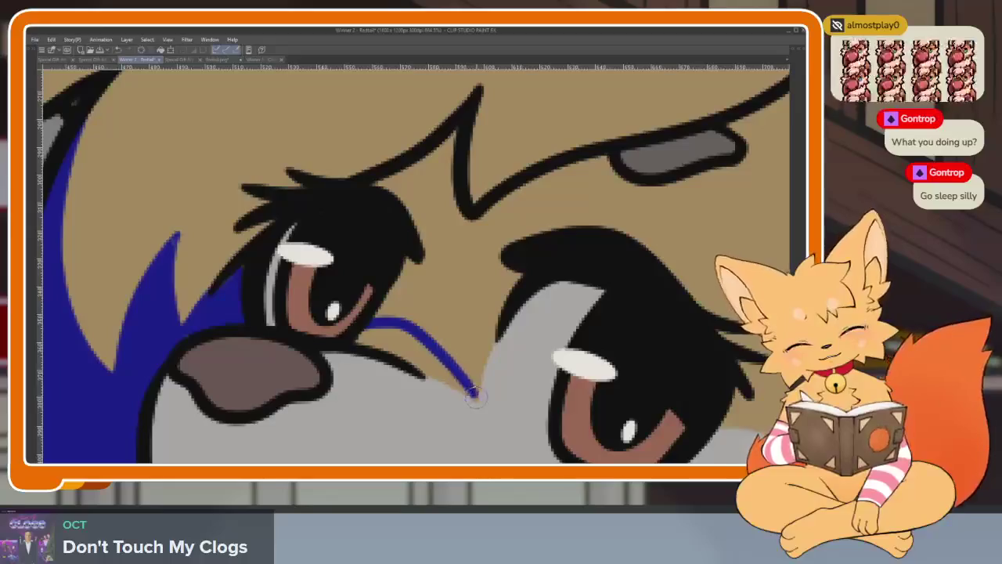
{"action": "left_click_drag", "start_coordinate": [399, 360], "coordinate": [368, 338]}
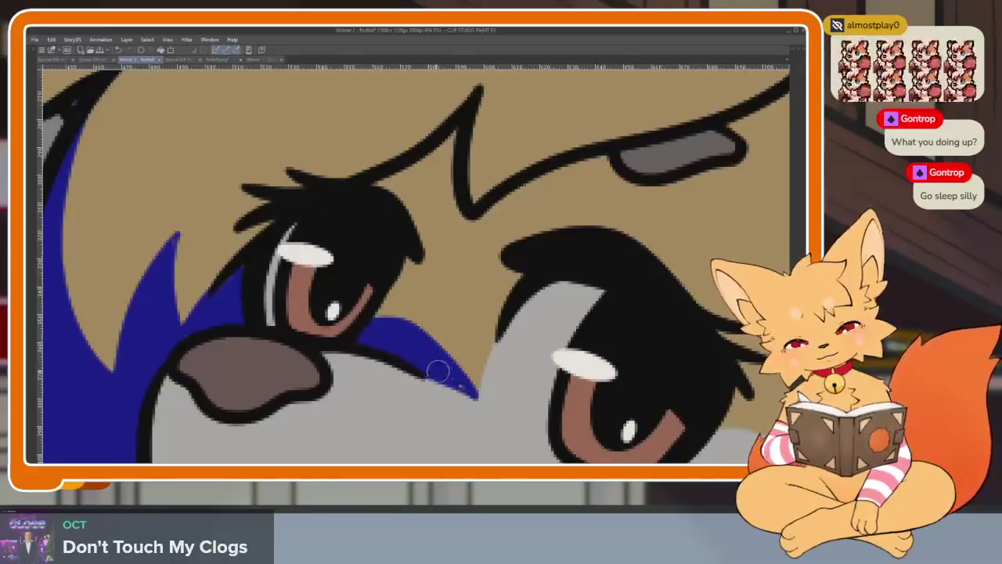
Trim the top edge of the under-eye blue marking back with tan.
{"action": "scroll", "coordinate": [491, 399], "scroll_direction": "down", "scroll_amount": 4}
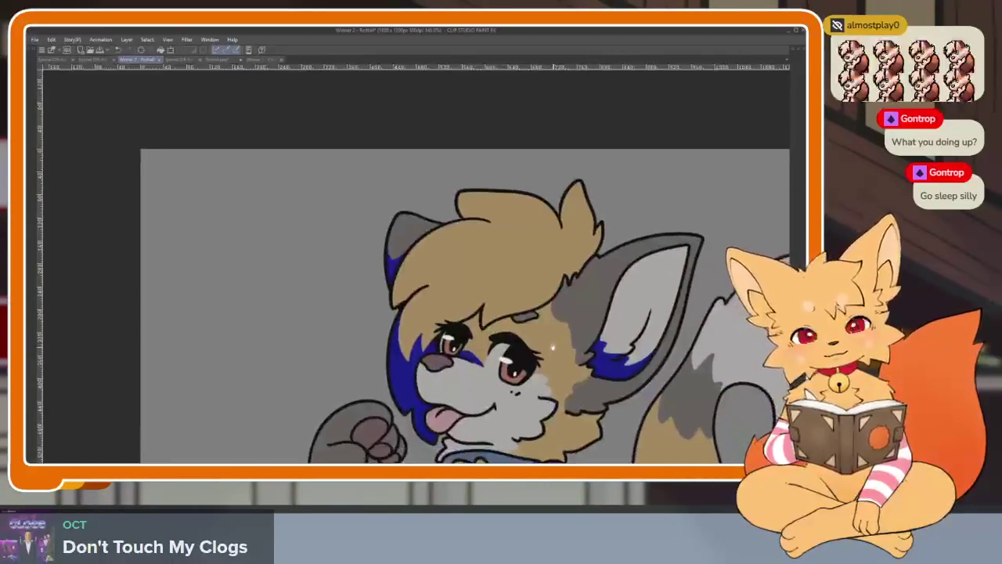
{"action": "scroll", "coordinate": [311, 331], "scroll_direction": "up", "scroll_amount": 4}
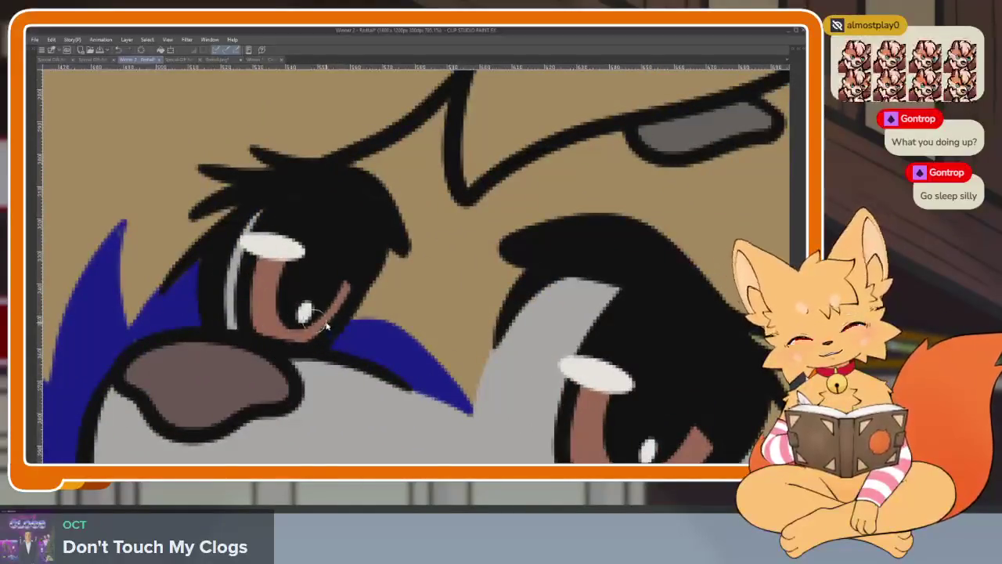
{"action": "left_click_drag", "start_coordinate": [275, 342], "coordinate": [413, 346]}
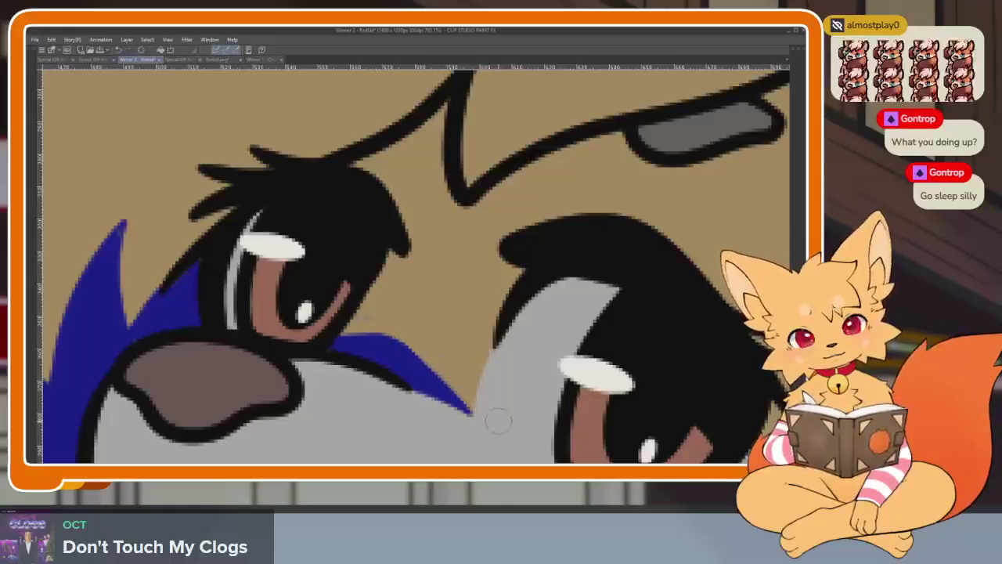
Draw a blue line along the neck fur edge, extending it upward.
{"action": "scroll", "coordinate": [475, 312], "scroll_direction": "down", "scroll_amount": 4}
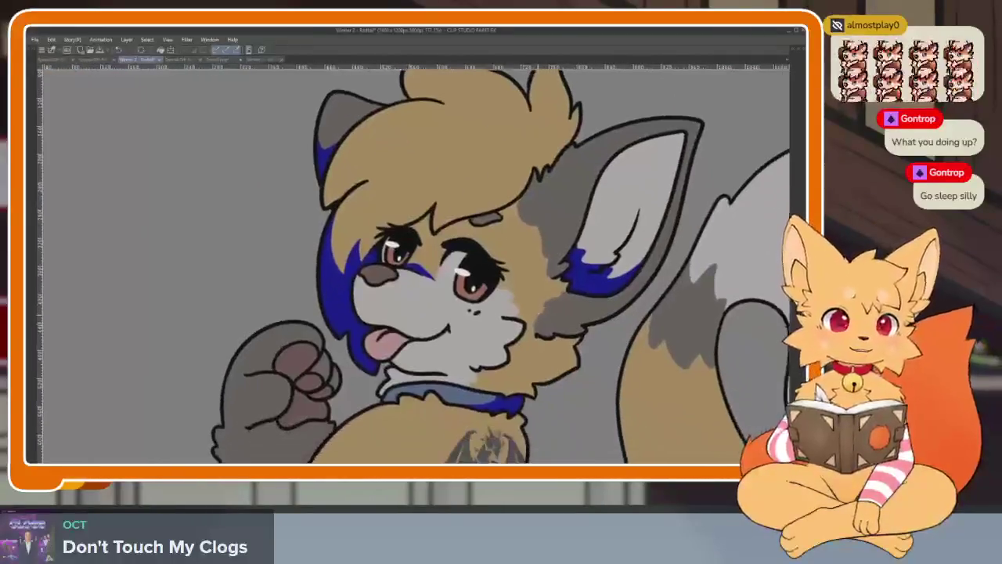
{"action": "scroll", "coordinate": [300, 401], "scroll_direction": "up", "scroll_amount": 5}
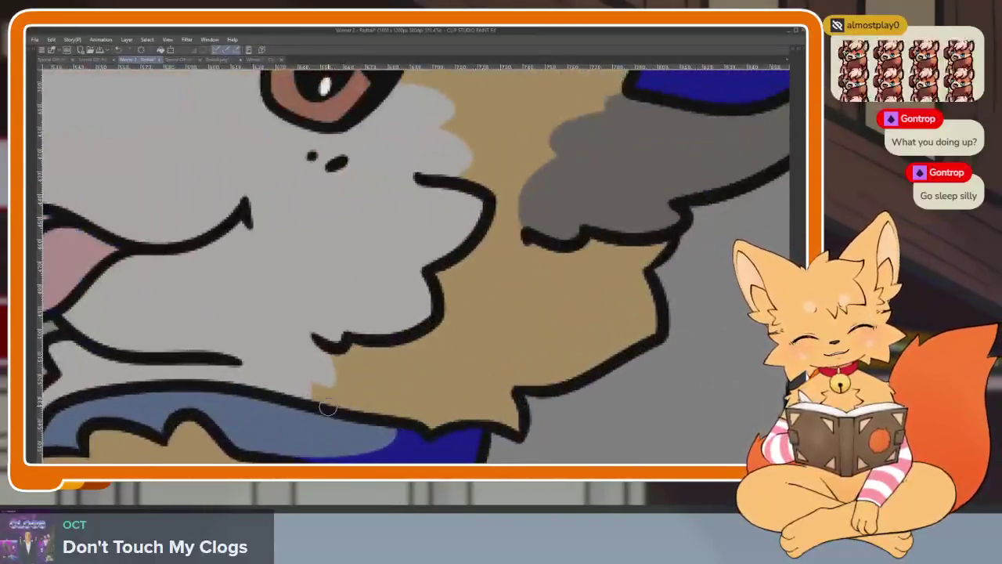
{"action": "left_click_drag", "start_coordinate": [328, 408], "coordinate": [446, 394]}
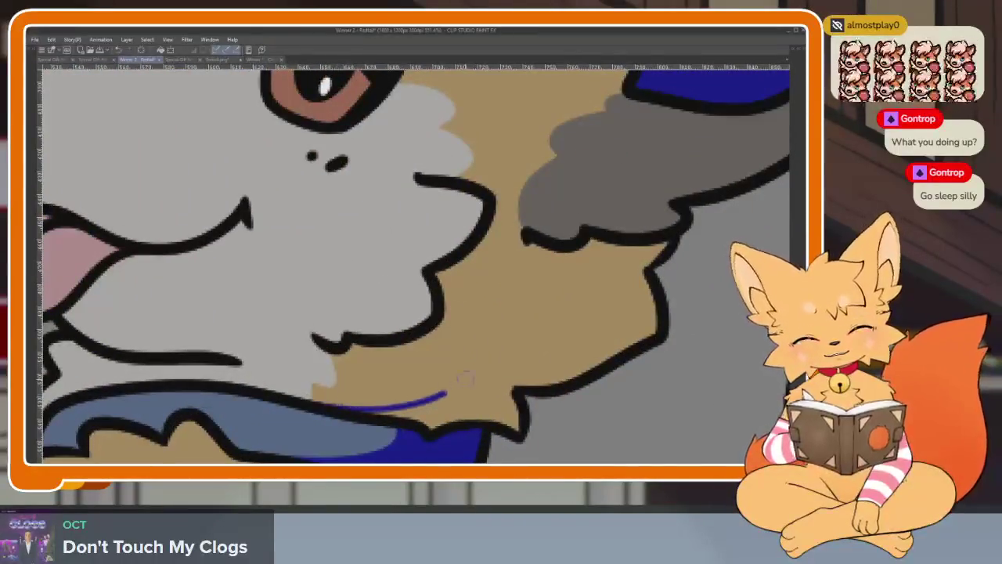
{"action": "mouse_move", "coordinate": [458, 343]}
{"action": "left_mouse_down"}
{"action": "mouse_move", "coordinate": [529, 261]}
{"action": "mouse_move", "coordinate": [586, 291]}
{"action": "left_mouse_up"}
Start a blue edge on the lower body, undoing and redrawing it shorter.
{"action": "scroll", "coordinate": [586, 291], "scroll_direction": "down", "scroll_amount": 4}
{"action": "scroll", "coordinate": [632, 323], "scroll_direction": "up", "scroll_amount": 3}
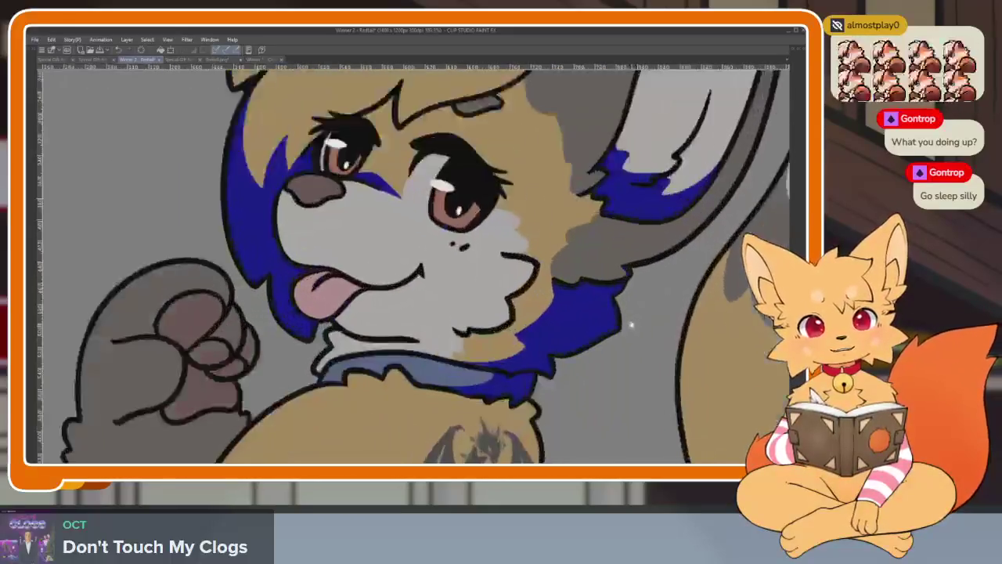
{"action": "scroll", "coordinate": [631, 324], "scroll_direction": "down", "scroll_amount": 3}
{"action": "scroll", "coordinate": [619, 329], "scroll_direction": "down", "scroll_amount": 2}
{"action": "scroll", "coordinate": [593, 347], "scroll_direction": "up", "scroll_amount": 3}
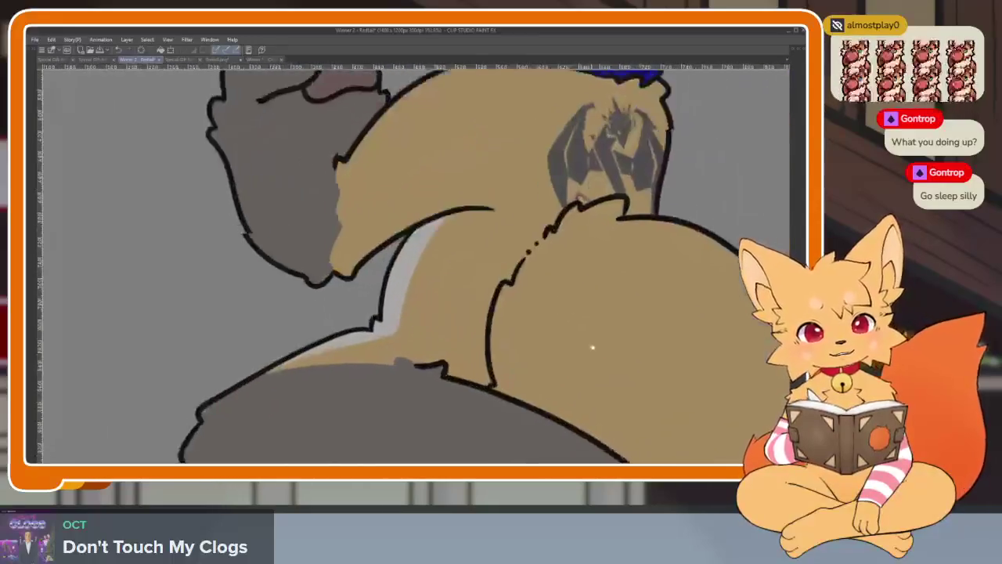
{"action": "scroll", "coordinate": [507, 368], "scroll_direction": "up", "scroll_amount": 3}
{"action": "mouse_move", "coordinate": [519, 235]}
{"action": "left_mouse_down"}
{"action": "mouse_move", "coordinate": [491, 309]}
{"action": "mouse_move", "coordinate": [463, 336]}
{"action": "left_mouse_up"}
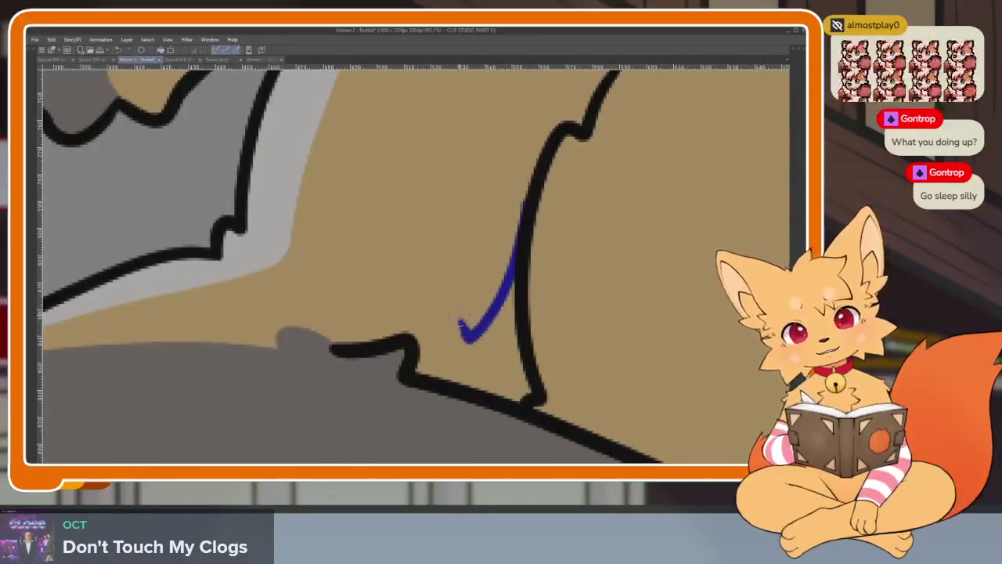
{"action": "key", "text": "ctrl+z"}
{"action": "mouse_move", "coordinate": [515, 258]}
{"action": "left_mouse_down"}
{"action": "mouse_move", "coordinate": [493, 310]}
{"action": "mouse_move", "coordinate": [409, 349]}
{"action": "left_mouse_up"}
{"action": "scroll", "coordinate": [553, 374], "scroll_direction": "down", "scroll_amount": 5}
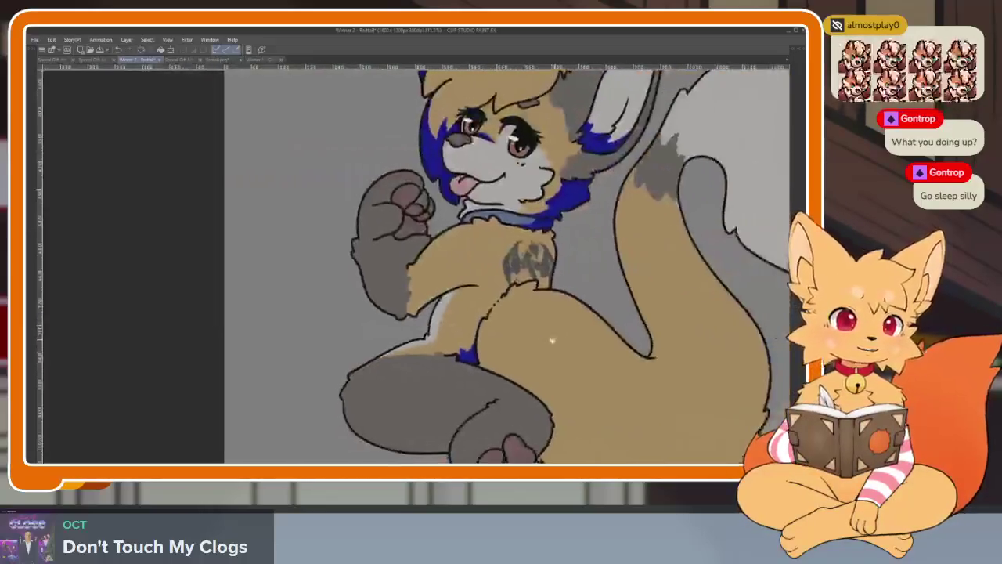
Outline and fill a blue shadow along the tail's inner curve.
{"action": "scroll", "coordinate": [553, 340], "scroll_direction": "up", "scroll_amount": 1}
{"action": "scroll", "coordinate": [600, 353], "scroll_direction": "up", "scroll_amount": 1}
{"action": "scroll", "coordinate": [554, 338], "scroll_direction": "up", "scroll_amount": 1}
{"action": "scroll", "coordinate": [584, 347], "scroll_direction": "up", "scroll_amount": 1}
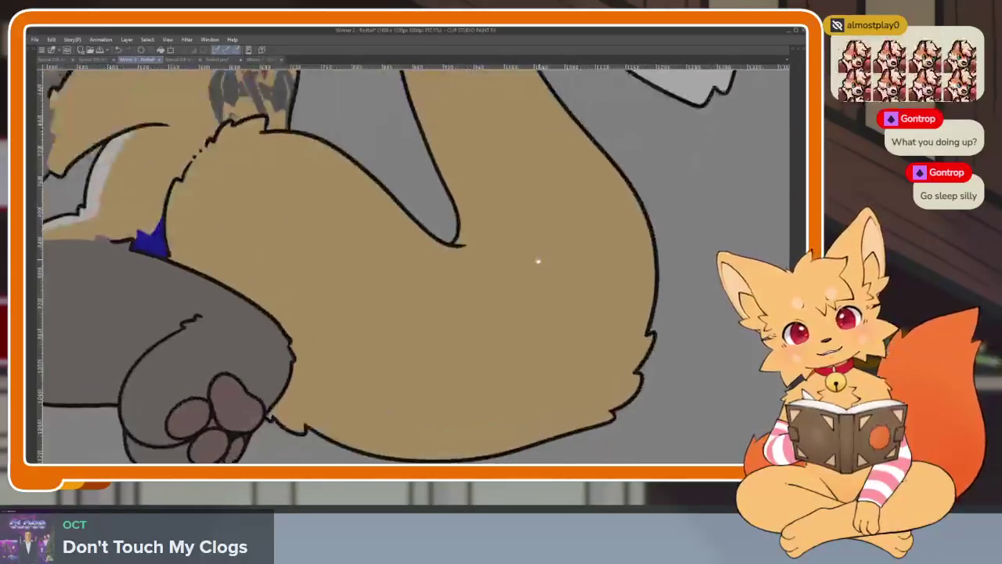
{"action": "scroll", "coordinate": [537, 261], "scroll_direction": "up", "scroll_amount": 2}
{"action": "scroll", "coordinate": [420, 293], "scroll_direction": "up", "scroll_amount": 1}
{"action": "left_click_drag", "start_coordinate": [374, 265], "coordinate": [441, 358]}
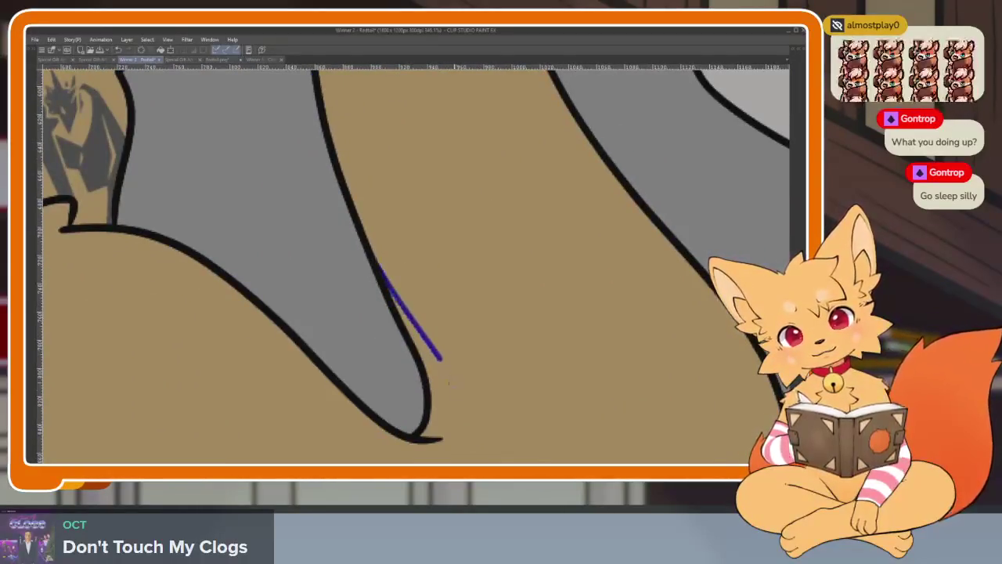
{"action": "left_click_drag", "start_coordinate": [437, 436], "coordinate": [424, 439]}
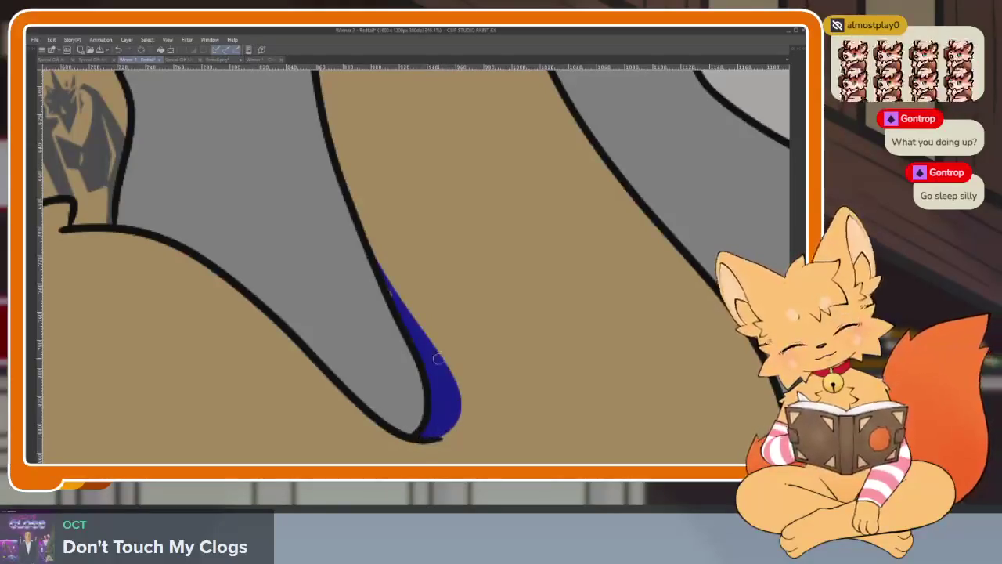
{"action": "left_click_drag", "start_coordinate": [379, 266], "coordinate": [450, 368]}
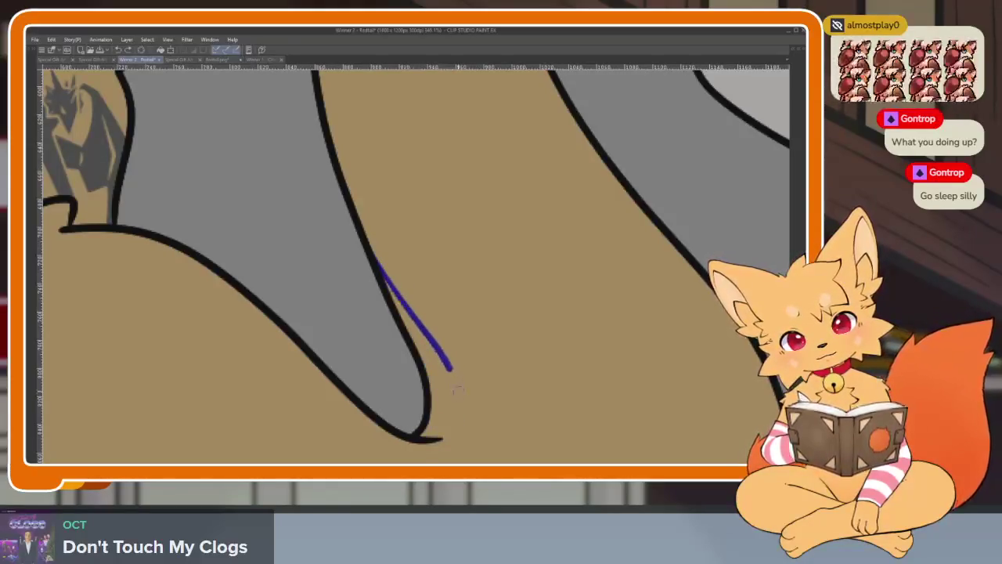
{"action": "left_click_drag", "start_coordinate": [427, 435], "coordinate": [423, 437]}
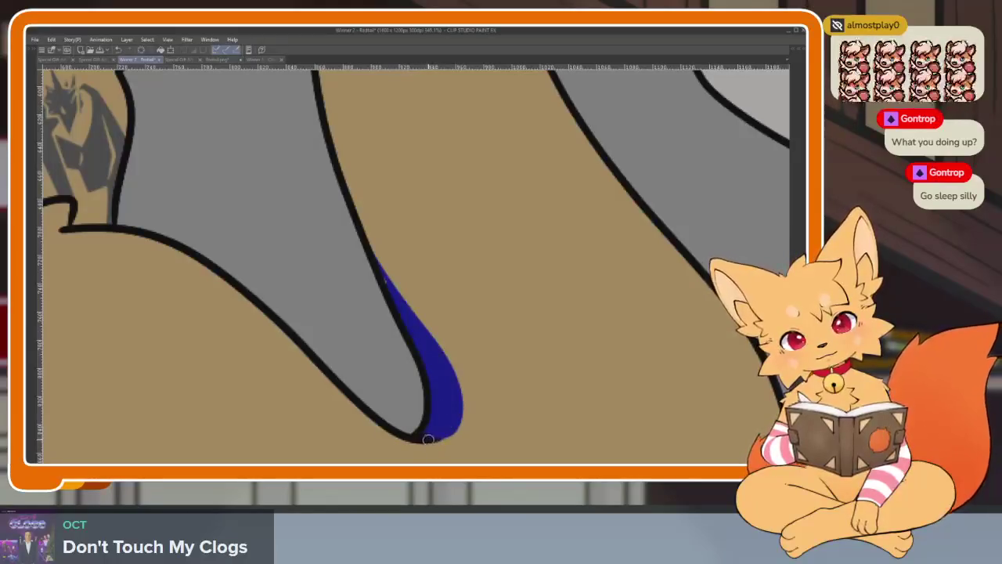
Outline and fill a blue shadow along the haunch's underside.
{"action": "scroll", "coordinate": [454, 420], "scroll_direction": "down", "scroll_amount": 5}
{"action": "scroll", "coordinate": [476, 367], "scroll_direction": "up", "scroll_amount": 1}
{"action": "scroll", "coordinate": [537, 365], "scroll_direction": "up", "scroll_amount": 2}
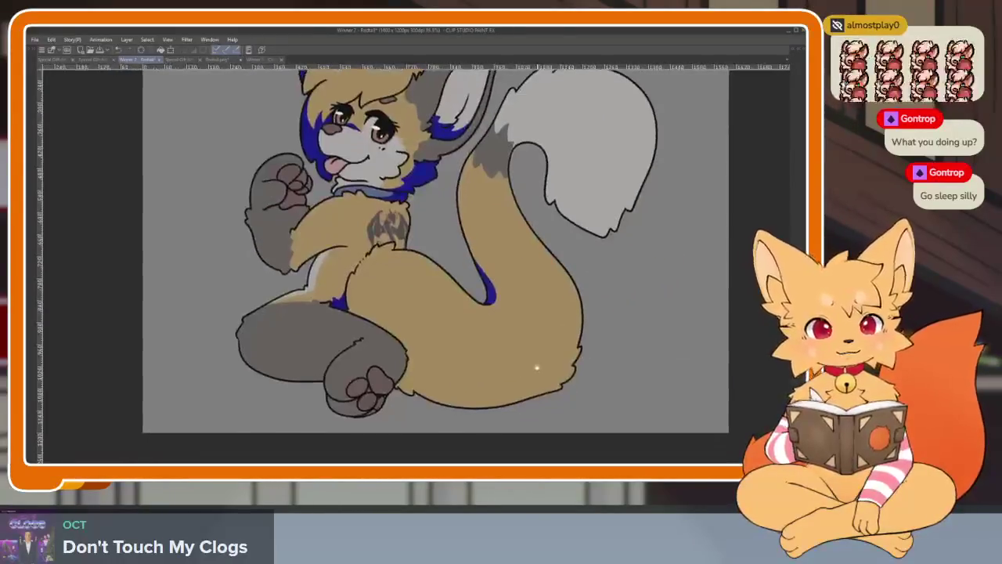
{"action": "scroll", "coordinate": [575, 347], "scroll_direction": "up", "scroll_amount": 3}
{"action": "left_click_drag", "start_coordinate": [663, 235], "coordinate": [378, 406]}
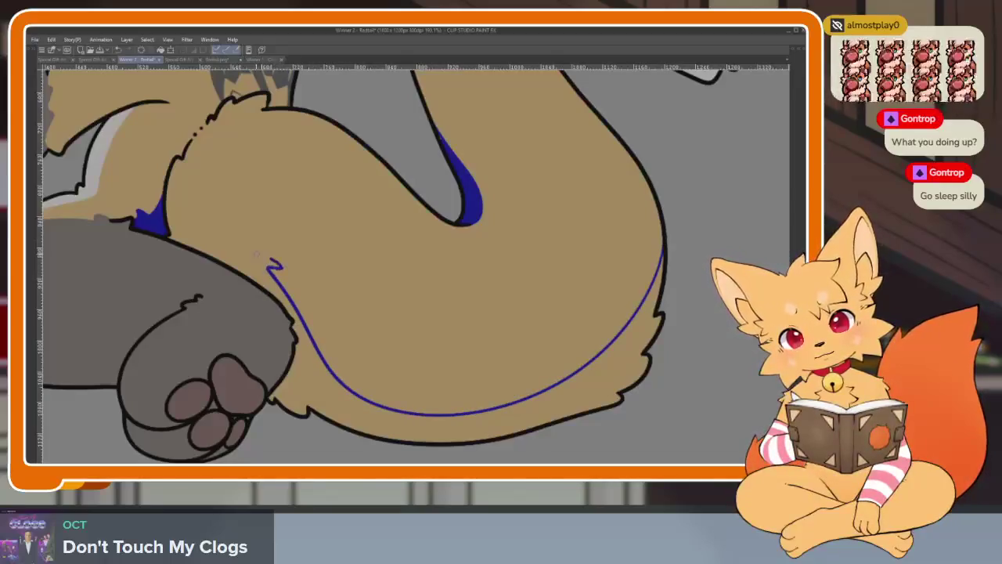
{"action": "left_click_drag", "start_coordinate": [186, 233], "coordinate": [219, 235]}
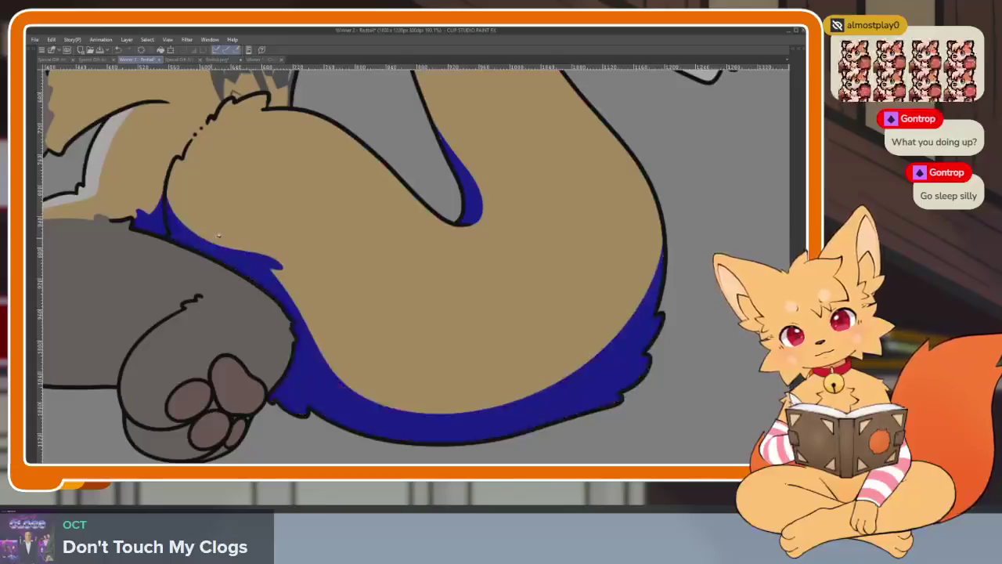
Outline and fill a solid blue edge along the grey tail tip.
{"action": "scroll", "coordinate": [557, 284], "scroll_direction": "down", "scroll_amount": 5}
{"action": "scroll", "coordinate": [446, 299], "scroll_direction": "up", "scroll_amount": 5}
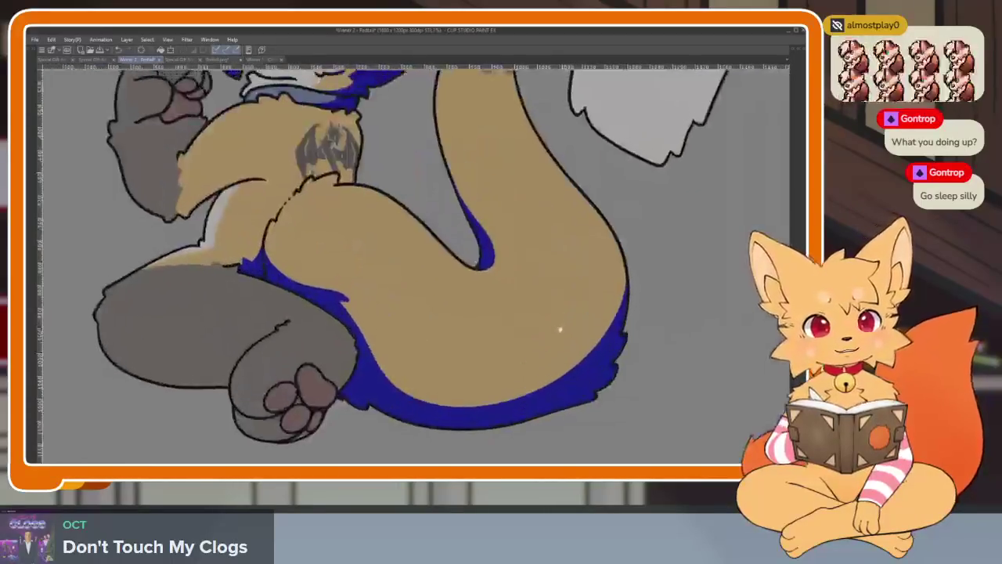
{"action": "scroll", "coordinate": [446, 299], "scroll_direction": "up", "scroll_amount": 2}
{"action": "left_click_drag", "start_coordinate": [446, 299], "coordinate": [472, 374]}
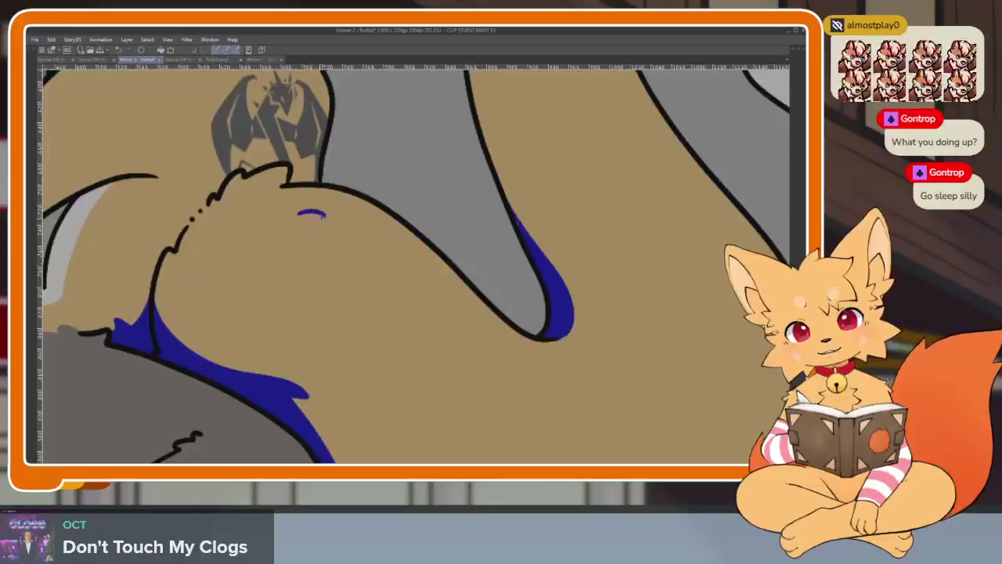
{"action": "scroll", "coordinate": [347, 234], "scroll_direction": "down", "scroll_amount": 4}
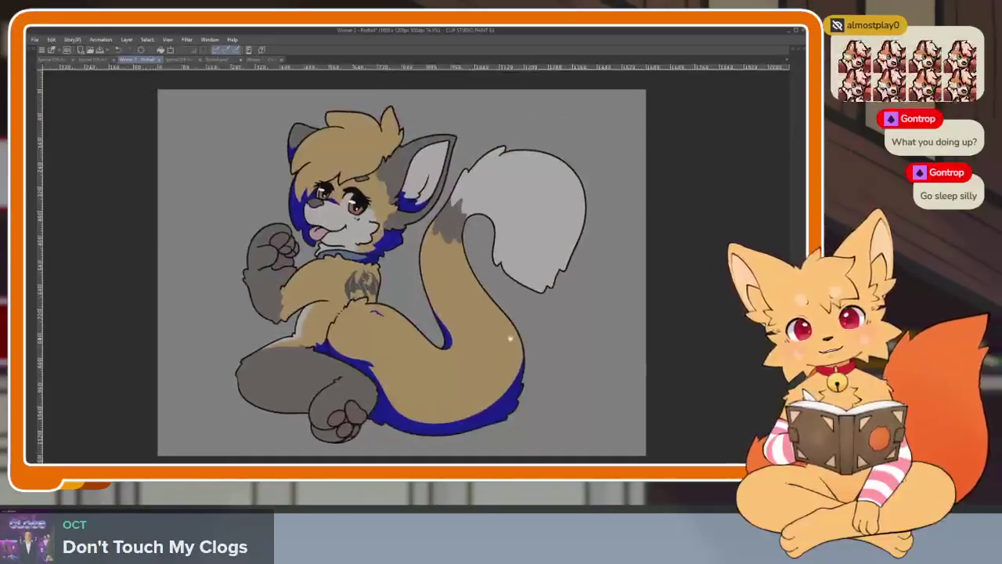
{"action": "scroll", "coordinate": [519, 296], "scroll_direction": "up", "scroll_amount": 5}
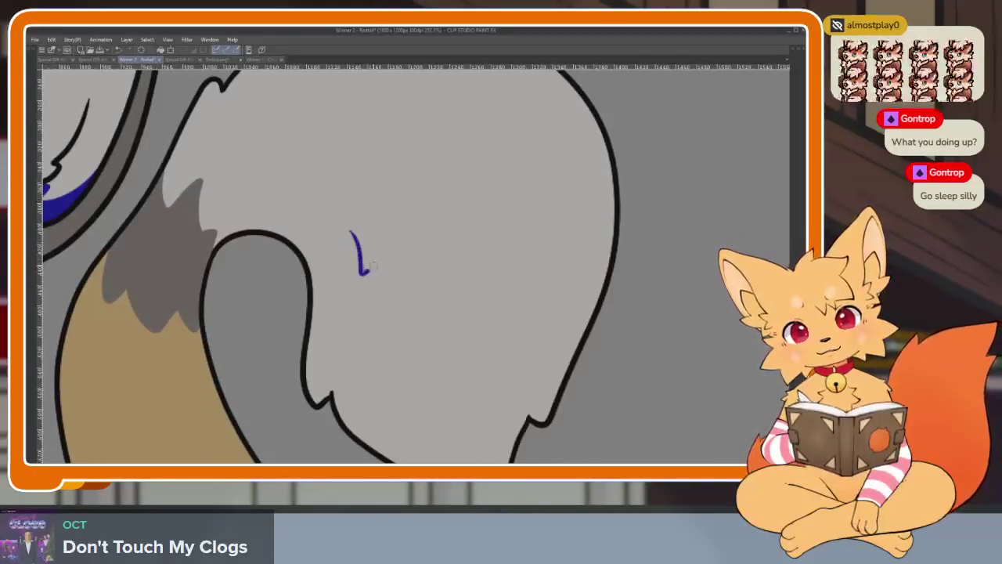
{"action": "scroll", "coordinate": [385, 307], "scroll_direction": "down", "scroll_amount": 3}
{"action": "scroll", "coordinate": [385, 307], "scroll_direction": "up", "scroll_amount": 3}
{"action": "left_click_drag", "start_coordinate": [565, 172], "coordinate": [413, 355]}
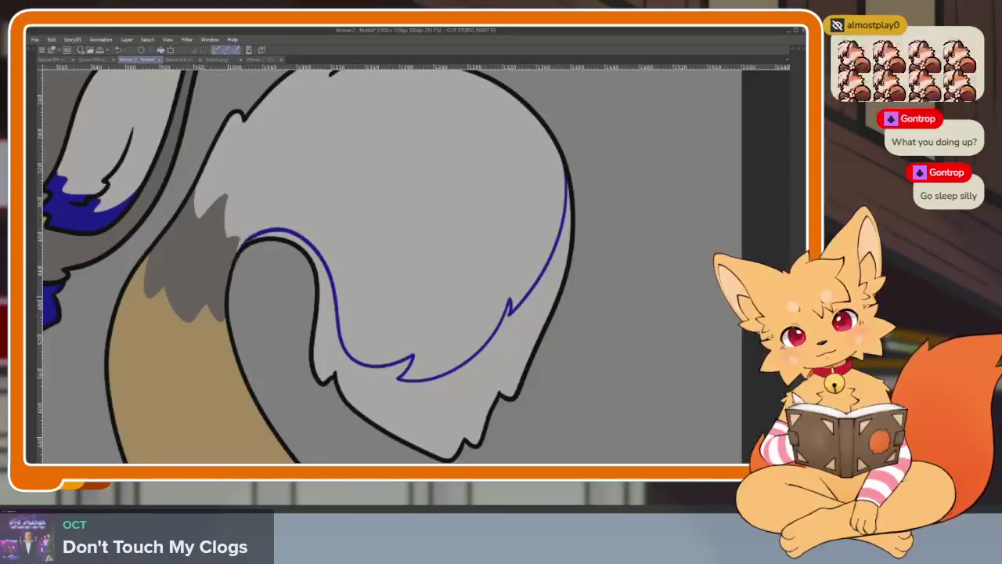
{"action": "left_click_drag", "start_coordinate": [413, 387], "coordinate": [576, 180]}
{"action": "scroll", "coordinate": [550, 332], "scroll_direction": "down", "scroll_amount": 3}
{"action": "scroll", "coordinate": [550, 331], "scroll_direction": "up", "scroll_amount": 3}
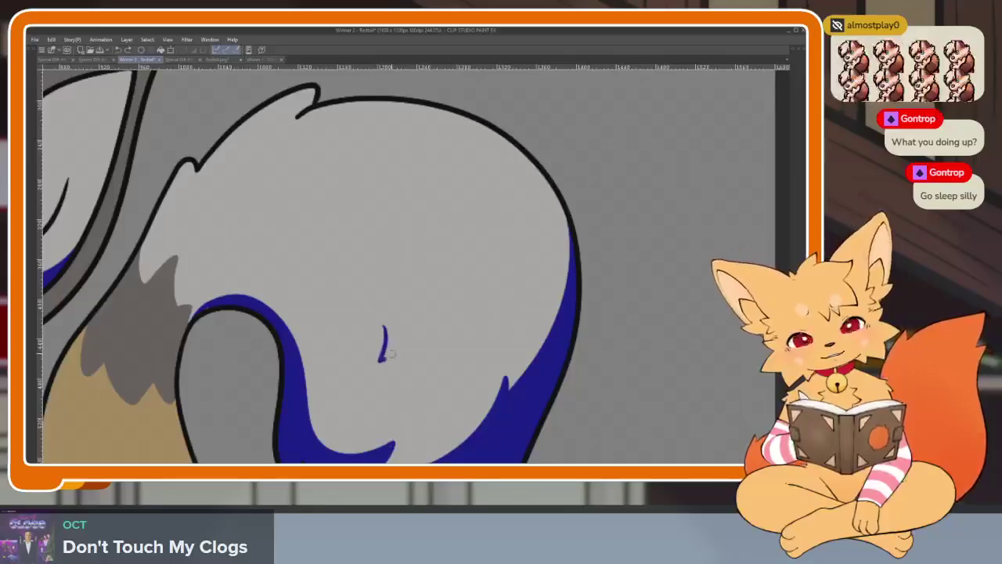
Move the view to show the grey leg's underside.
{"action": "scroll", "coordinate": [555, 365], "scroll_direction": "down", "scroll_amount": 5}
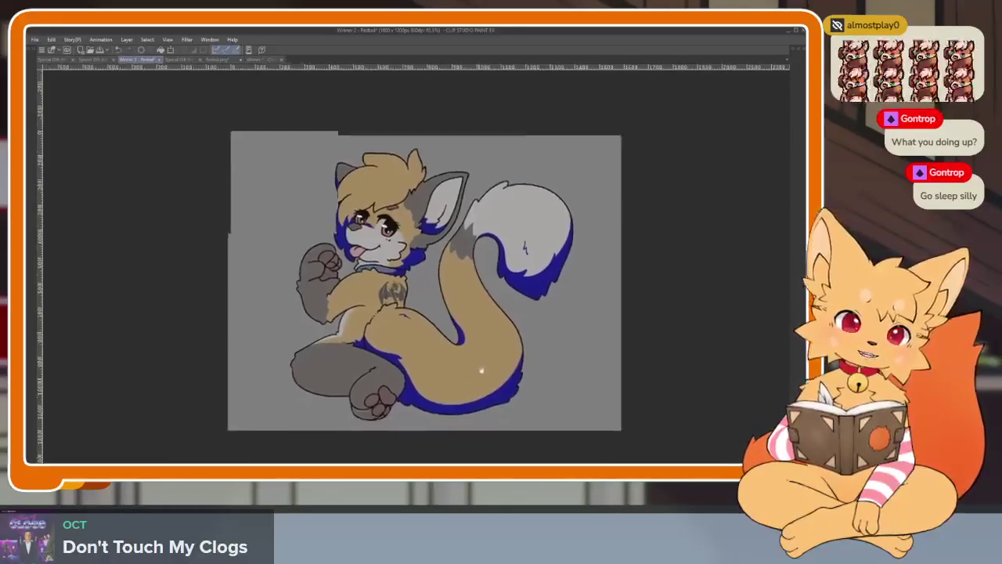
{"action": "scroll", "coordinate": [476, 358], "scroll_direction": "up", "scroll_amount": 3}
{"action": "scroll", "coordinate": [380, 369], "scroll_direction": "up", "scroll_amount": 2}
{"action": "scroll", "coordinate": [447, 376], "scroll_direction": "up", "scroll_amount": 2}
{"action": "mouse_move", "coordinate": [611, 302]}
{"action": "left_mouse_down"}
{"action": "mouse_move", "coordinate": [629, 282]}
{"action": "mouse_move", "coordinate": [200, 368]}
{"action": "left_mouse_up"}
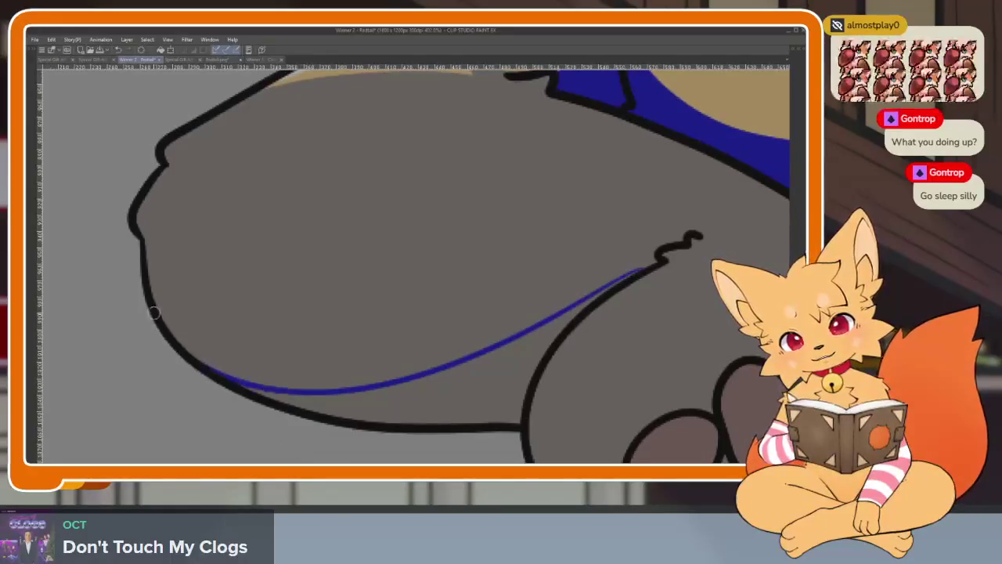
Fill the grey leg's underside edge with blue.
{"action": "left_click", "coordinate": [431, 389]}
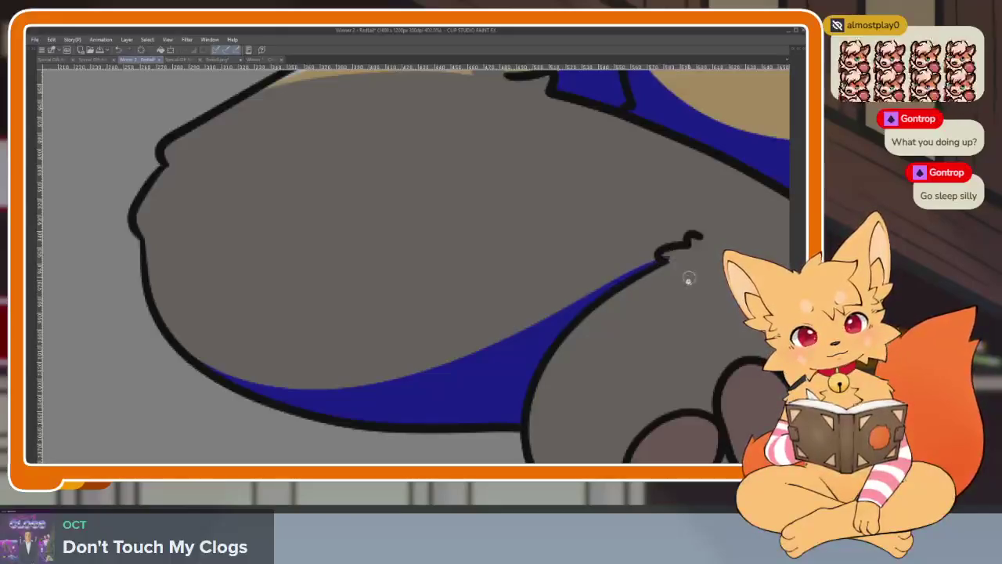
{"action": "scroll", "coordinate": [688, 279], "scroll_direction": "down", "scroll_amount": 5}
{"action": "scroll", "coordinate": [626, 313], "scroll_direction": "up", "scroll_amount": 1}
{"action": "scroll", "coordinate": [600, 324], "scroll_direction": "up", "scroll_amount": 4}
{"action": "scroll", "coordinate": [607, 334], "scroll_direction": "up", "scroll_amount": 1}
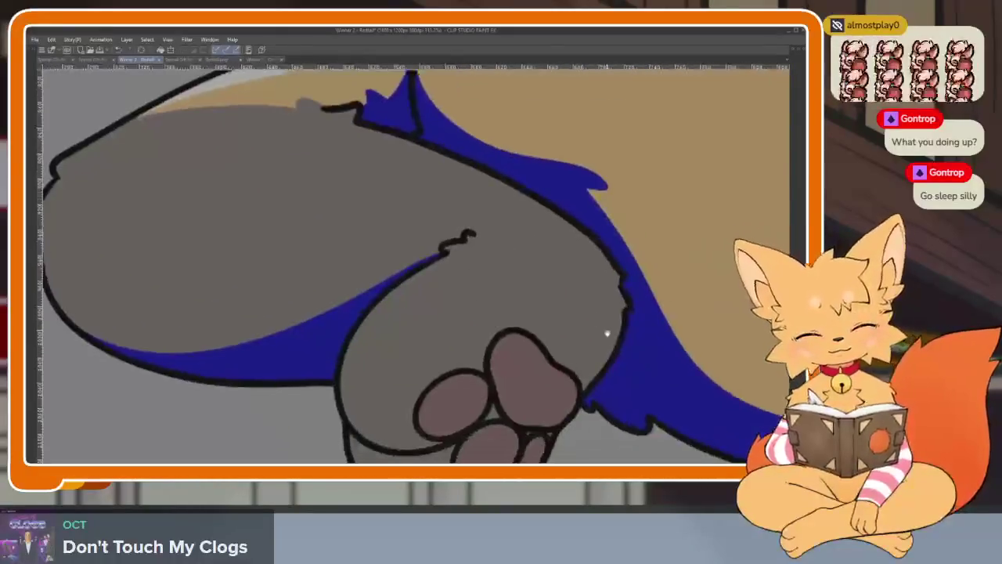
{"action": "scroll", "coordinate": [607, 334], "scroll_direction": "up", "scroll_amount": 1}
{"action": "scroll", "coordinate": [548, 349], "scroll_direction": "up", "scroll_amount": 2}
Paint blue along the large toe bean's edges.
{"action": "left_click_drag", "start_coordinate": [508, 369], "coordinate": [607, 222]}
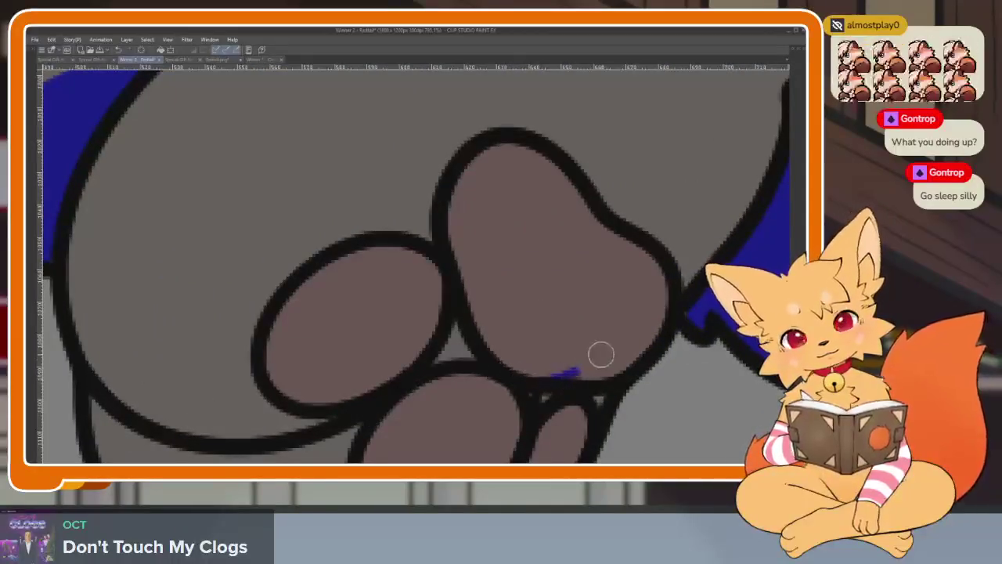
{"action": "left_click_drag", "start_coordinate": [644, 279], "coordinate": [544, 383]}
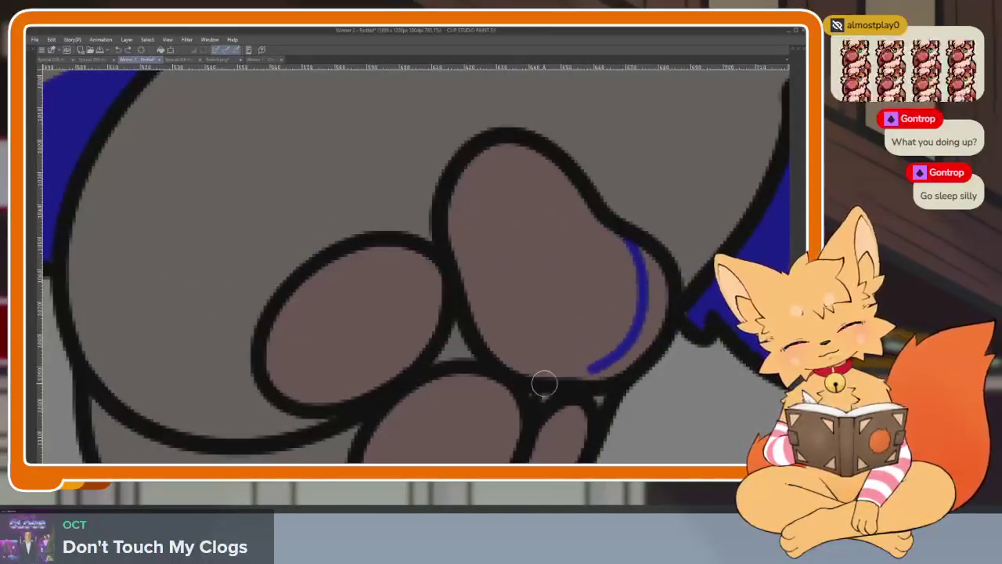
{"action": "mouse_move", "coordinate": [638, 249]}
{"action": "left_mouse_down"}
{"action": "mouse_move", "coordinate": [593, 369]}
{"action": "mouse_move", "coordinate": [649, 285]}
{"action": "left_mouse_up"}
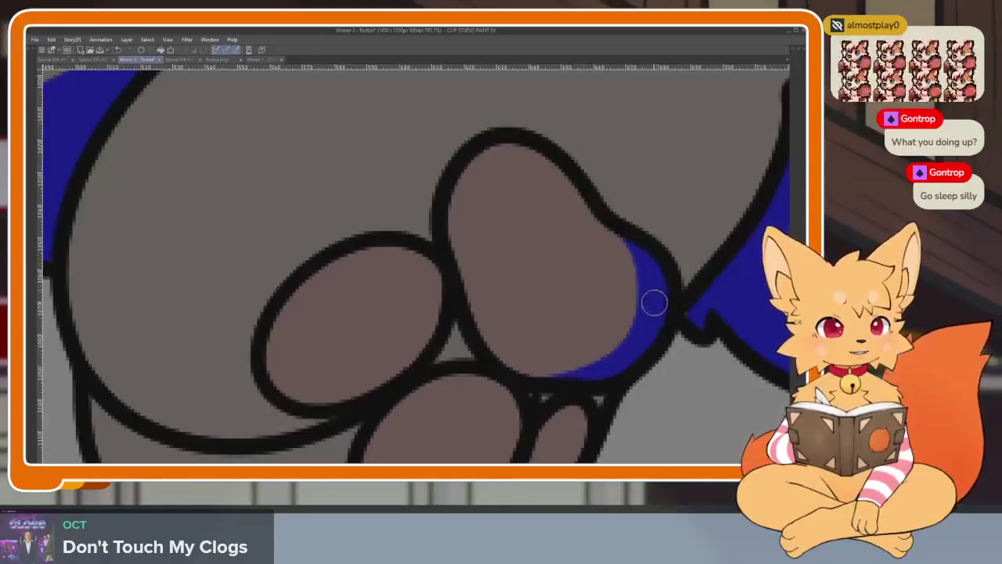
{"action": "scroll", "coordinate": [646, 290], "scroll_direction": "up", "scroll_amount": 1}
{"action": "scroll", "coordinate": [595, 306], "scroll_direction": "up", "scroll_amount": 1}
{"action": "scroll", "coordinate": [509, 258], "scroll_direction": "up", "scroll_amount": 1}
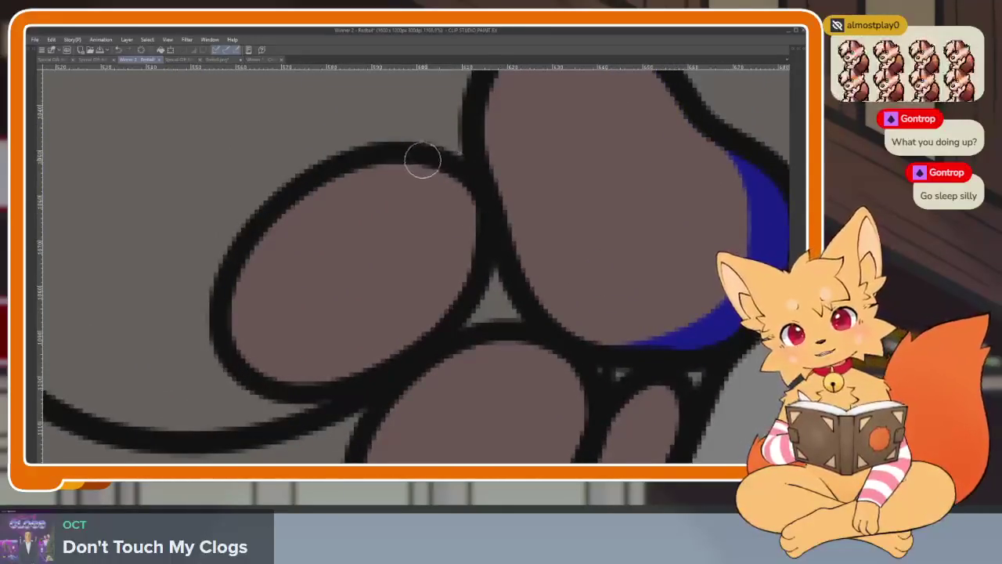
Paint blue crescents along the left, middle and small right toe beans' inner edges.
{"action": "mouse_move", "coordinate": [423, 160]}
{"action": "left_mouse_down"}
{"action": "mouse_move", "coordinate": [466, 259]}
{"action": "mouse_move", "coordinate": [290, 392]}
{"action": "left_mouse_up"}
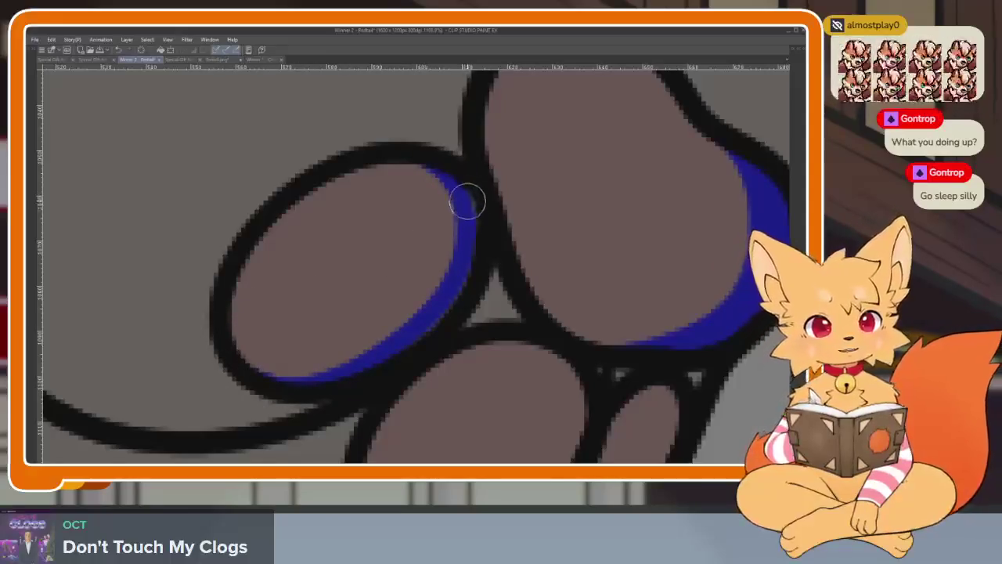
{"action": "scroll", "coordinate": [604, 263], "scroll_direction": "down", "scroll_amount": 3}
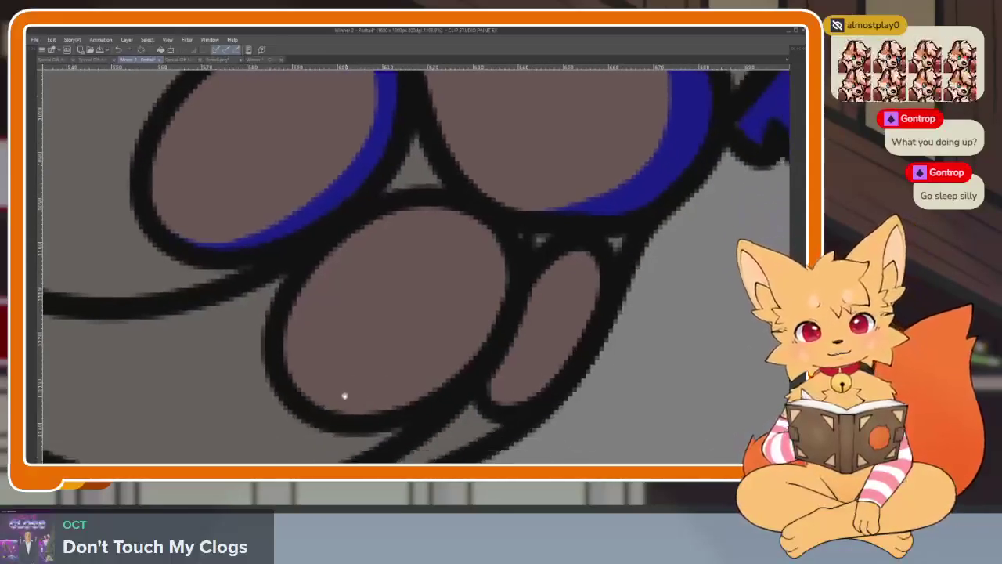
{"action": "mouse_move", "coordinate": [303, 404]}
{"action": "left_mouse_down"}
{"action": "mouse_move", "coordinate": [481, 340]}
{"action": "mouse_move", "coordinate": [447, 206]}
{"action": "left_mouse_up"}
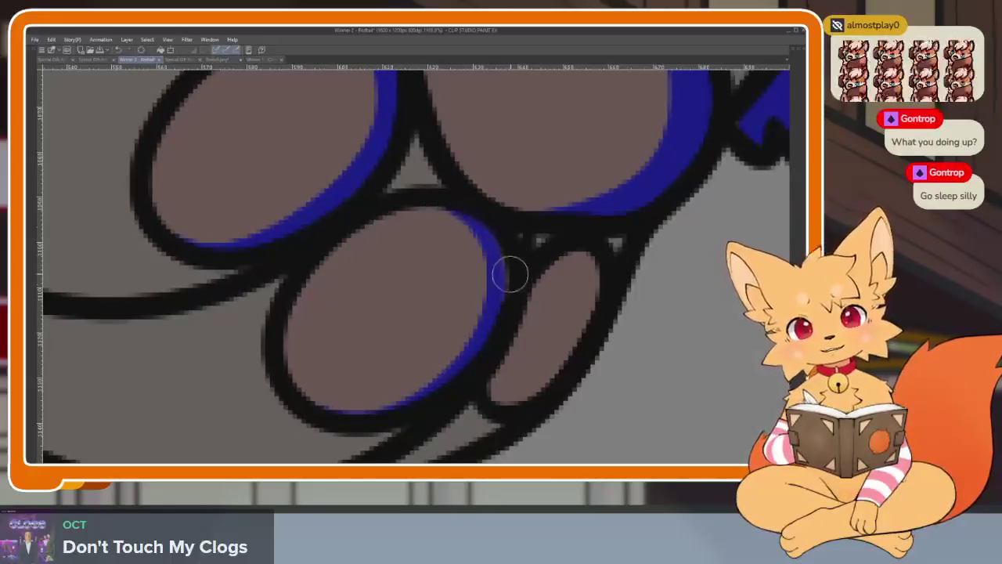
{"action": "mouse_move", "coordinate": [526, 403]}
{"action": "left_mouse_down"}
{"action": "mouse_move", "coordinate": [575, 264]}
{"action": "mouse_move", "coordinate": [600, 271]}
{"action": "left_mouse_up"}
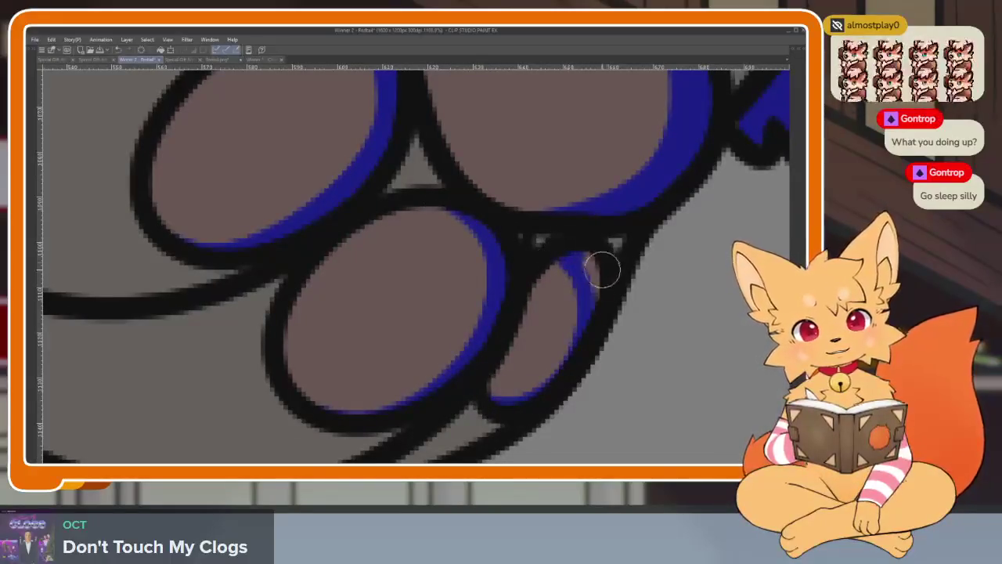
{"action": "scroll", "coordinate": [615, 364], "scroll_direction": "down", "scroll_amount": 5}
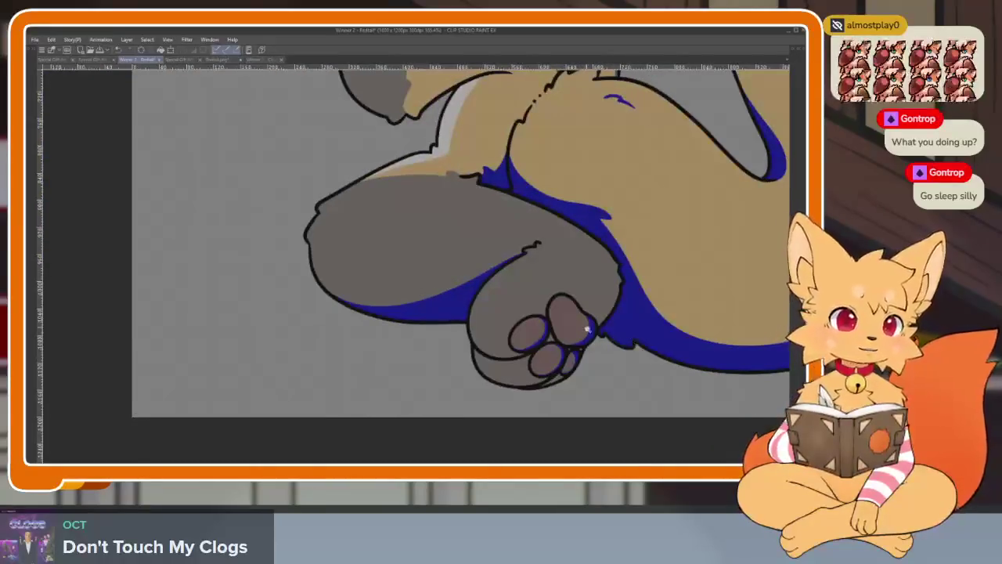
Paint blue along the raised paw's toe bean edge, adding a wedge at its bottom.
{"action": "scroll", "coordinate": [557, 393], "scroll_direction": "down", "scroll_amount": 2}
{"action": "scroll", "coordinate": [441, 284], "scroll_direction": "up", "scroll_amount": 3}
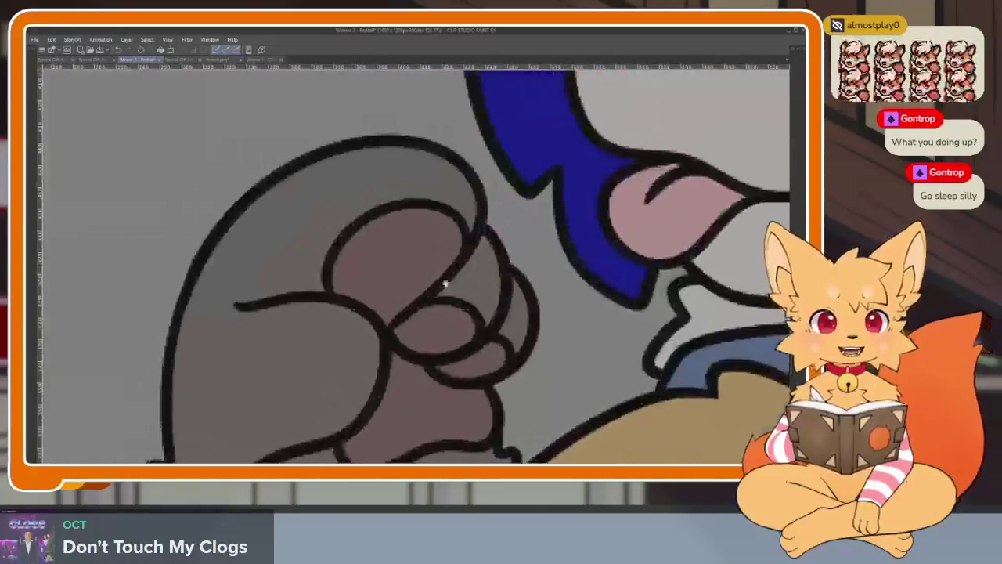
{"action": "scroll", "coordinate": [454, 365], "scroll_direction": "up", "scroll_amount": 2}
{"action": "mouse_move", "coordinate": [537, 244]}
{"action": "left_mouse_down"}
{"action": "mouse_move", "coordinate": [436, 373]}
{"action": "mouse_move", "coordinate": [308, 284]}
{"action": "left_mouse_up"}
{"action": "left_click_drag", "start_coordinate": [395, 377], "coordinate": [414, 387]}
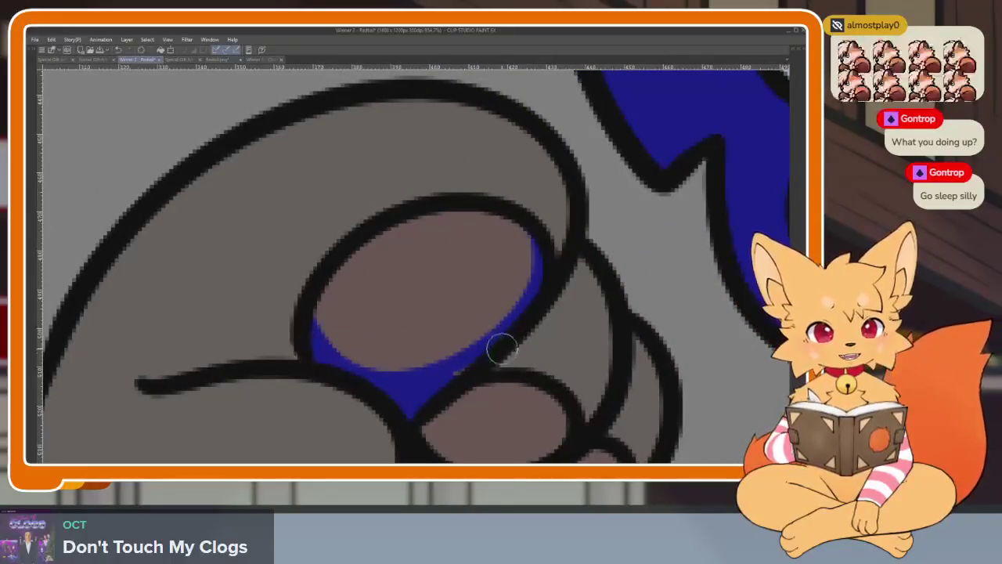
Paint a thick blue edge along the large lower paw pad.
{"action": "mouse_move", "coordinate": [541, 322]}
{"action": "left_mouse_down"}
{"action": "mouse_move", "coordinate": [530, 315]}
{"action": "mouse_move", "coordinate": [459, 392]}
{"action": "mouse_move", "coordinate": [418, 328]}
{"action": "left_mouse_up"}
{"action": "mouse_move", "coordinate": [604, 397]}
{"action": "left_mouse_down"}
{"action": "mouse_move", "coordinate": [569, 338]}
{"action": "mouse_move", "coordinate": [446, 357]}
{"action": "mouse_move", "coordinate": [490, 250]}
{"action": "left_mouse_up"}
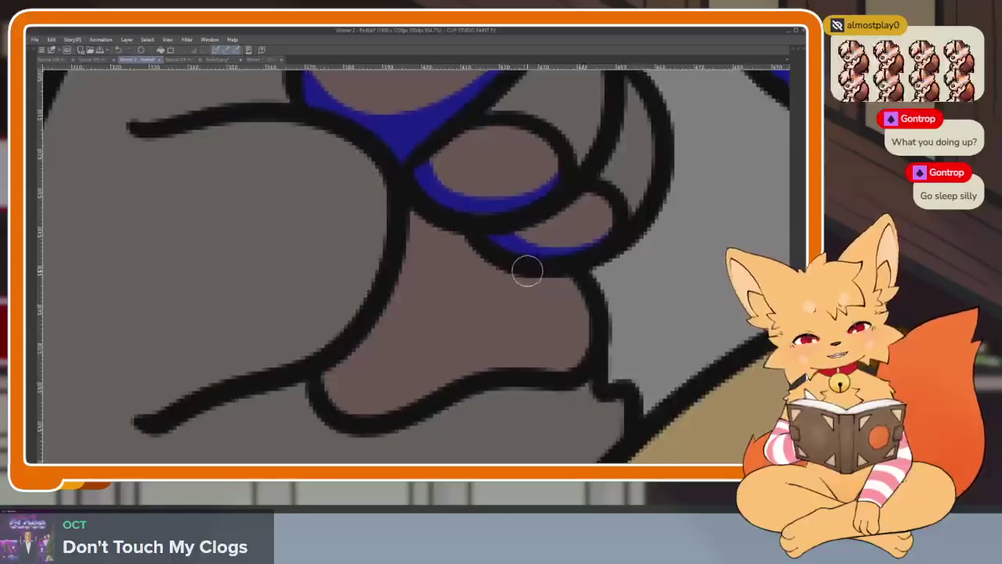
{"action": "mouse_move", "coordinate": [548, 277]}
{"action": "left_mouse_down"}
{"action": "mouse_move", "coordinate": [566, 313]}
{"action": "mouse_move", "coordinate": [482, 361]}
{"action": "mouse_move", "coordinate": [349, 335]}
{"action": "left_mouse_up"}
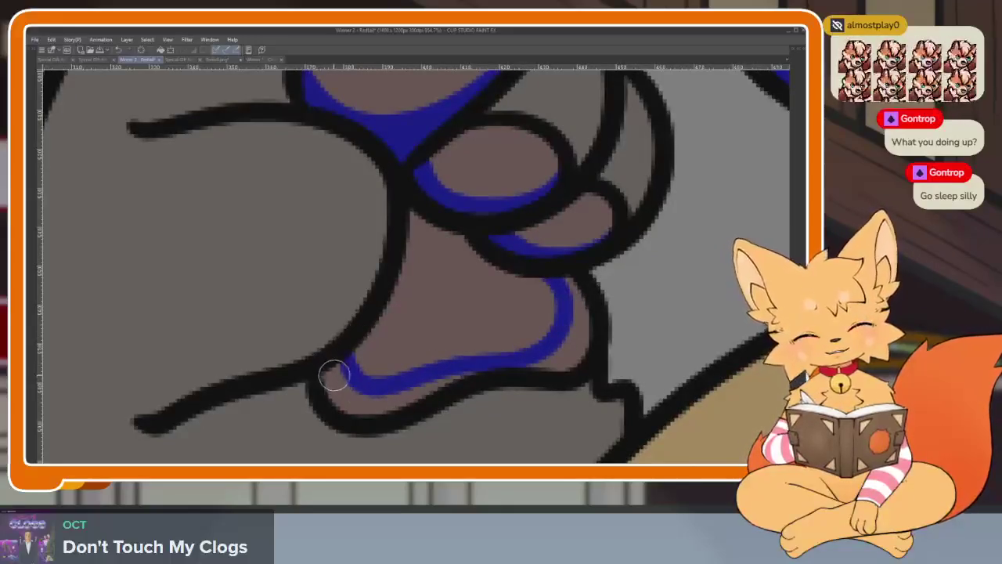
{"action": "left_click_drag", "start_coordinate": [334, 377], "coordinate": [462, 376]}
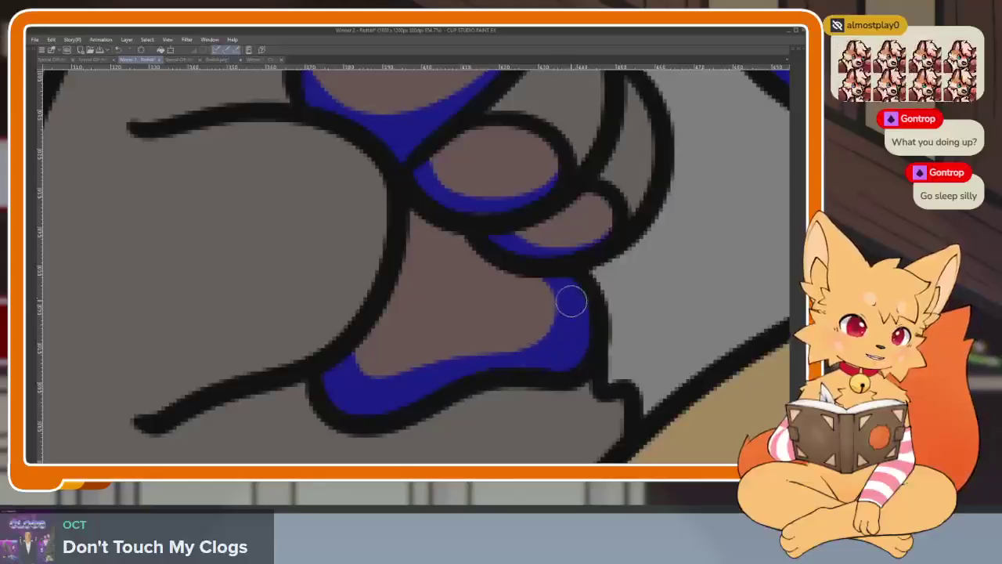
{"action": "scroll", "coordinate": [569, 347], "scroll_direction": "down", "scroll_amount": 5}
{"action": "scroll", "coordinate": [585, 326], "scroll_direction": "up", "scroll_amount": 1}
{"action": "scroll", "coordinate": [564, 336], "scroll_direction": "up", "scroll_amount": 1}
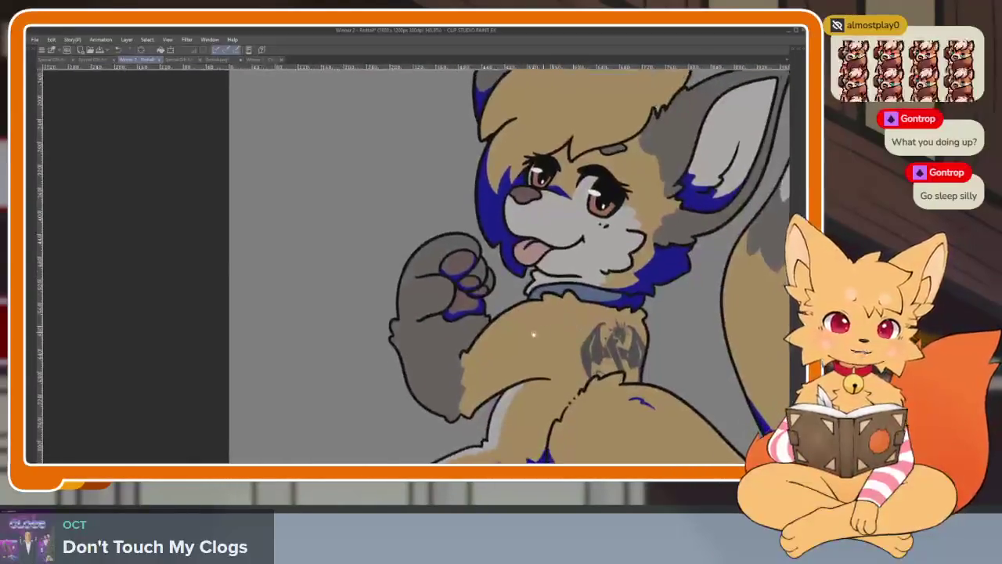
Paint blue bands inside the outlines along the belly and the curved fur edge.
{"action": "scroll", "coordinate": [533, 348], "scroll_direction": "up", "scroll_amount": 2}
{"action": "scroll", "coordinate": [510, 361], "scroll_direction": "up", "scroll_amount": 1}
{"action": "scroll", "coordinate": [494, 327], "scroll_direction": "up", "scroll_amount": 1}
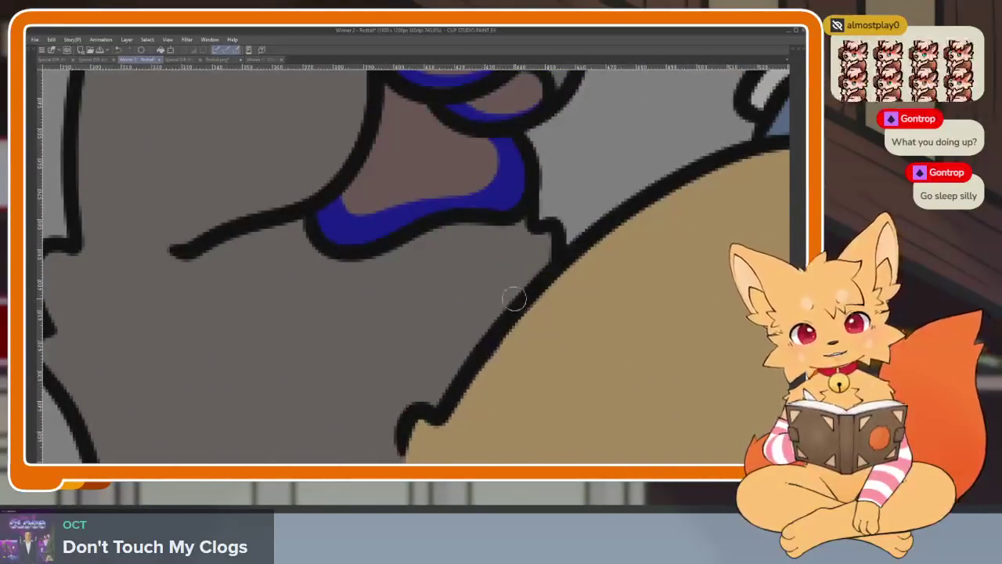
{"action": "mouse_move", "coordinate": [513, 298]}
{"action": "left_mouse_down"}
{"action": "mouse_move", "coordinate": [481, 212]}
{"action": "mouse_move", "coordinate": [526, 222]}
{"action": "left_mouse_up"}
{"action": "scroll", "coordinate": [552, 319], "scroll_direction": "down", "scroll_amount": 5}
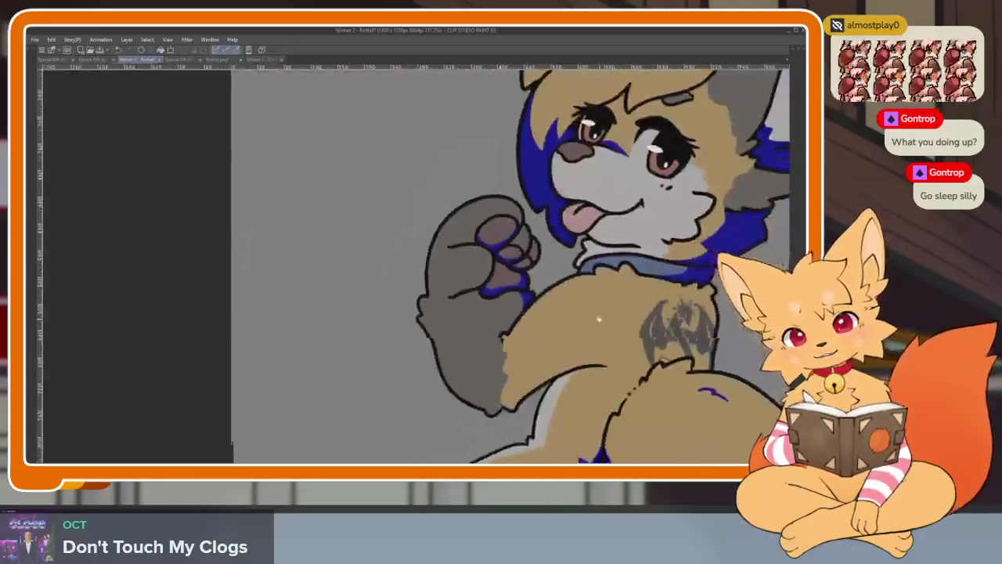
{"action": "scroll", "coordinate": [595, 328], "scroll_direction": "up", "scroll_amount": 3}
{"action": "scroll", "coordinate": [617, 332], "scroll_direction": "up", "scroll_amount": 2}
{"action": "scroll", "coordinate": [617, 332], "scroll_direction": "up", "scroll_amount": 2}
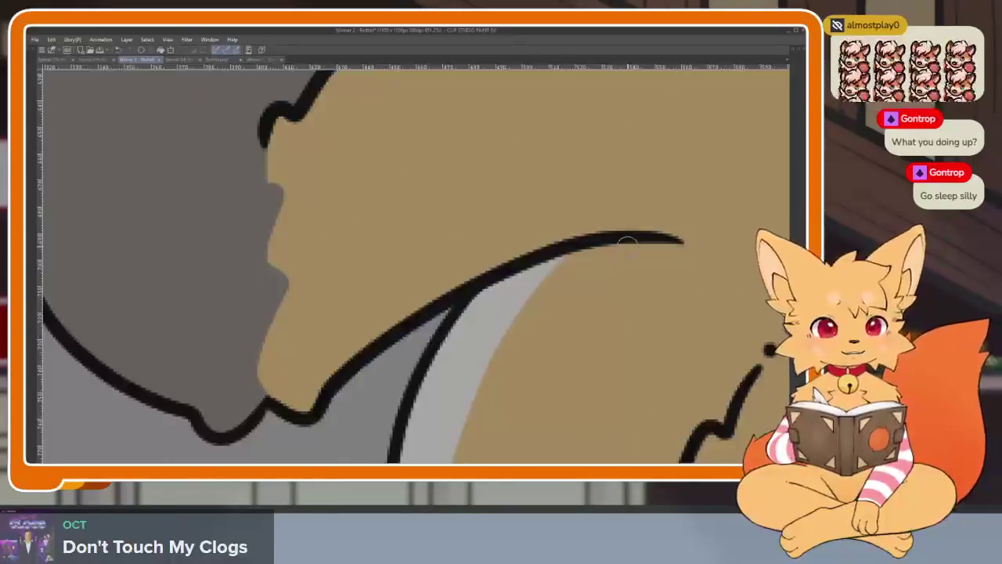
{"action": "mouse_move", "coordinate": [671, 239]}
{"action": "left_mouse_down"}
{"action": "mouse_move", "coordinate": [526, 279]}
{"action": "mouse_move", "coordinate": [413, 402]}
{"action": "mouse_move", "coordinate": [588, 254]}
{"action": "left_mouse_up"}
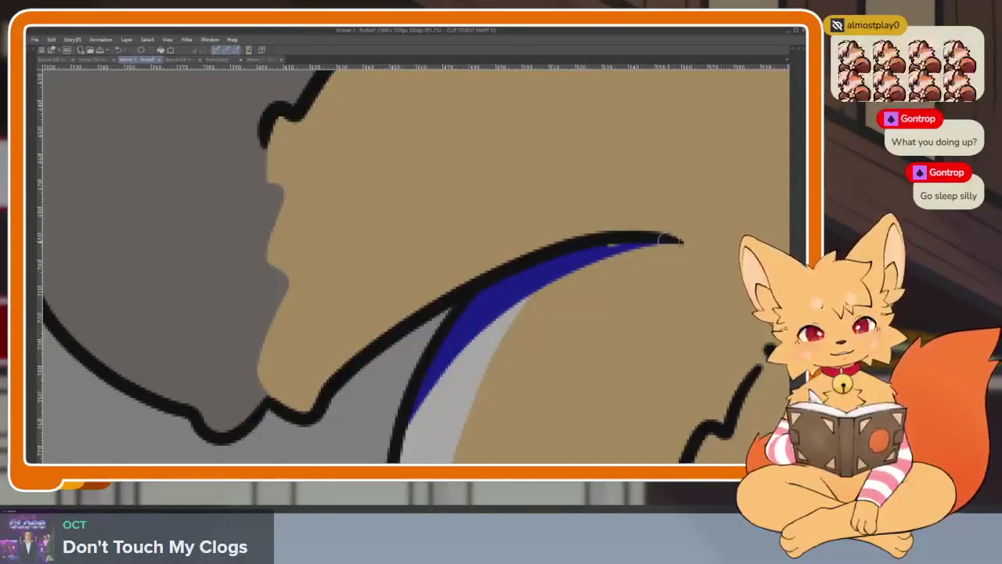
Redraw a longer thin blue line along the arm's edge and fill the gap to the outline.
{"action": "scroll", "coordinate": [646, 239], "scroll_direction": "down", "scroll_amount": 3}
{"action": "scroll", "coordinate": [470, 313], "scroll_direction": "up", "scroll_amount": 1}
{"action": "scroll", "coordinate": [392, 328], "scroll_direction": "up", "scroll_amount": 1}
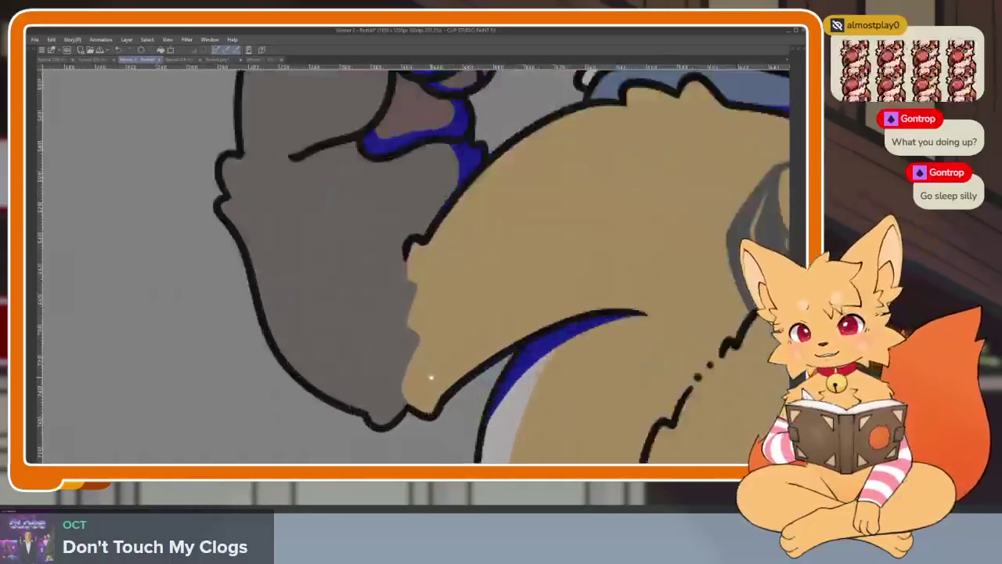
{"action": "scroll", "coordinate": [286, 307], "scroll_direction": "up", "scroll_amount": 1}
{"action": "mouse_move", "coordinate": [255, 301]}
{"action": "left_mouse_down"}
{"action": "mouse_move", "coordinate": [321, 387]}
{"action": "mouse_move", "coordinate": [394, 401]}
{"action": "left_mouse_up"}
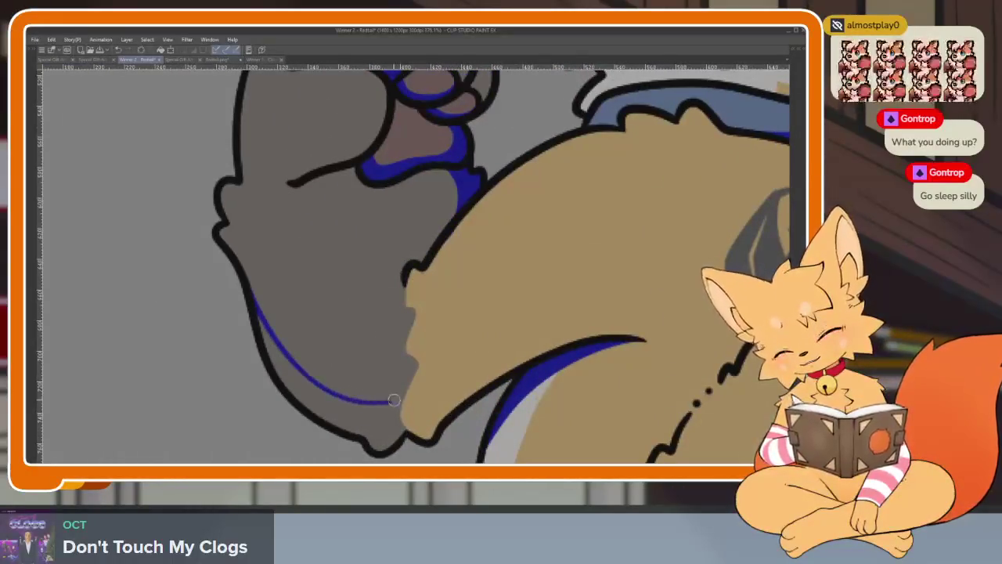
{"action": "key", "text": "ctrl+z"}
{"action": "mouse_move", "coordinate": [254, 300]}
{"action": "left_mouse_down"}
{"action": "mouse_move", "coordinate": [344, 391]}
{"action": "mouse_move", "coordinate": [450, 395]}
{"action": "mouse_move", "coordinate": [578, 351]}
{"action": "left_mouse_up"}
{"action": "left_click", "coordinate": [393, 403]}
{"action": "scroll", "coordinate": [521, 376], "scroll_direction": "down", "scroll_amount": 2}
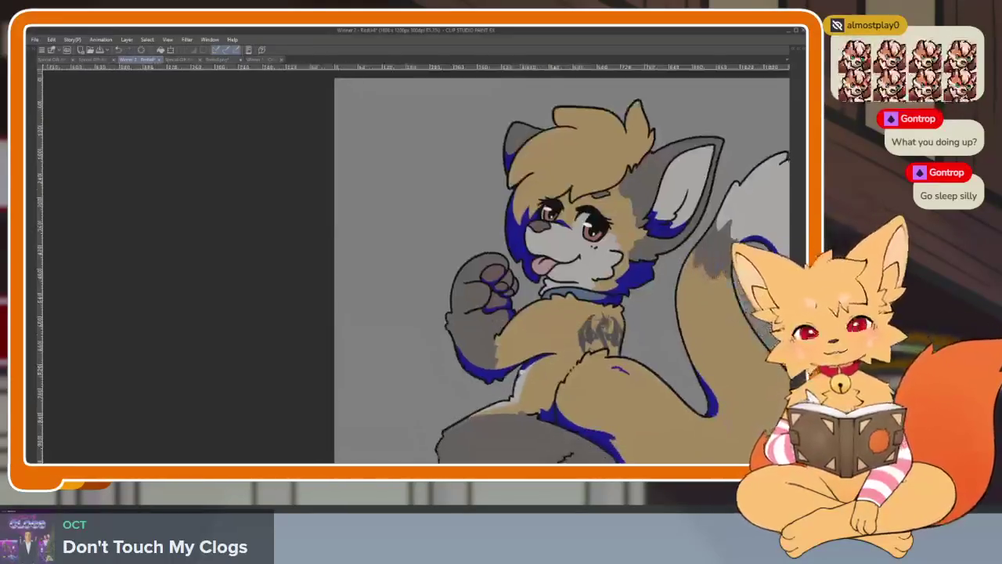
{"action": "scroll", "coordinate": [522, 376], "scroll_direction": "up", "scroll_amount": 2}
{"action": "scroll", "coordinate": [579, 360], "scroll_direction": "down", "scroll_amount": 2}
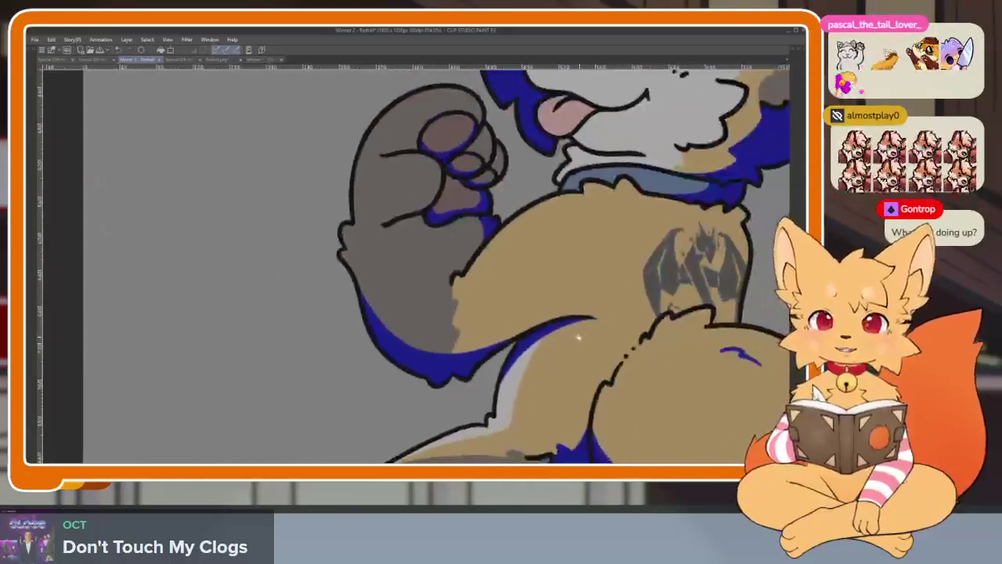
{"action": "scroll", "coordinate": [627, 326], "scroll_direction": "right", "scroll_amount": 2}
{"action": "scroll", "coordinate": [610, 319], "scroll_direction": "right", "scroll_amount": 2}
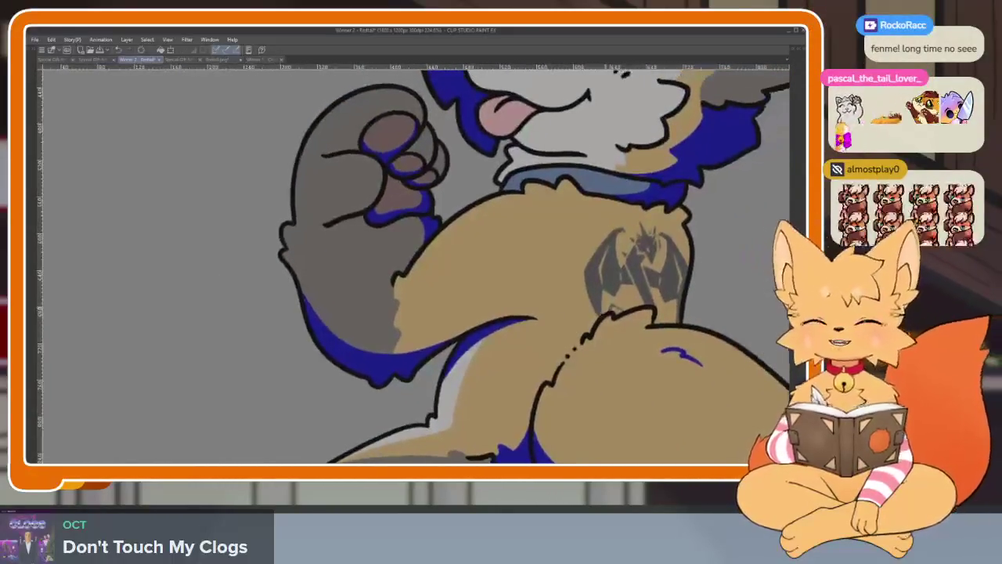
{"action": "scroll", "coordinate": [609, 320], "scroll_direction": "right", "scroll_amount": 1}
{"action": "scroll", "coordinate": [609, 319], "scroll_direction": "right", "scroll_amount": 1}
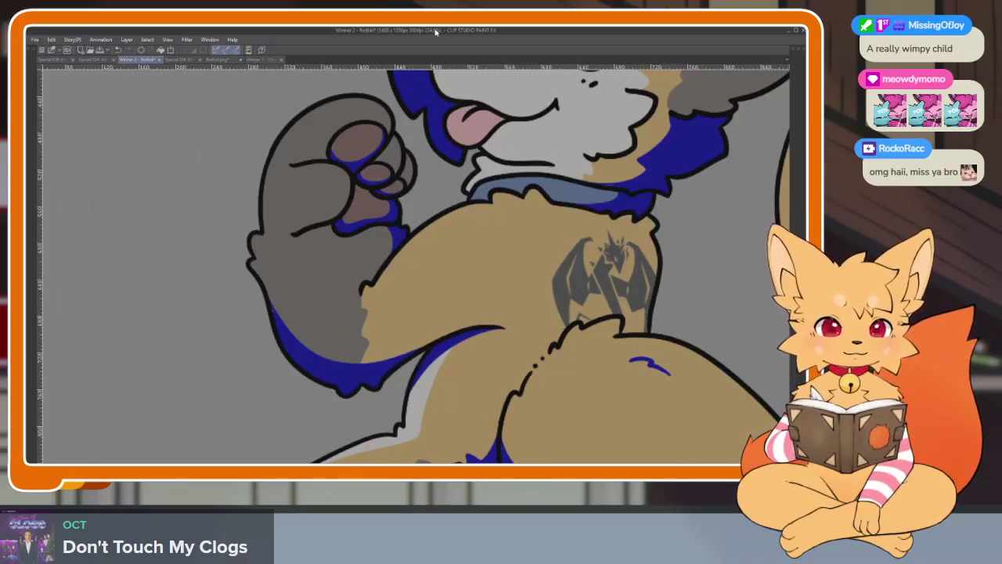
{"action": "scroll", "coordinate": [547, 328], "scroll_direction": "down", "scroll_amount": 5}
Zoom out and bring the hidden side palettes back into view.
{"action": "scroll", "coordinate": [556, 333], "scroll_direction": "down", "scroll_amount": 2}
{"action": "scroll", "coordinate": [563, 337], "scroll_direction": "down", "scroll_amount": 2}
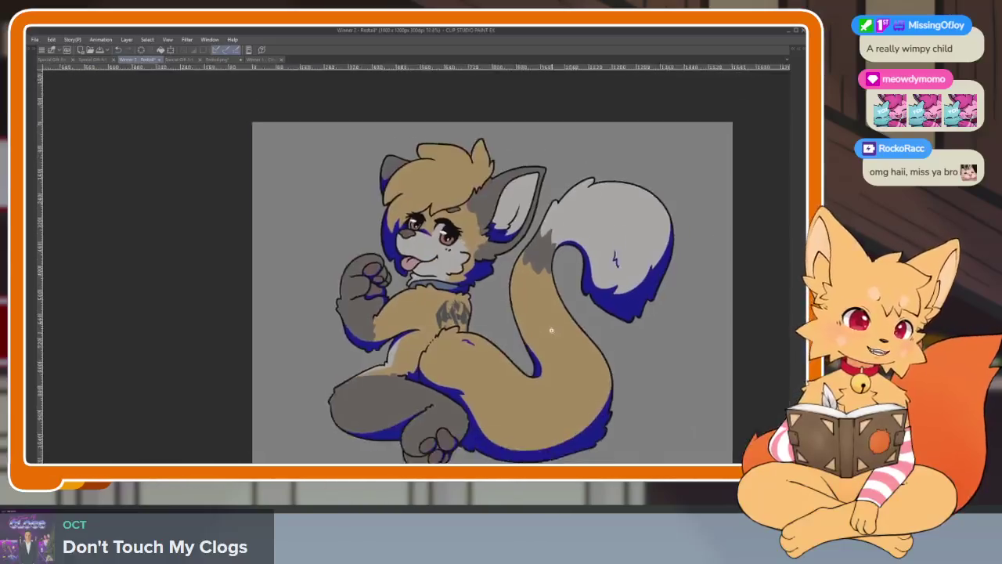
{"action": "scroll", "coordinate": [565, 338], "scroll_direction": "down", "scroll_amount": 1}
{"action": "scroll", "coordinate": [560, 337], "scroll_direction": "down", "scroll_amount": 1}
{"action": "scroll", "coordinate": [556, 334], "scroll_direction": "down", "scroll_amount": 1}
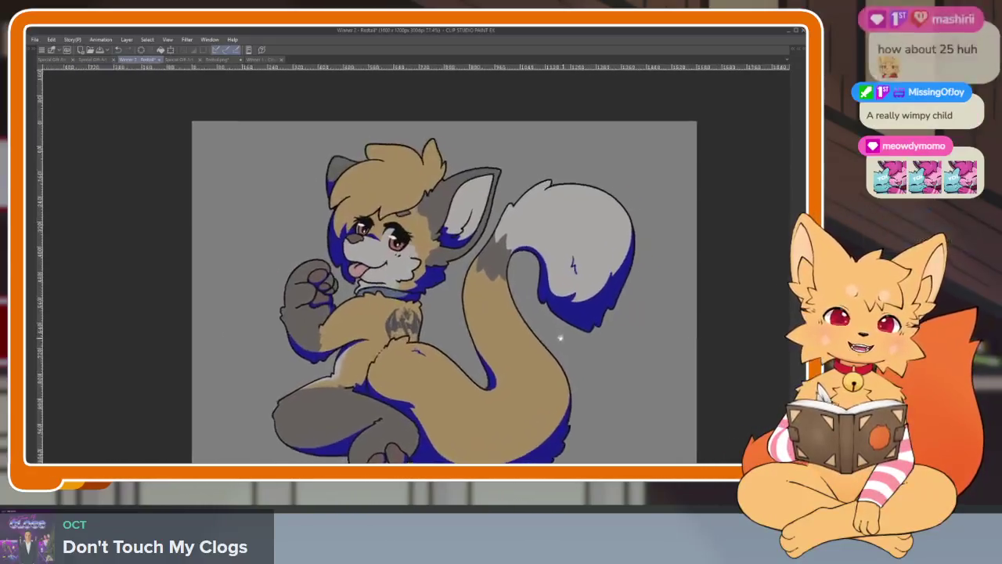
{"action": "scroll", "coordinate": [551, 332], "scroll_direction": "down", "scroll_amount": 1}
{"action": "key", "text": "Tab"}
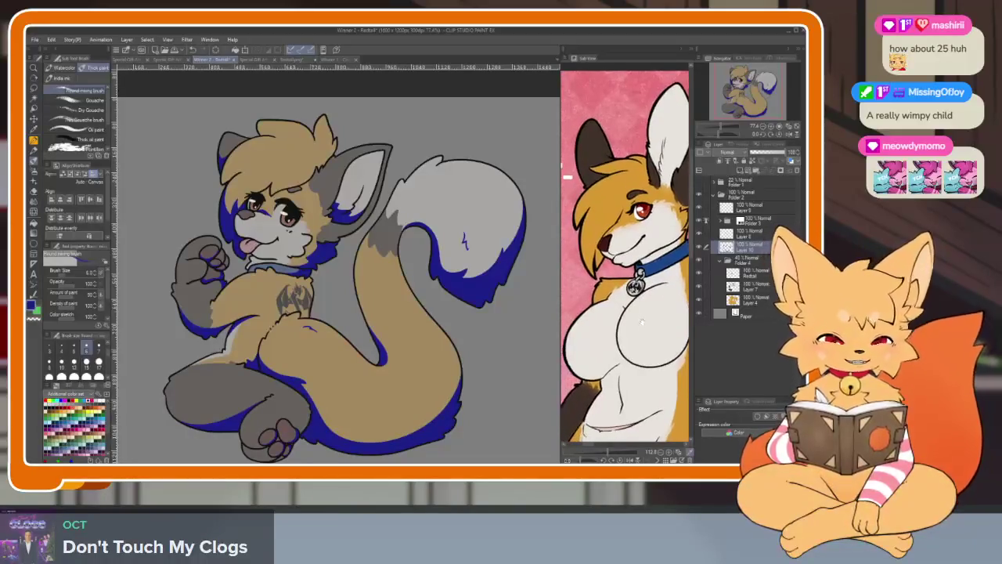
Zoom in on the face, switch to the pen, and undo the stray diagonal stroke below the chin.
{"action": "scroll", "coordinate": [391, 330], "scroll_direction": "up", "scroll_amount": 1}
{"action": "scroll", "coordinate": [391, 331], "scroll_direction": "up", "scroll_amount": 1}
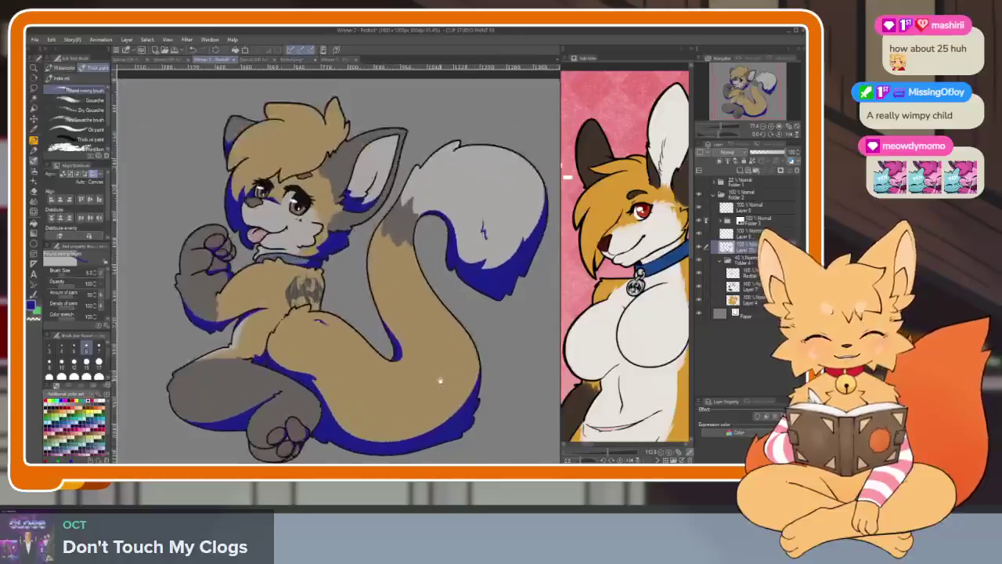
{"action": "scroll", "coordinate": [391, 330], "scroll_direction": "up", "scroll_amount": 1}
{"action": "scroll", "coordinate": [391, 330], "scroll_direction": "up", "scroll_amount": 3}
{"action": "left_click_drag", "start_coordinate": [391, 330], "coordinate": [492, 381]}
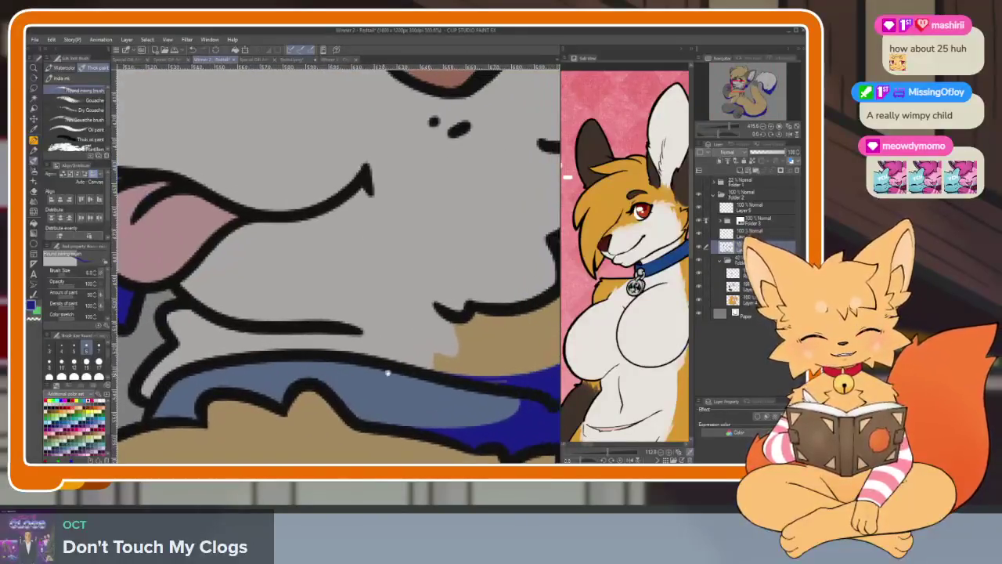
{"action": "key", "text": "p"}
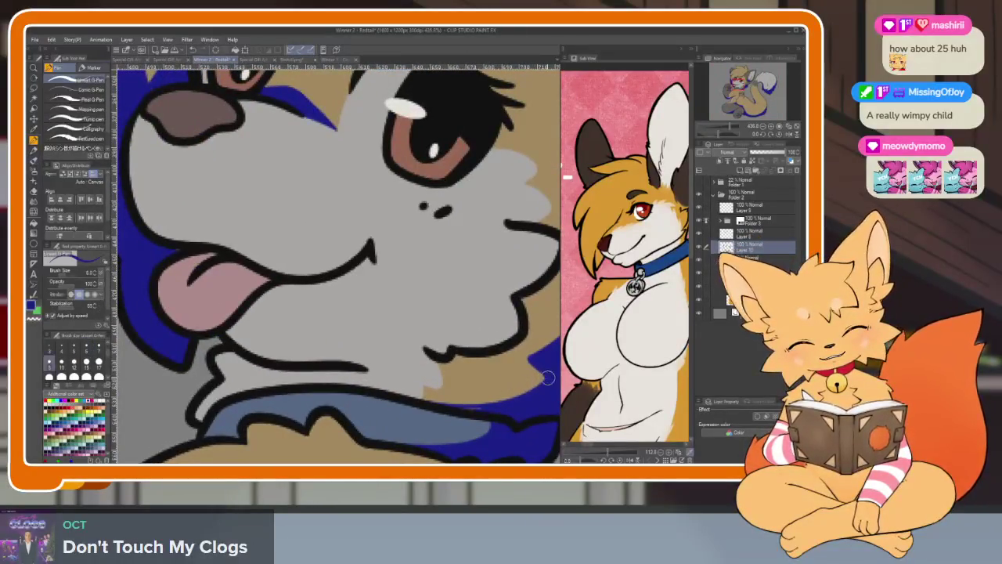
{"action": "key", "text": "ctrl+z"}
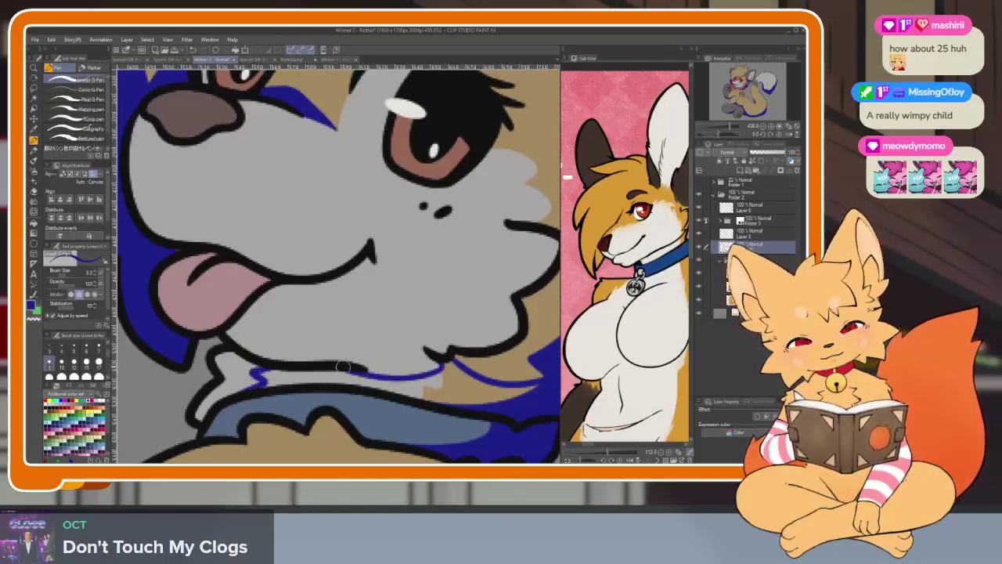
Fill the fur under the chin, just above the collar, with deep blue.
{"action": "key", "text": "g"}
{"action": "left_click", "coordinate": [342, 372]}
{"action": "key", "text": "p"}
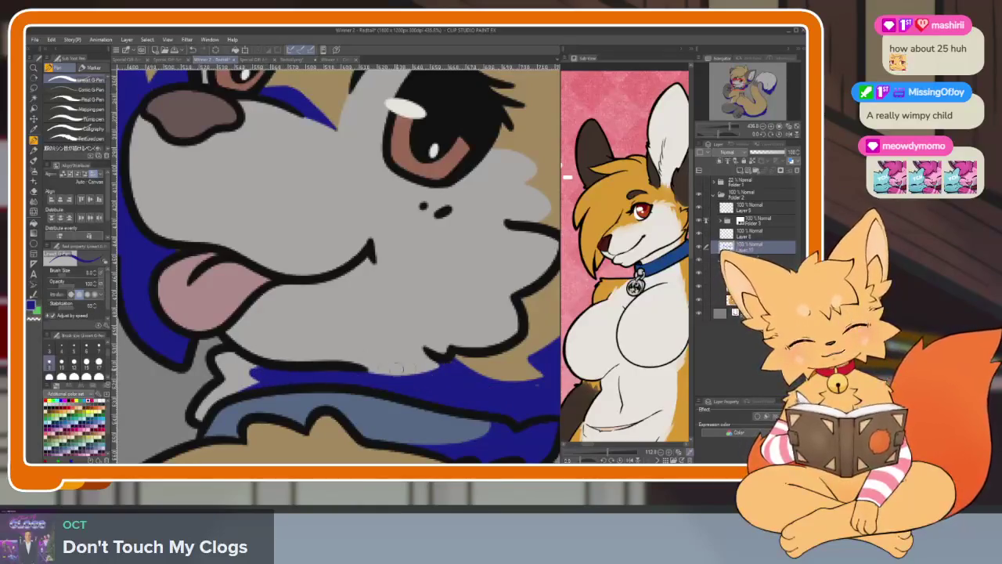
{"action": "left_click_drag", "start_coordinate": [460, 368], "coordinate": [402, 361]}
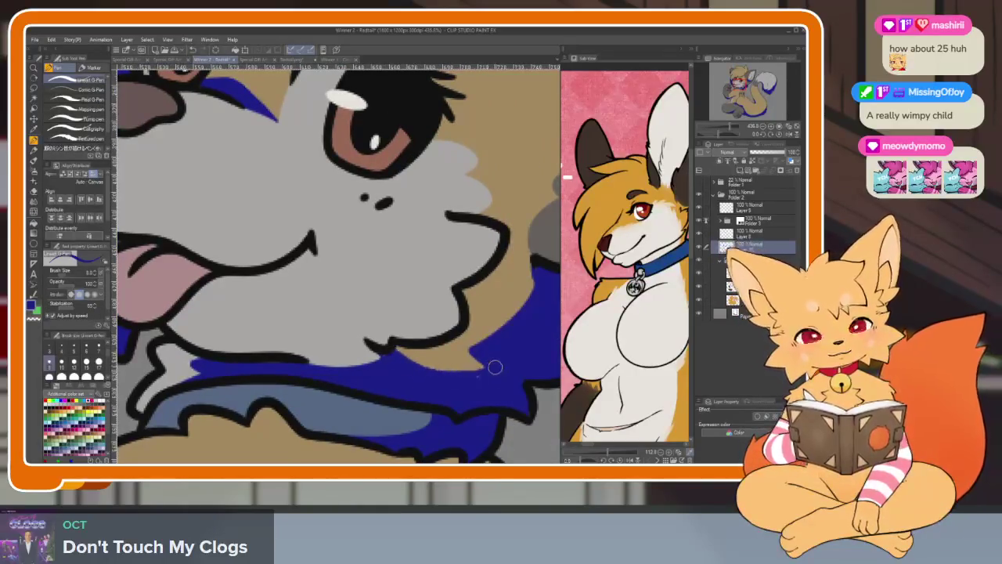
{"action": "scroll", "coordinate": [469, 382], "scroll_direction": "down", "scroll_amount": 3}
{"action": "scroll", "coordinate": [466, 374], "scroll_direction": "down", "scroll_amount": 1}
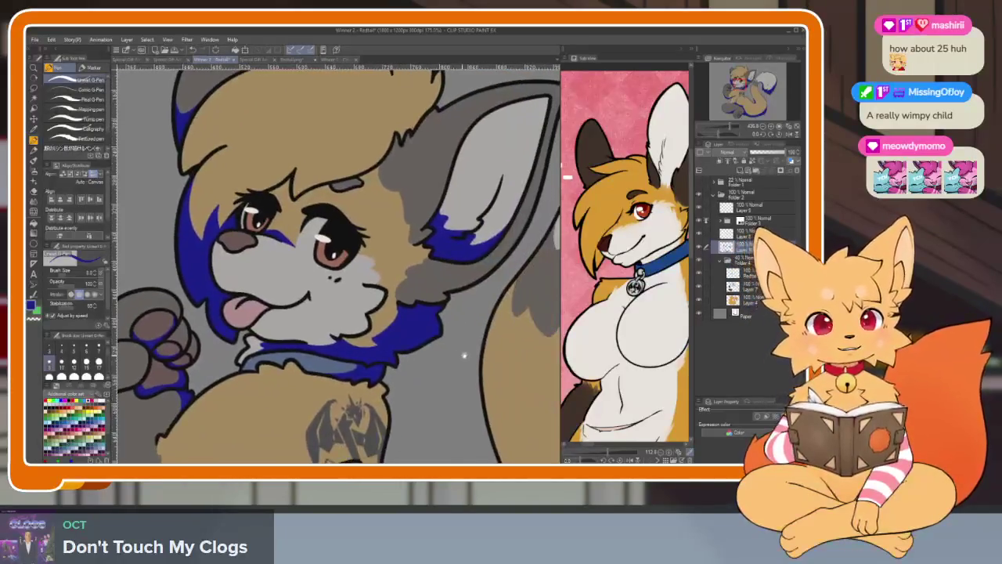
{"action": "scroll", "coordinate": [462, 365], "scroll_direction": "down", "scroll_amount": 2}
{"action": "scroll", "coordinate": [460, 357], "scroll_direction": "down", "scroll_amount": 1}
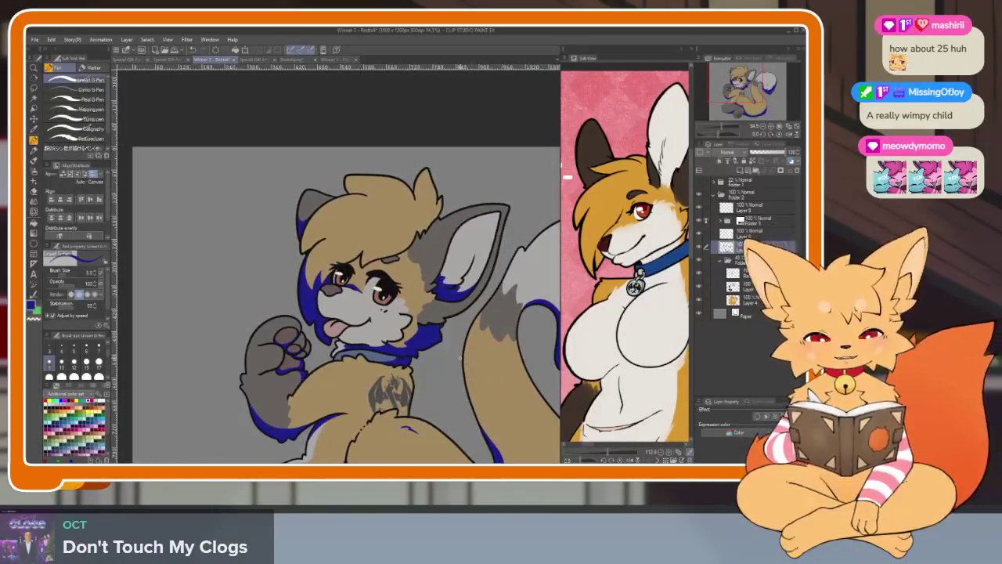
{"action": "scroll", "coordinate": [438, 345], "scroll_direction": "up", "scroll_amount": 6}
{"action": "scroll", "coordinate": [376, 323], "scroll_direction": "down", "scroll_amount": 1}
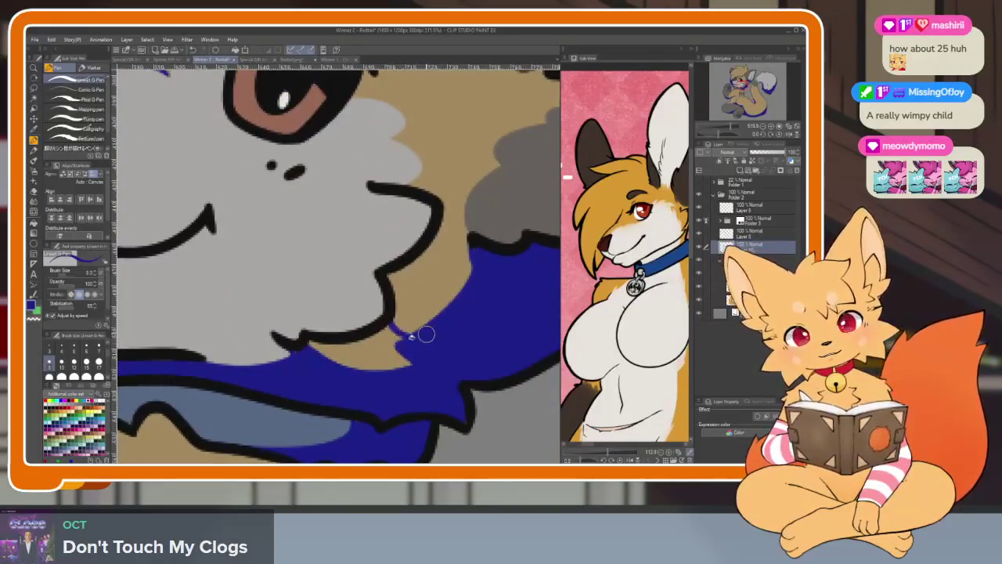